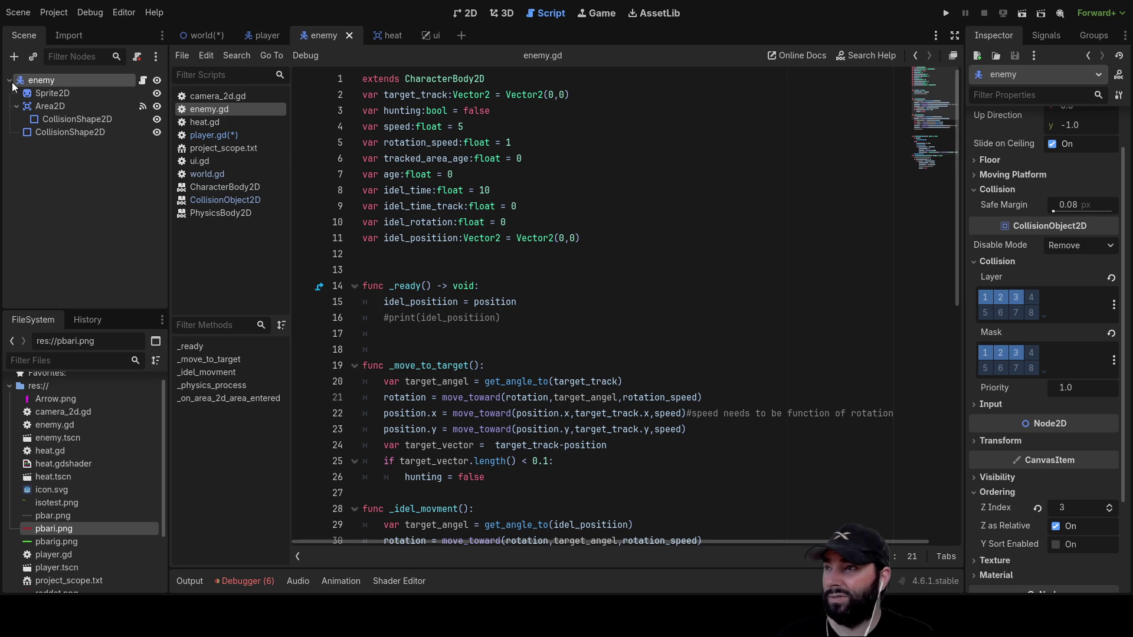
Untick layer 3 so the player's collision layer and mask are layer 1 only, then switch to the enemy scene.
click(267, 34)
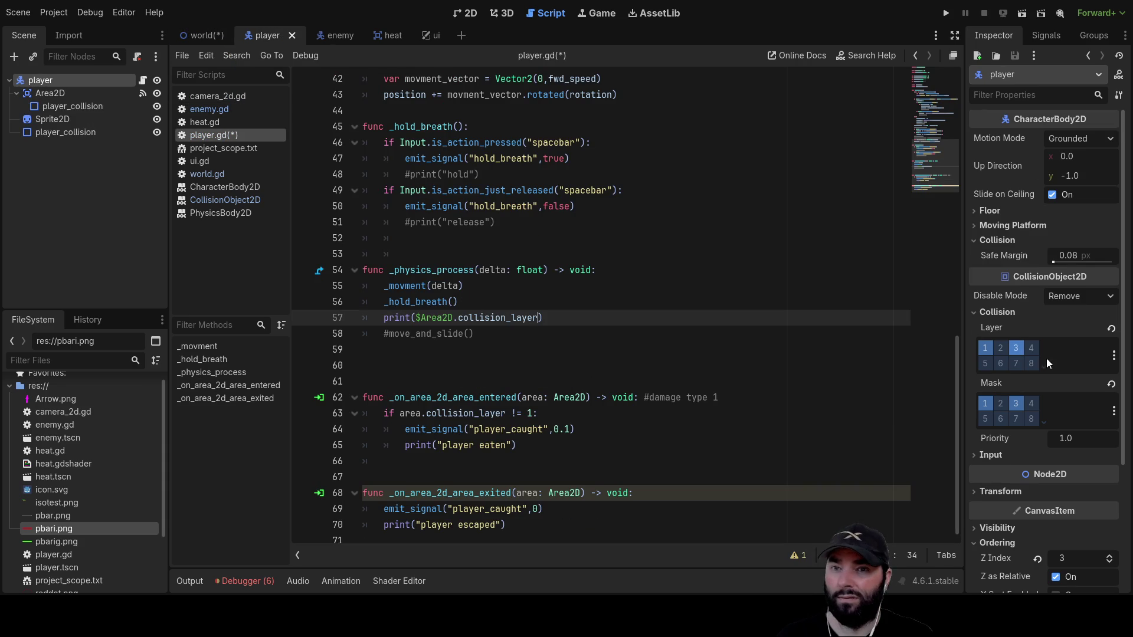
click(1019, 347)
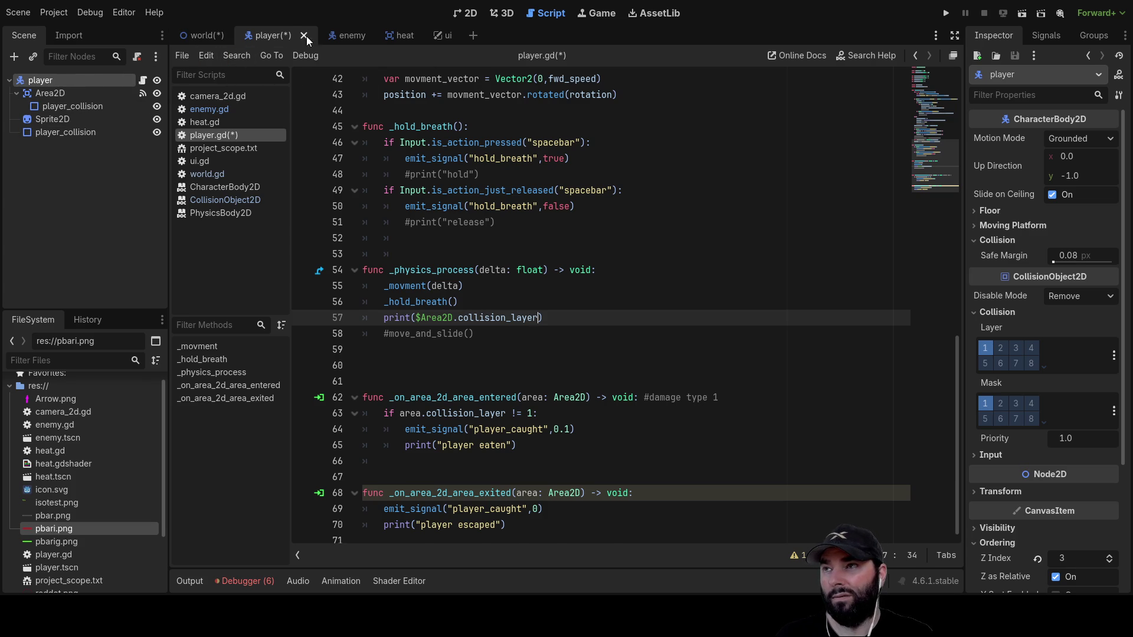
click(343, 35)
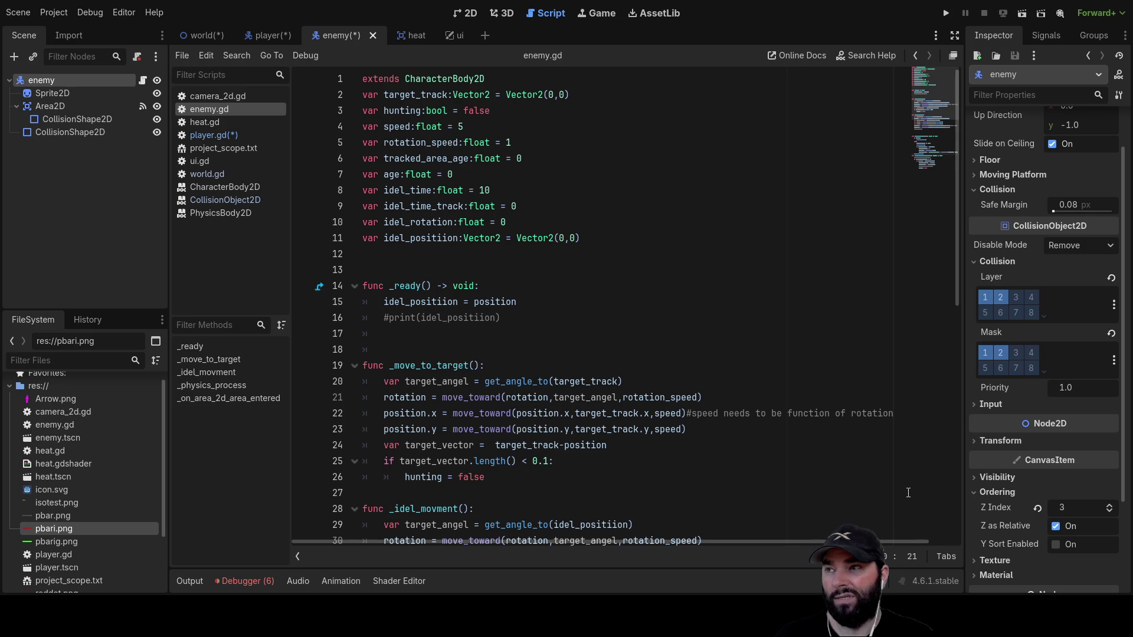
In the world tileset, drop mask bit 1 from the second physics layer and run the project.
click(196, 35)
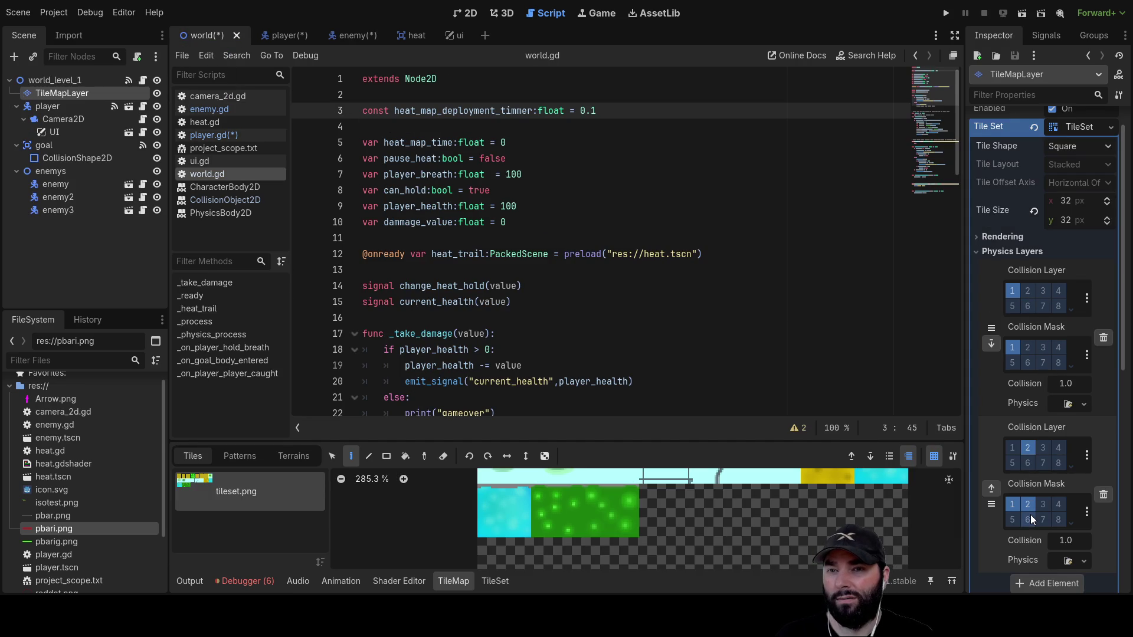
scroll(1030, 514, down, 5)
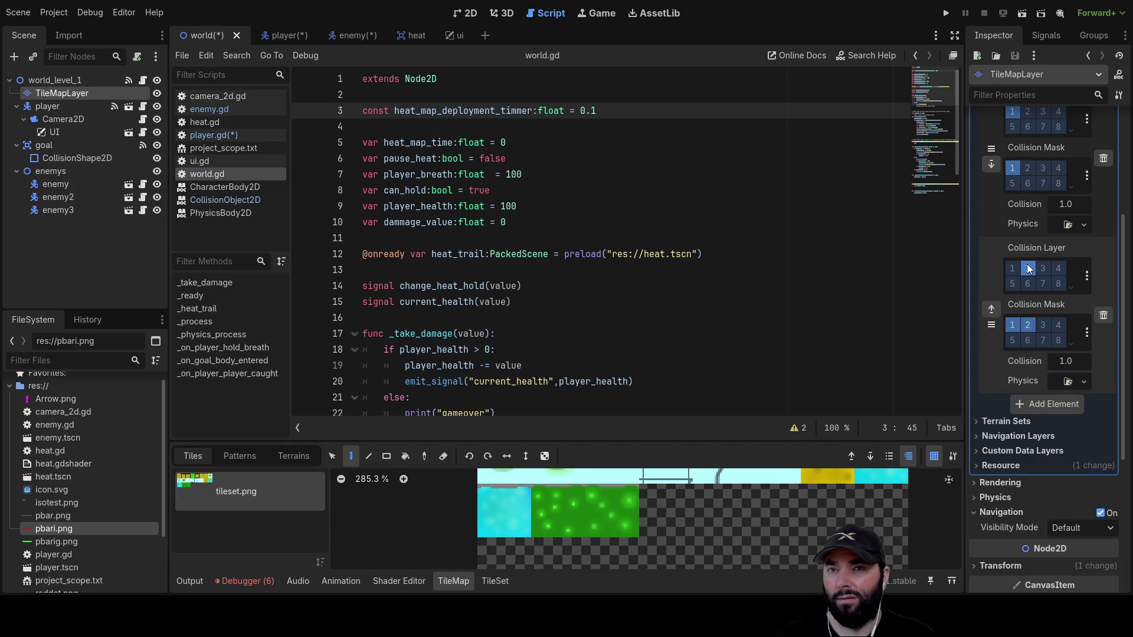
click(1012, 326)
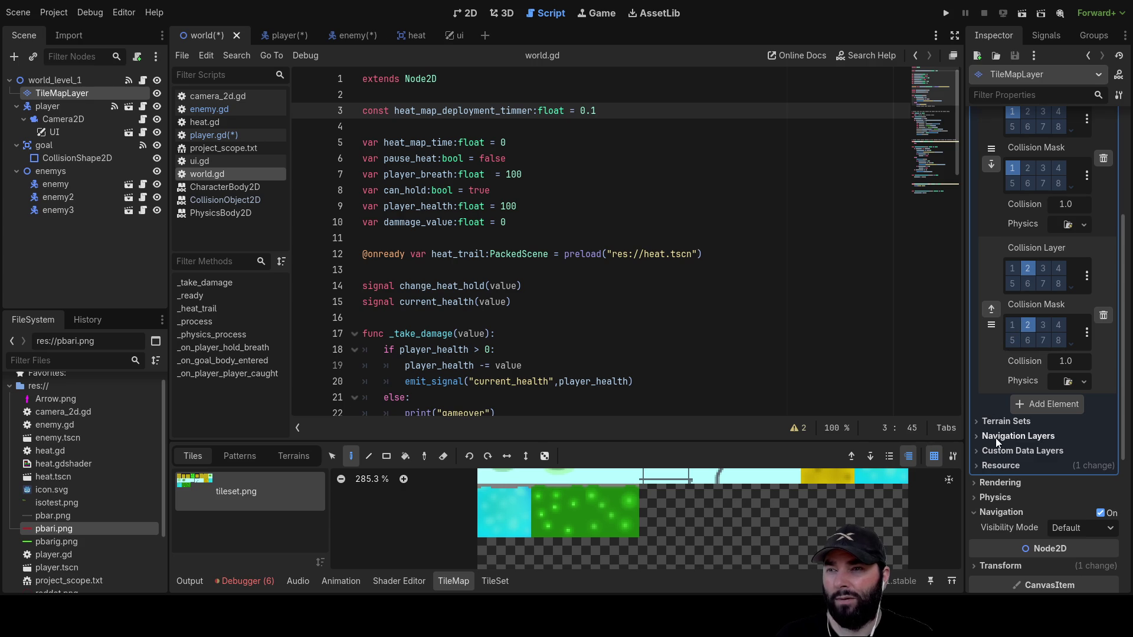
click(945, 16)
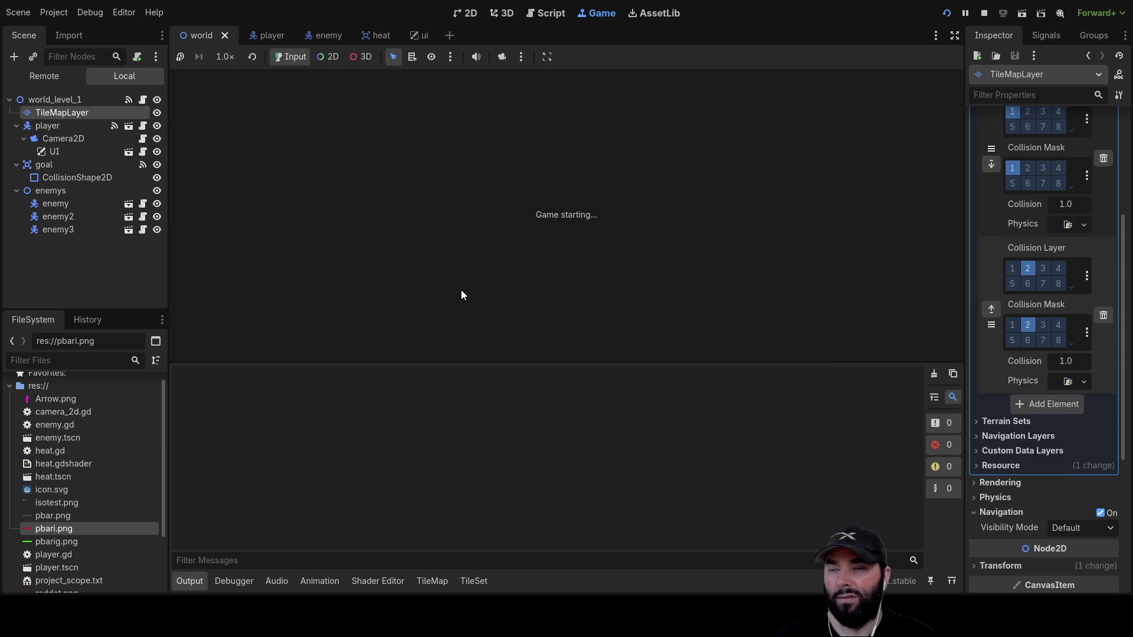
Steer the player up, left, right and down around the level toward the cyan area.
key(Up)
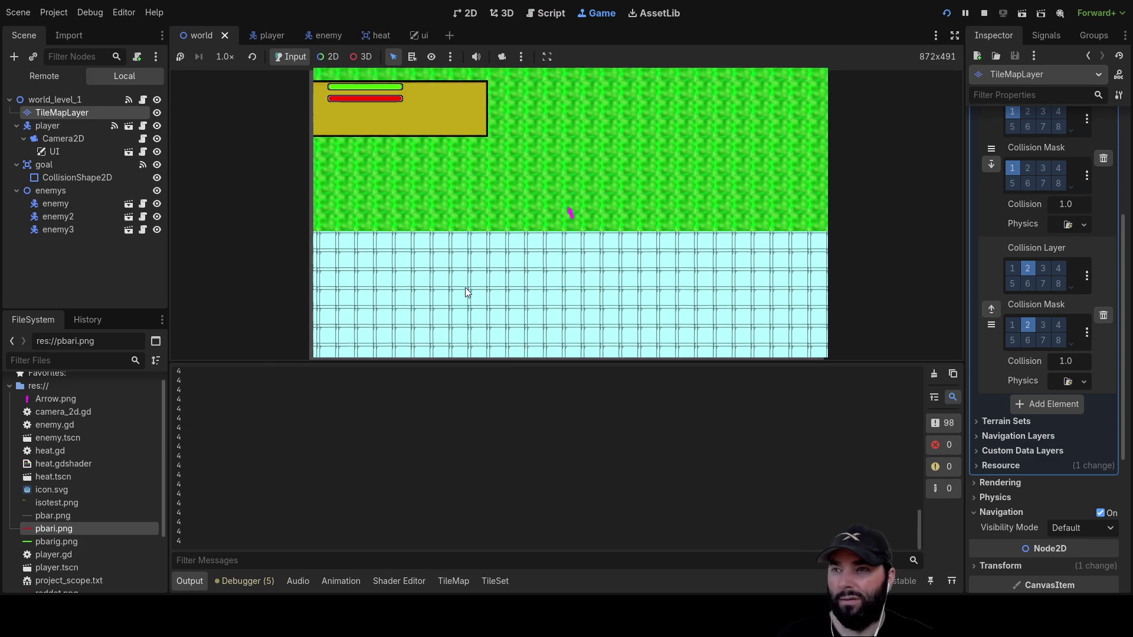
key(Left)
key(Up)
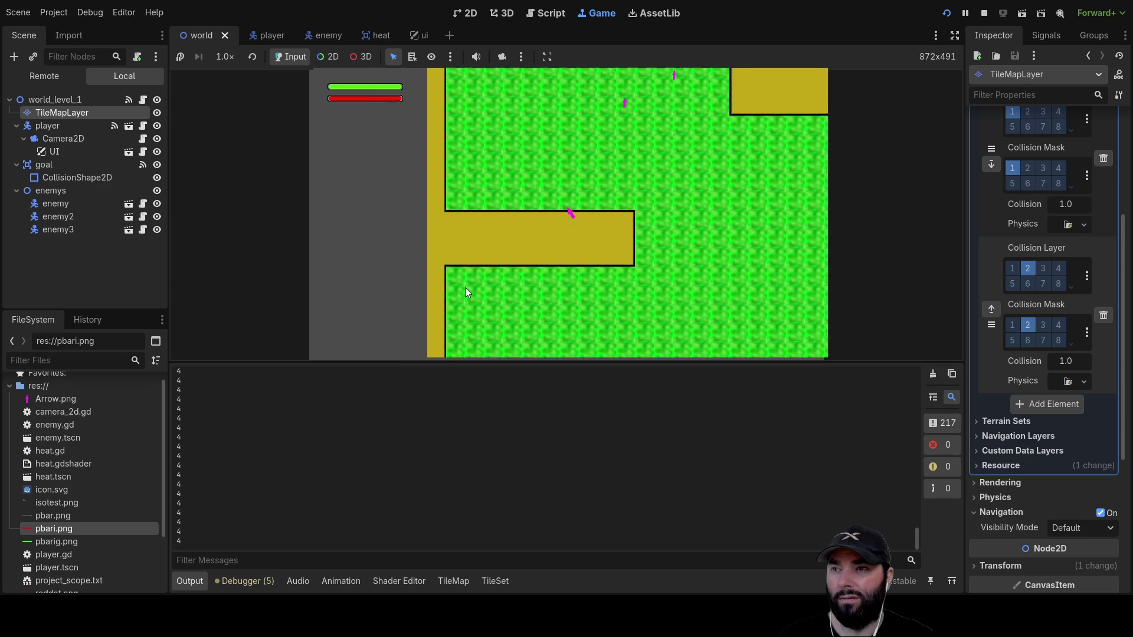
key(Right)
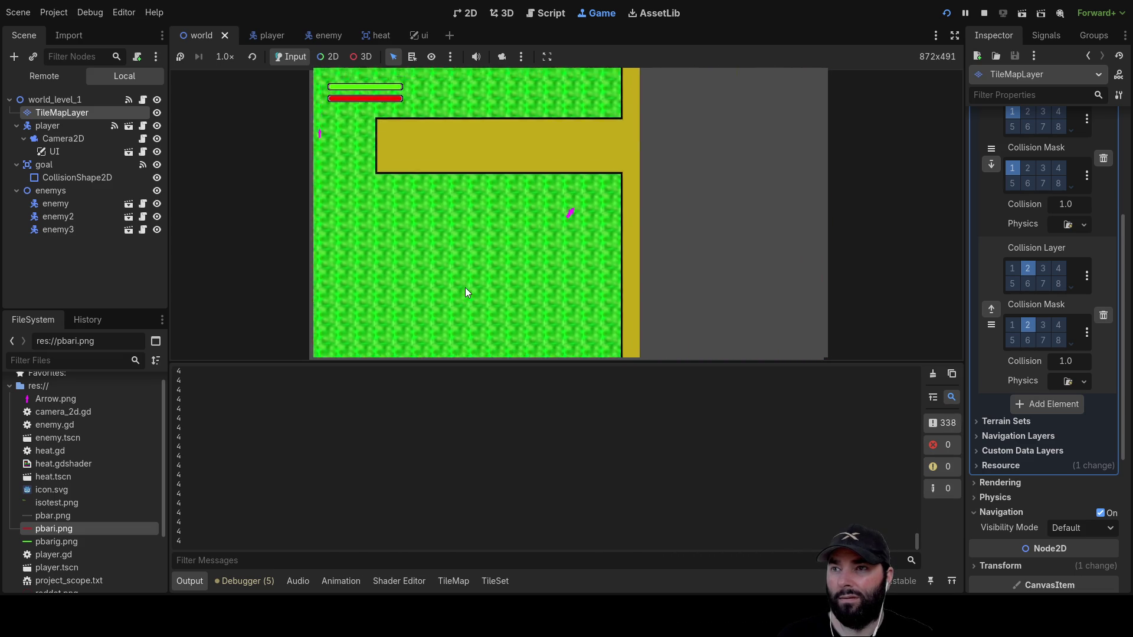
key(Left)
key(Down)
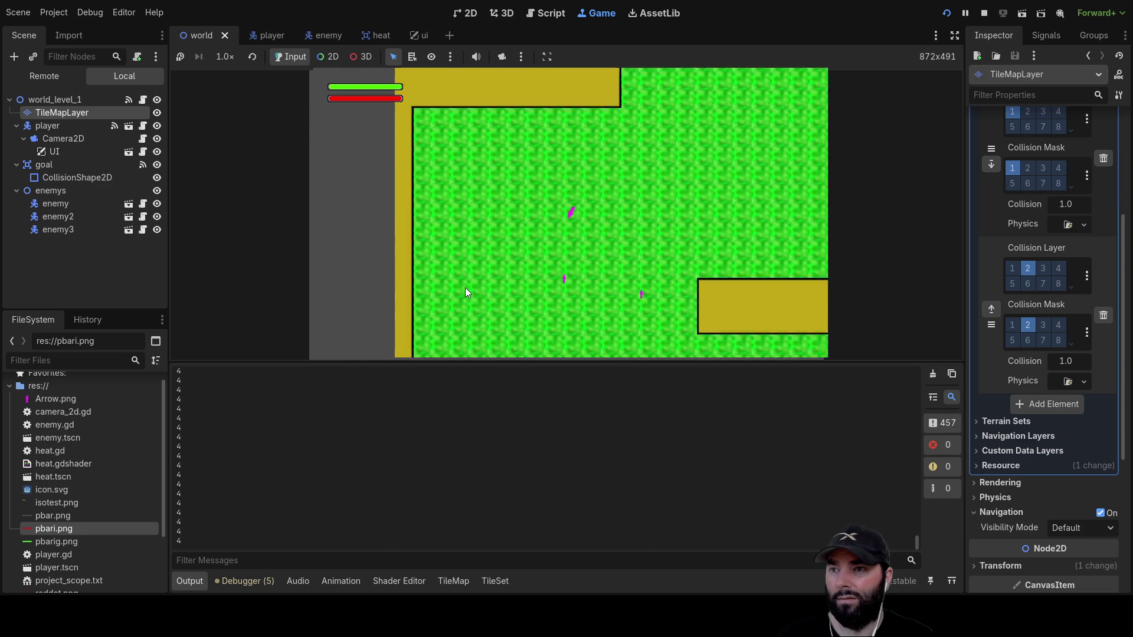
key(Up)
key(Right)
key(Up)
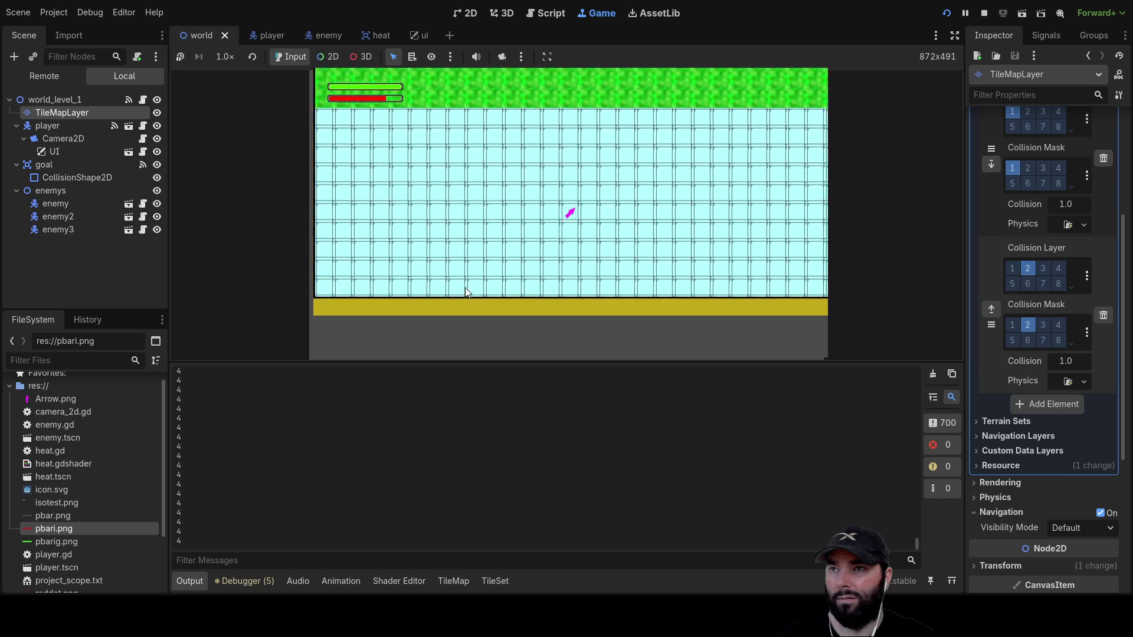
key(Up)
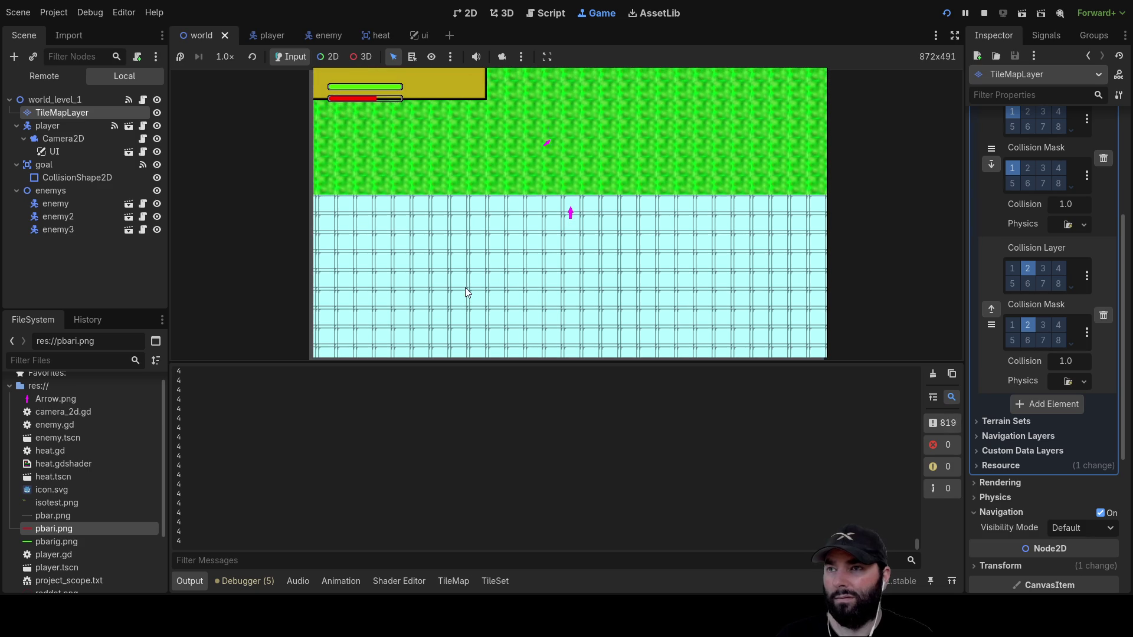
Zoom the game view, keep steering the player around the level, then stop the run.
scroll(672, 193, down, 5)
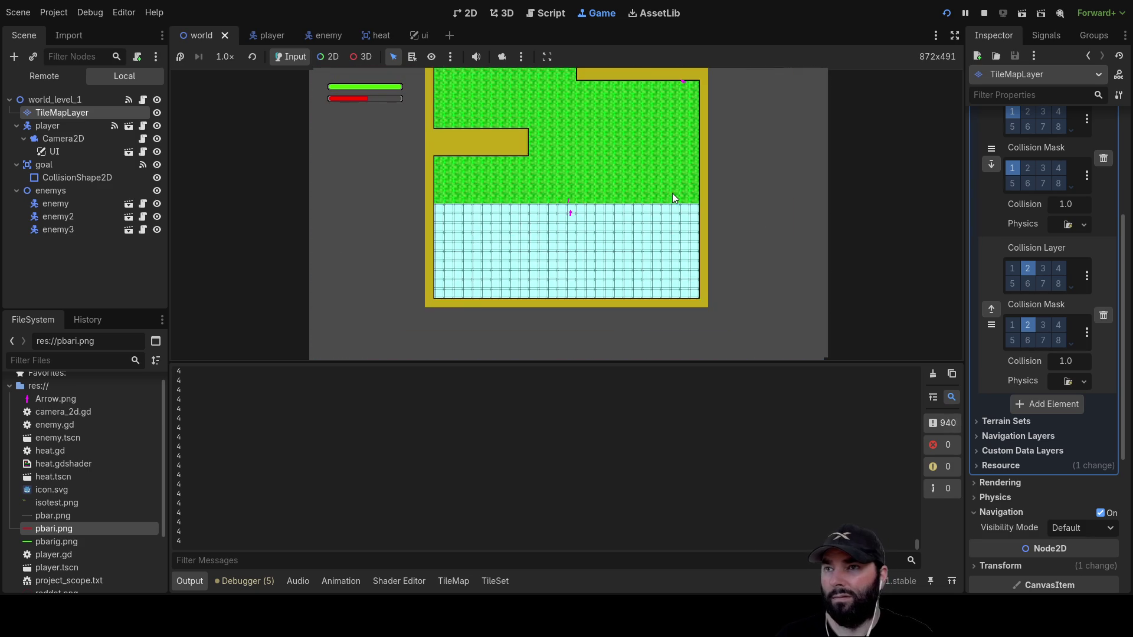
scroll(638, 218, up, 3)
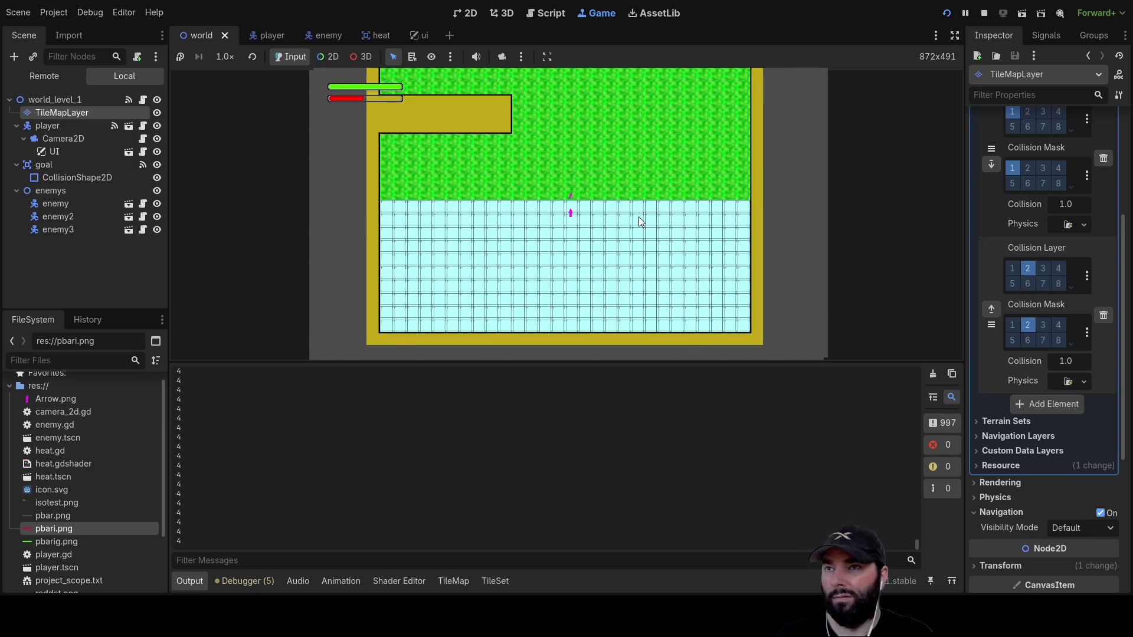
scroll(636, 217, down, 3)
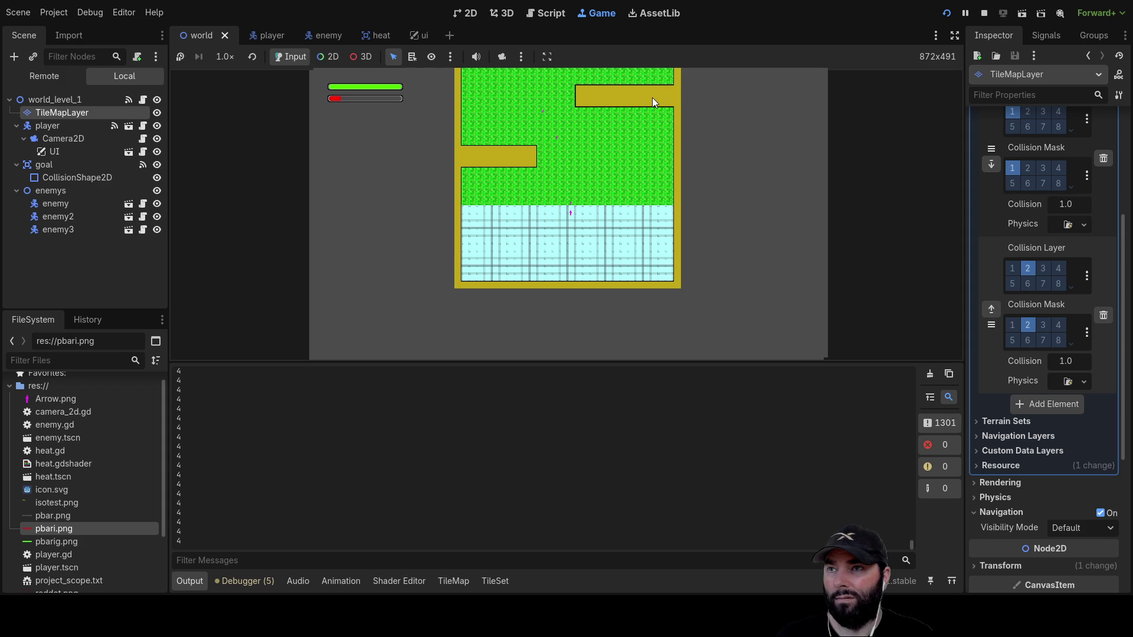
scroll(608, 179, up, 4)
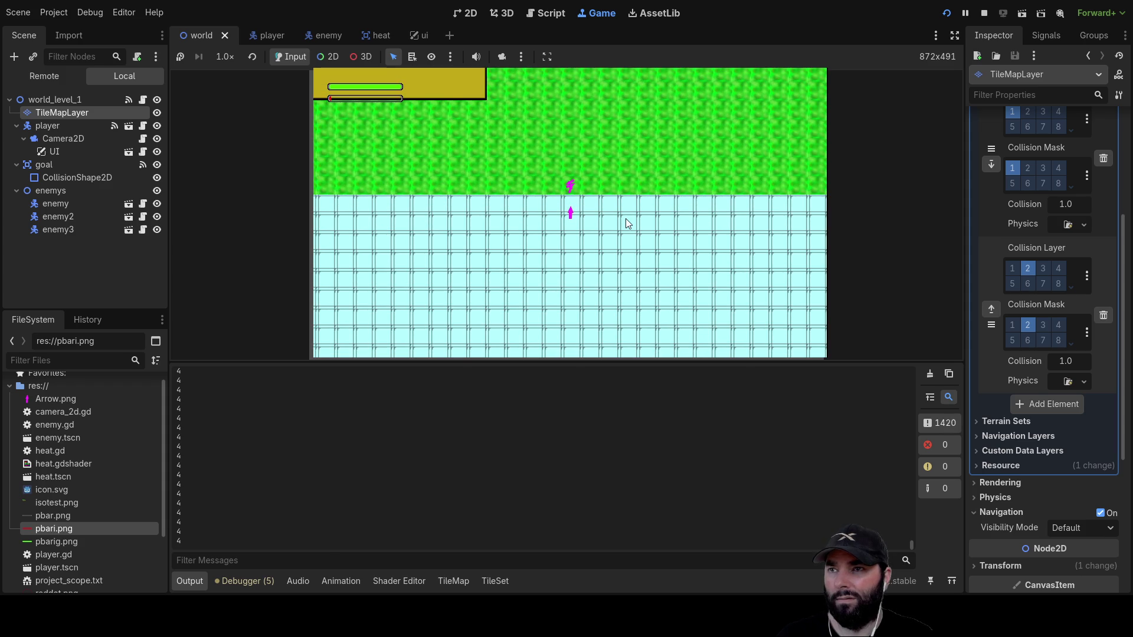
key(Right)
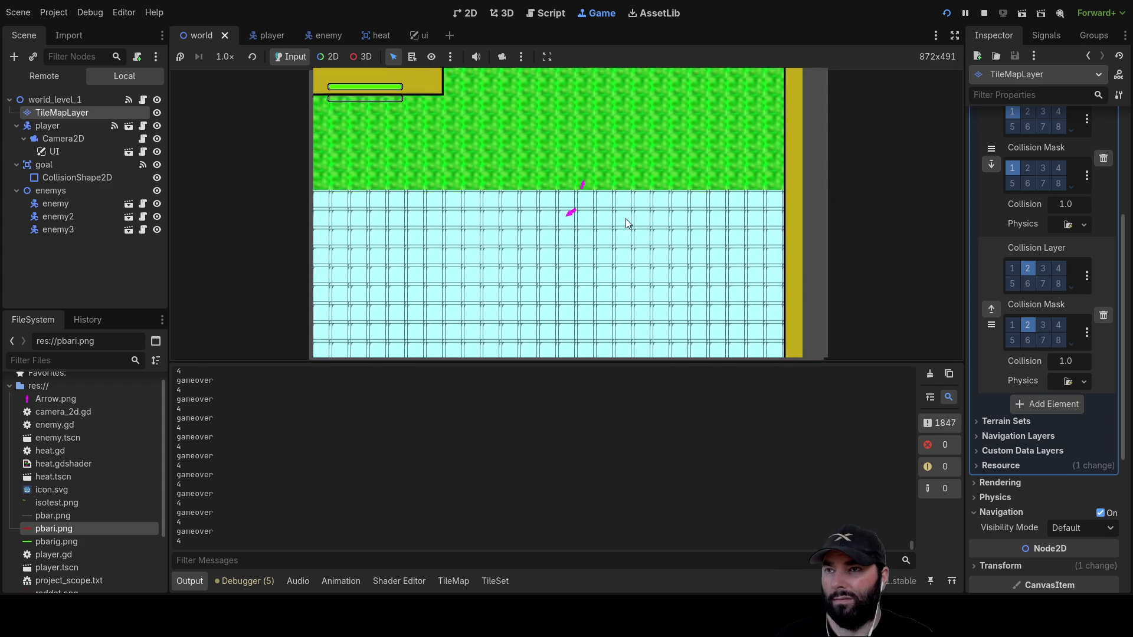
key(Up)
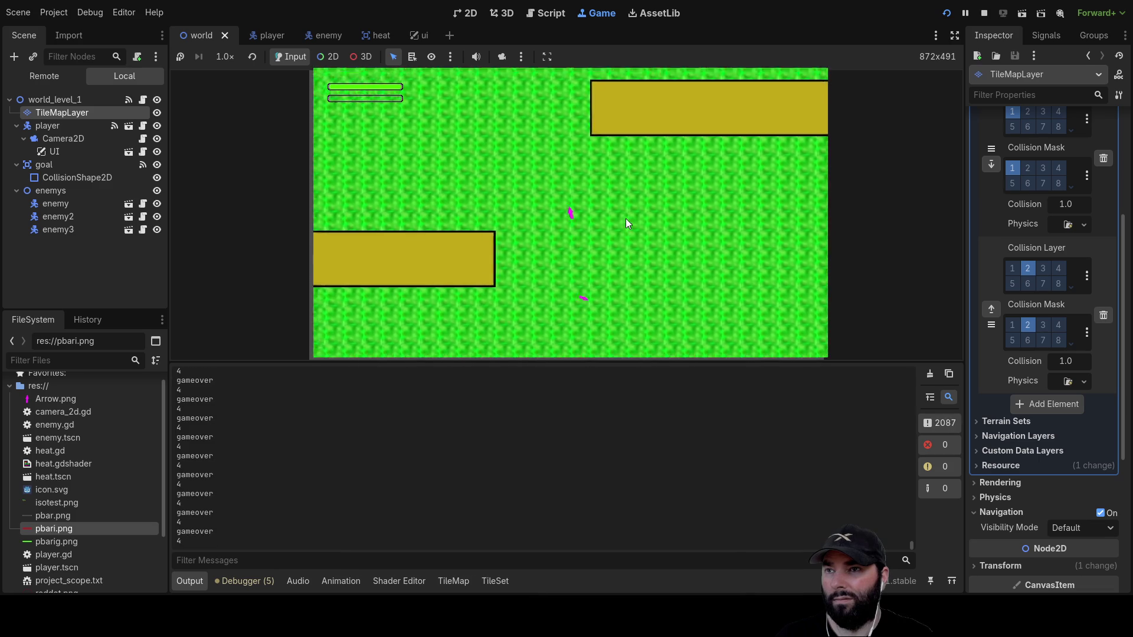
key(Right)
key(Left)
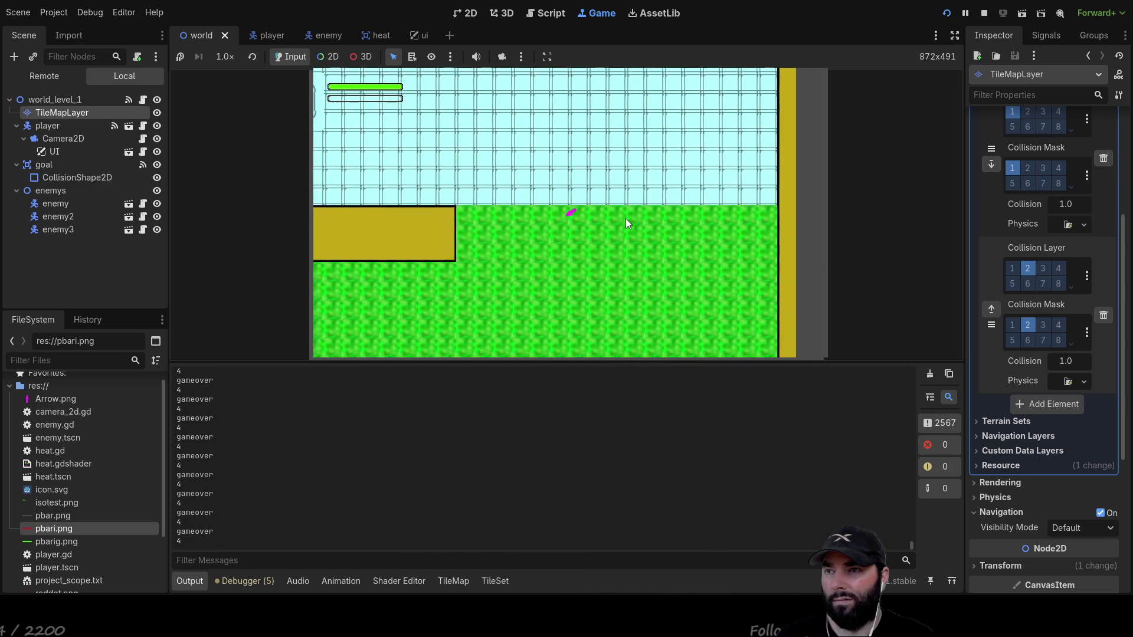
key(Left)
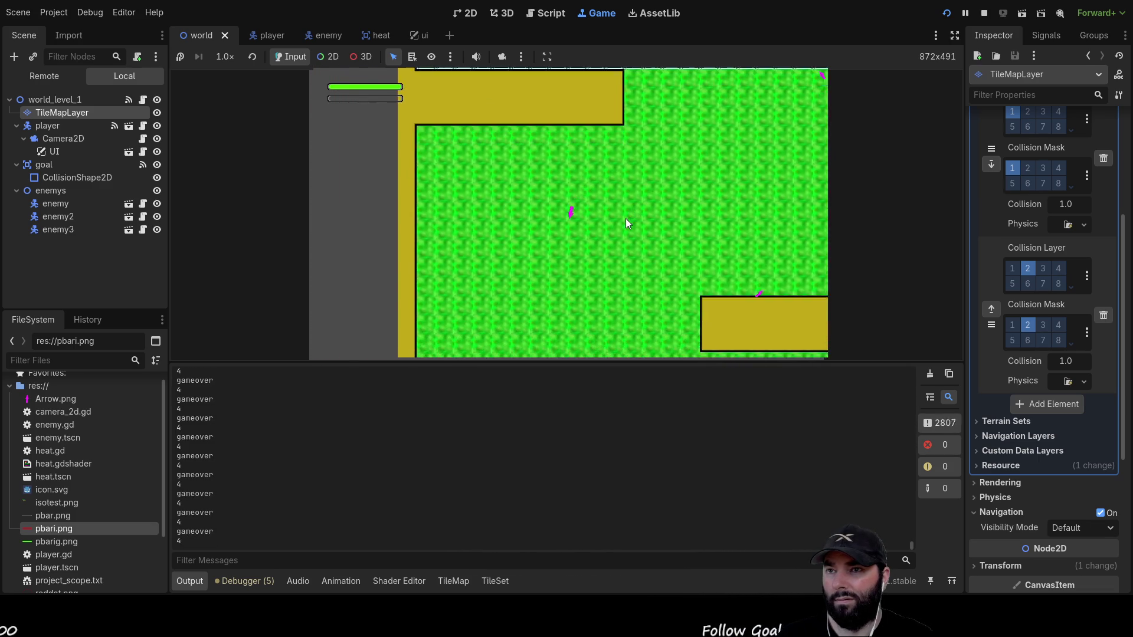
key(Left)
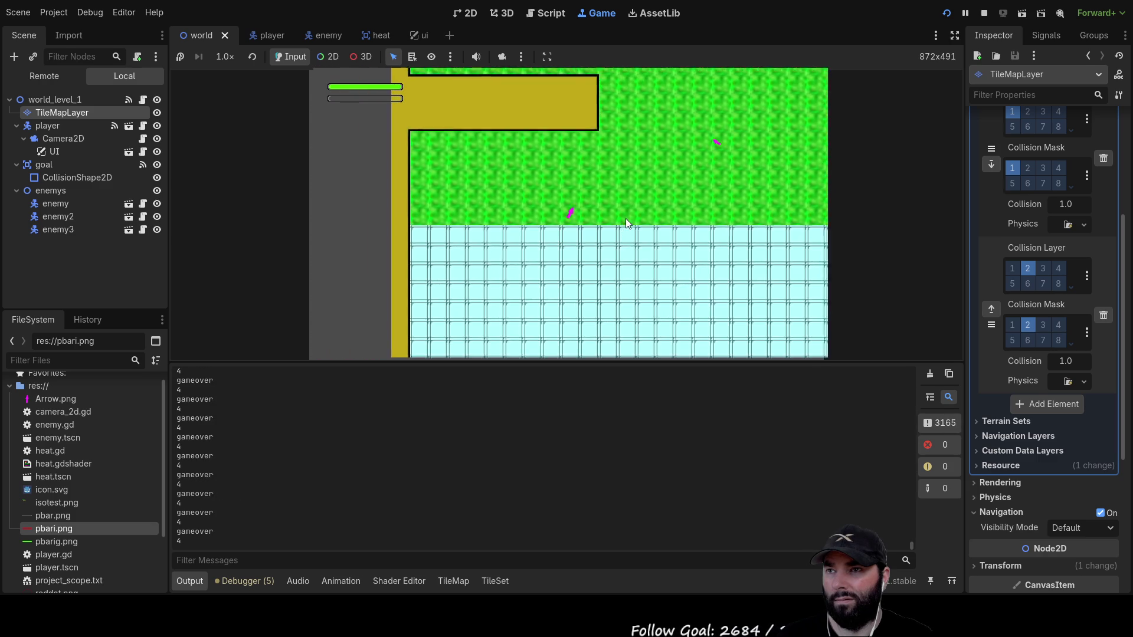
key(Left)
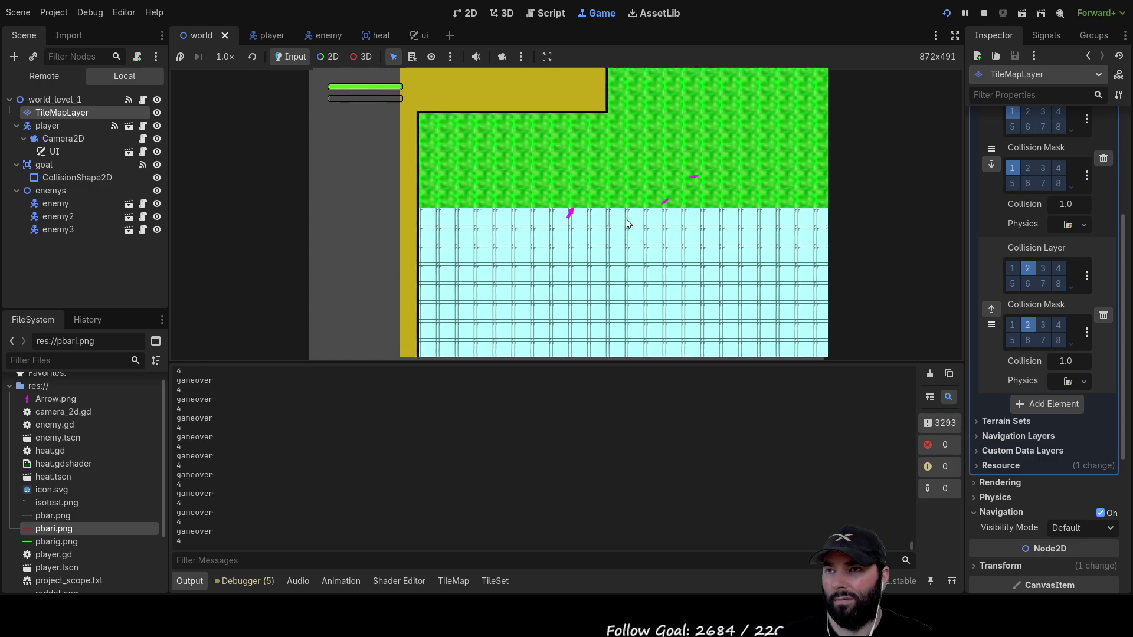
key(Left)
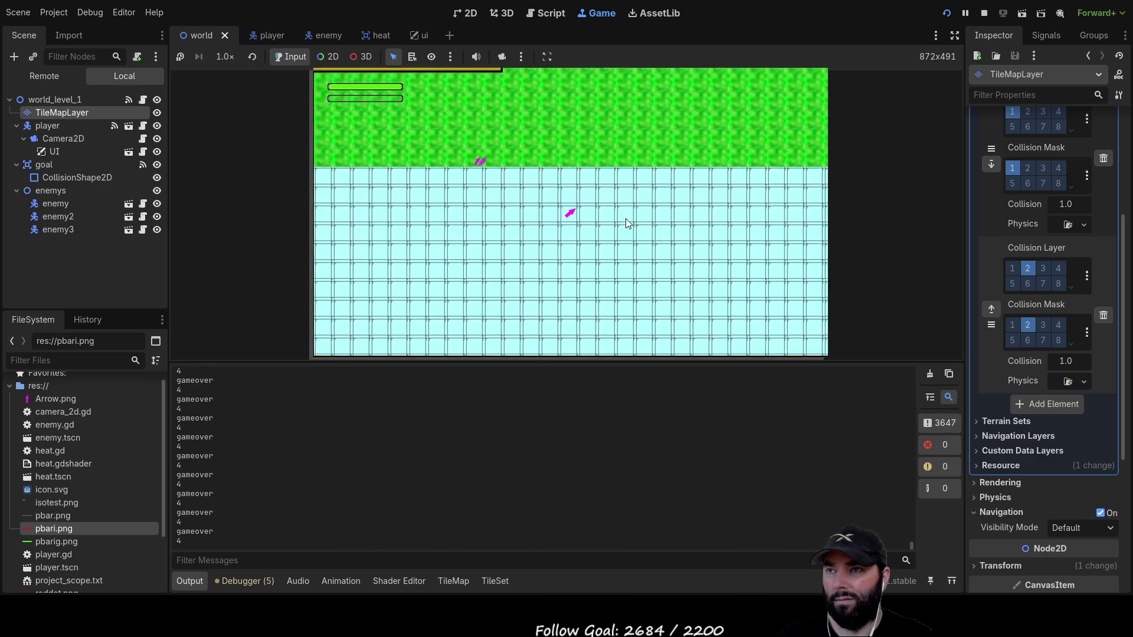
key(Left)
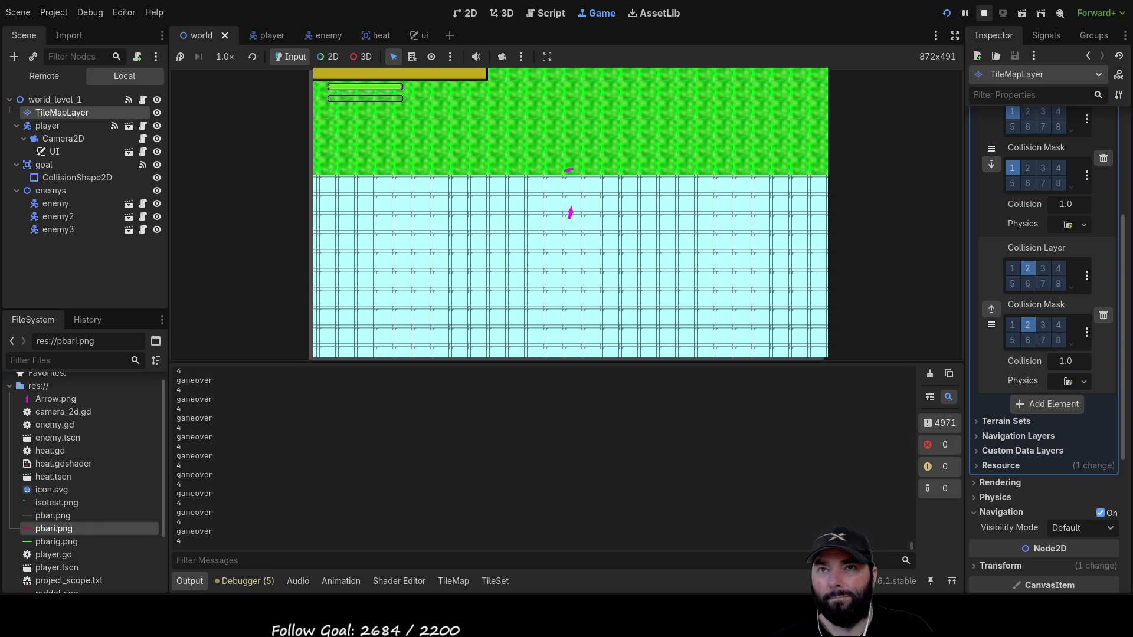
click(984, 12)
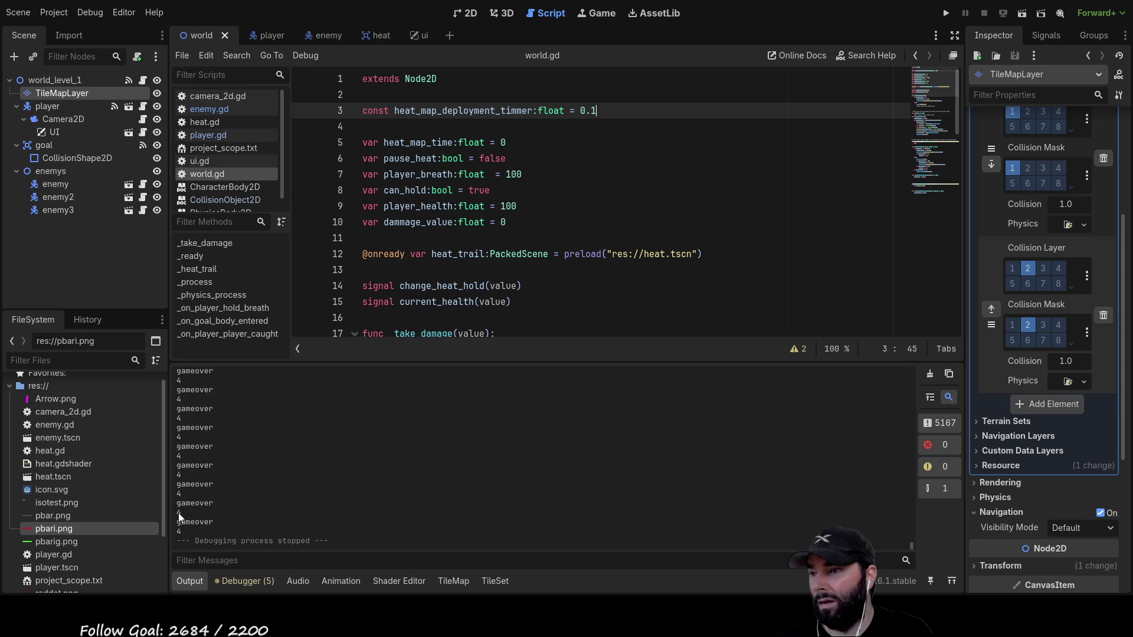
Relaunch the game with F5 and steer the player up, down and left through the level.
key(F5)
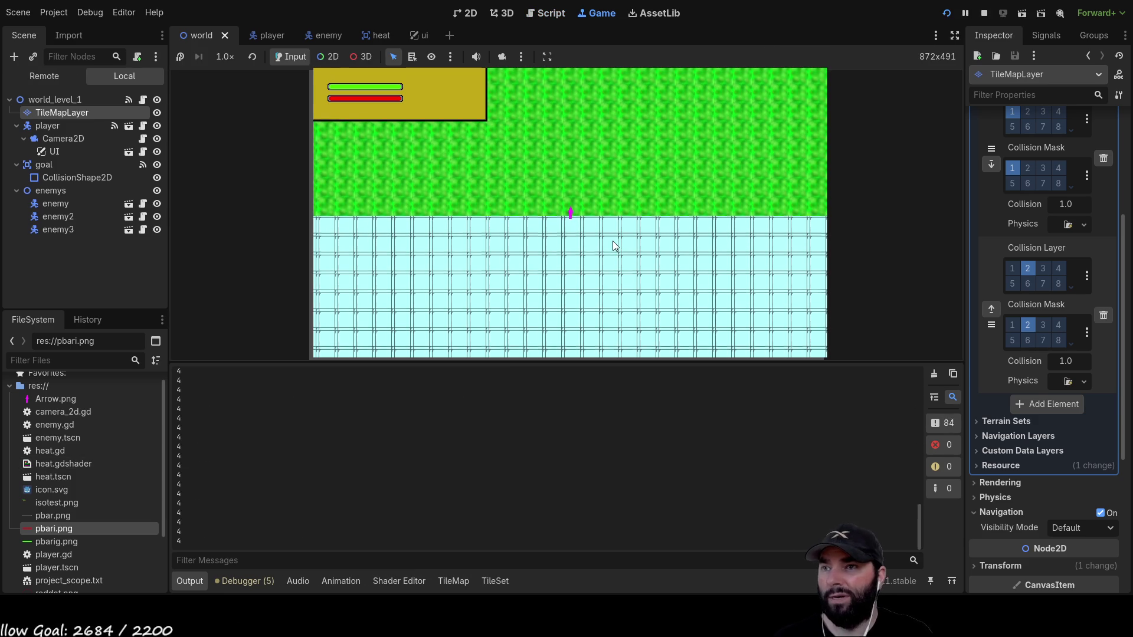
key(Up)
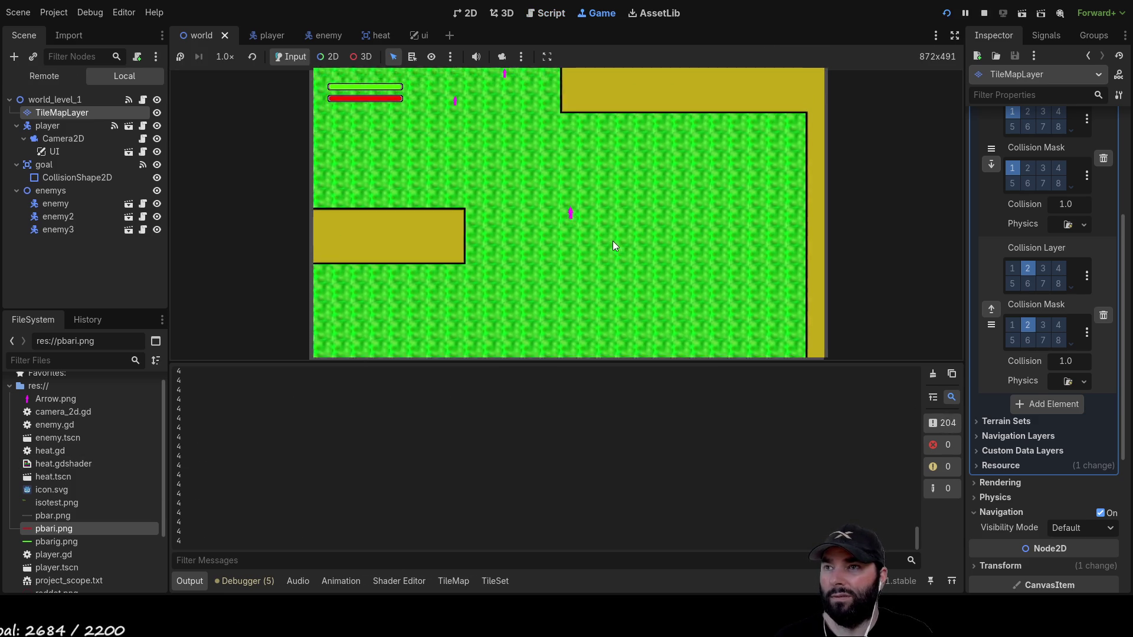
key(Up)
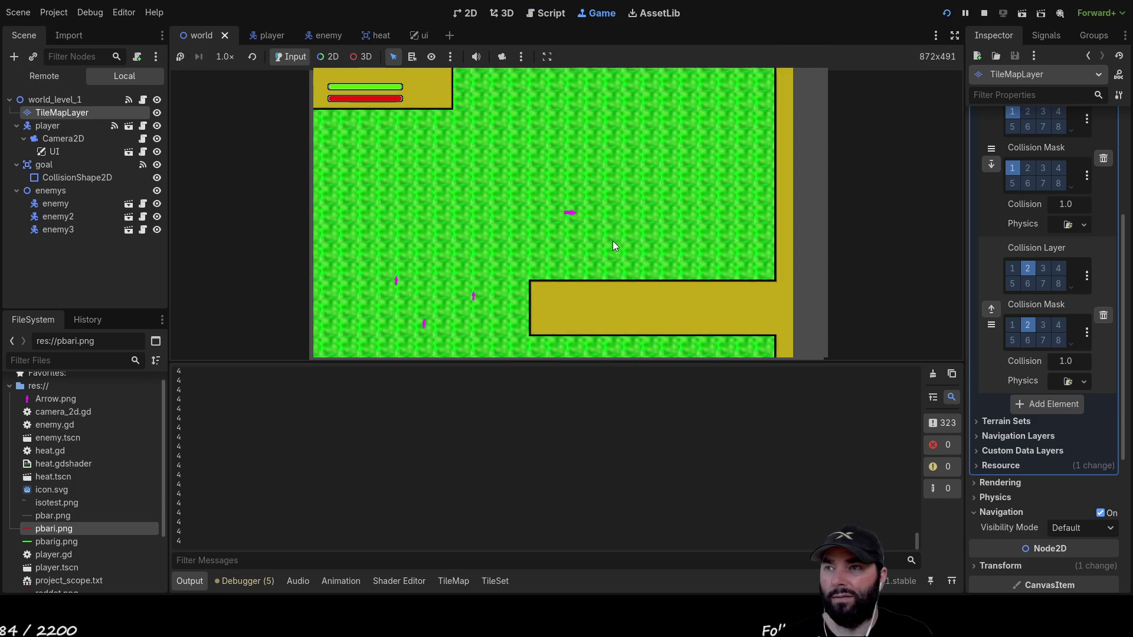
key(Down)
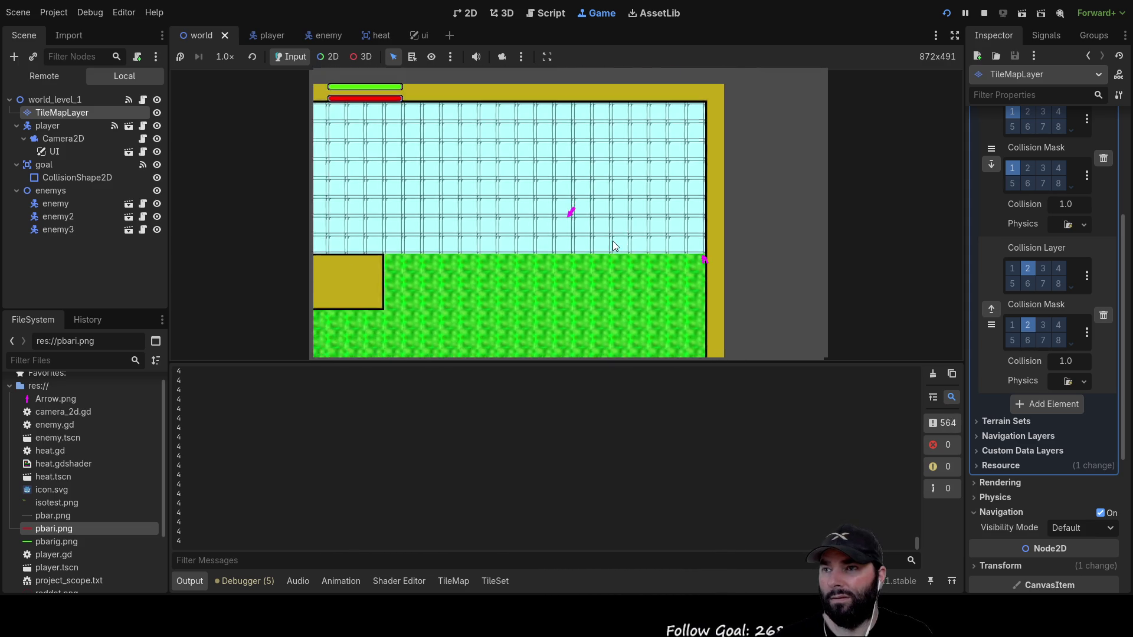
key(Left)
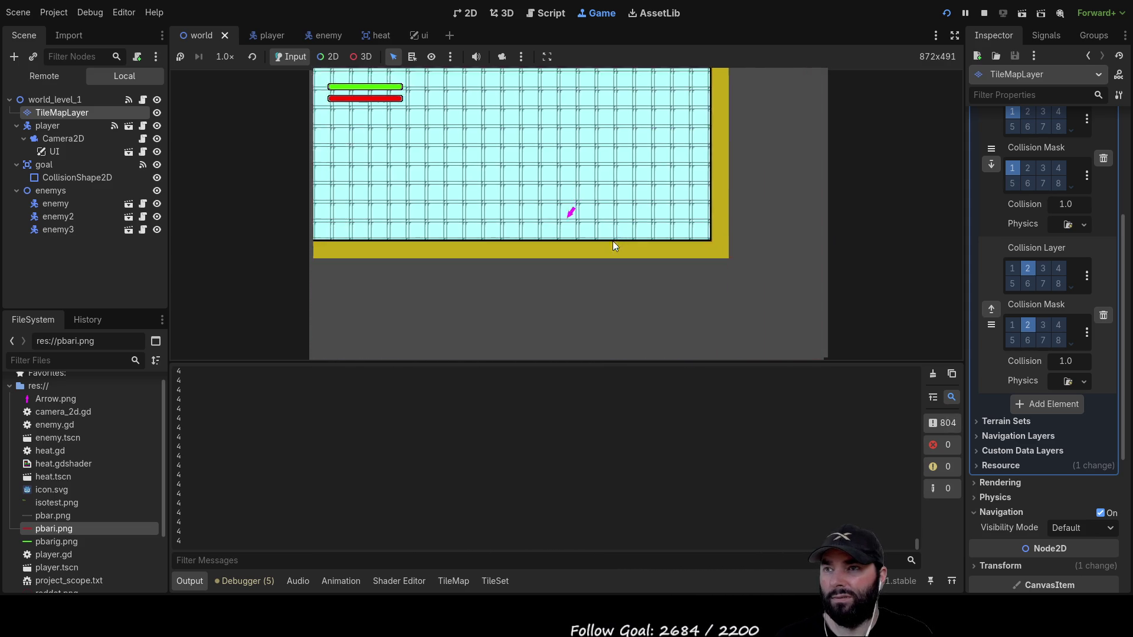
key(Up)
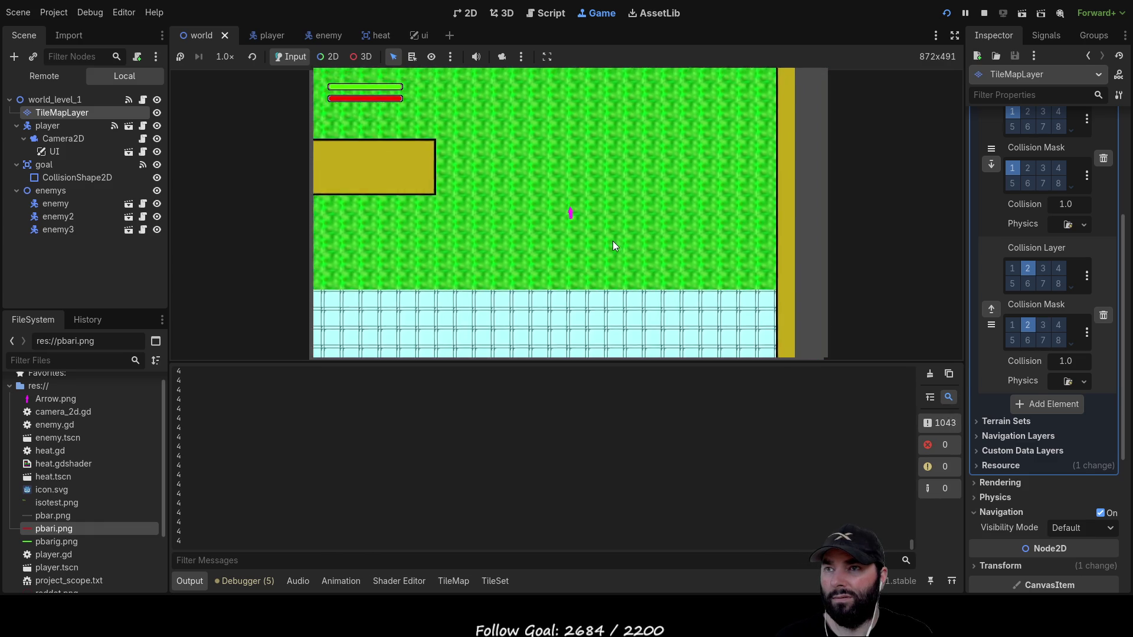
key(Left)
key(Right)
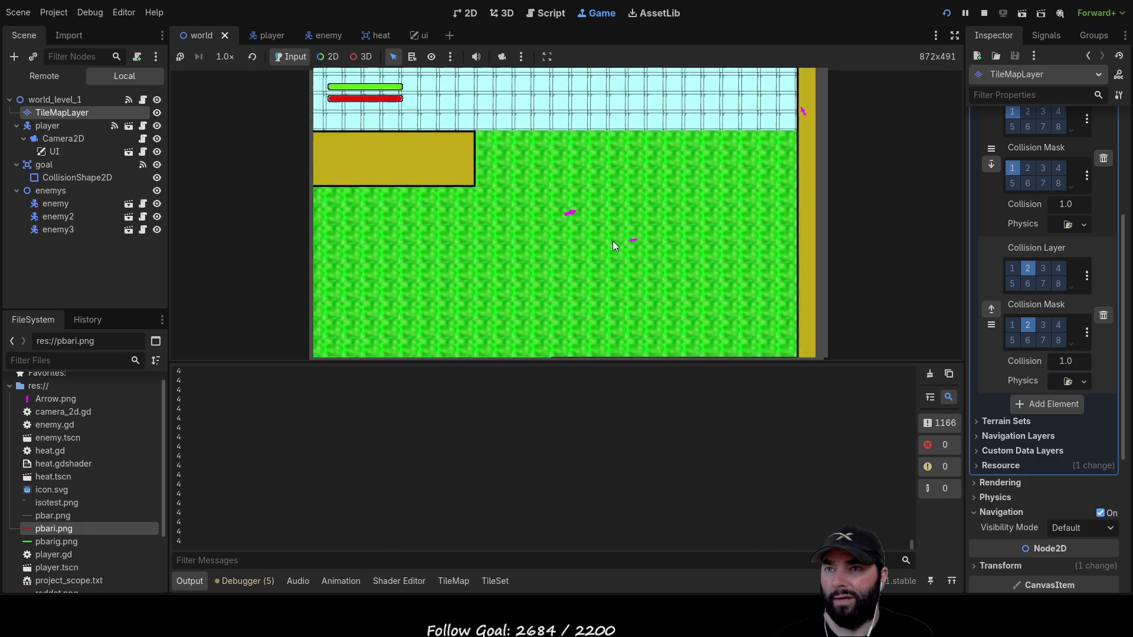
key(Down)
key(Left)
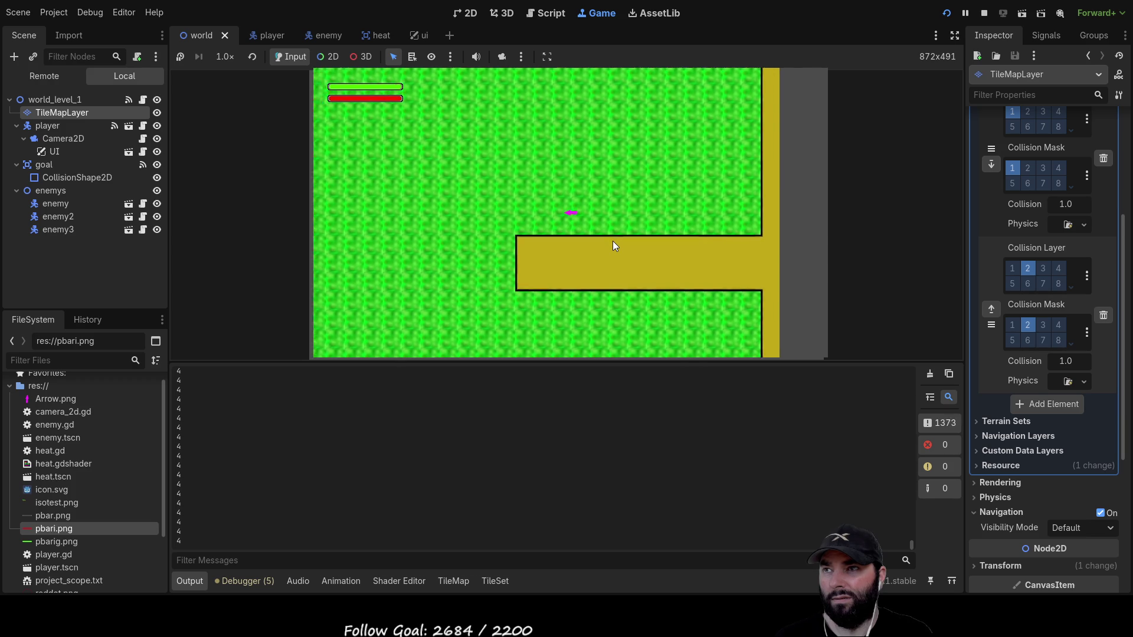
Keep moving the player up and down while its health drains, then stop with F8.
key(Down)
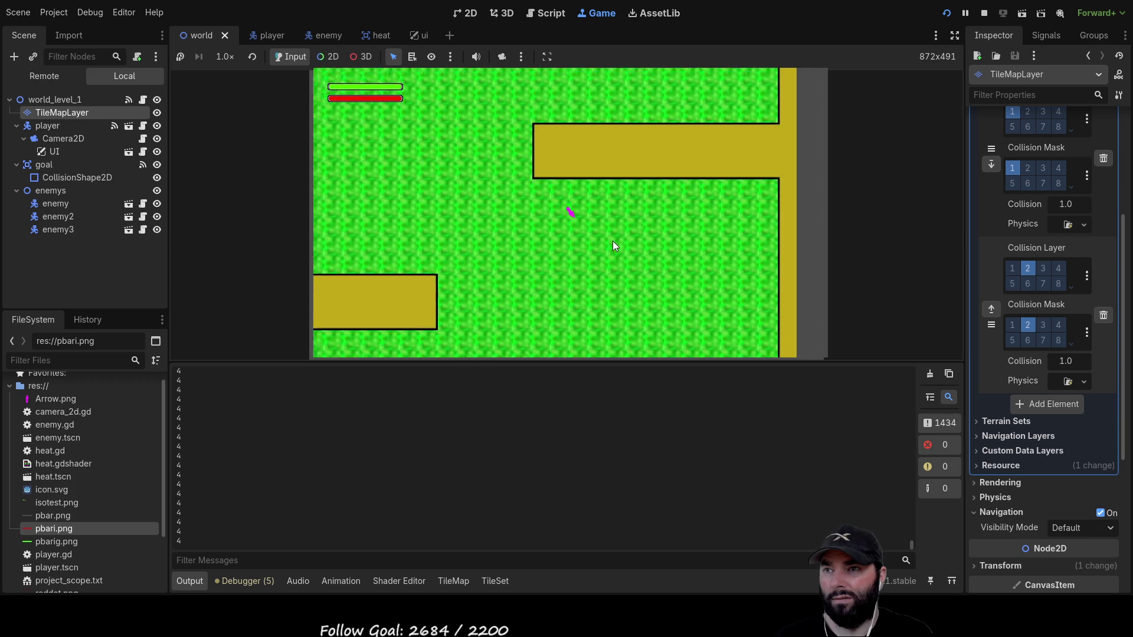
key(Down)
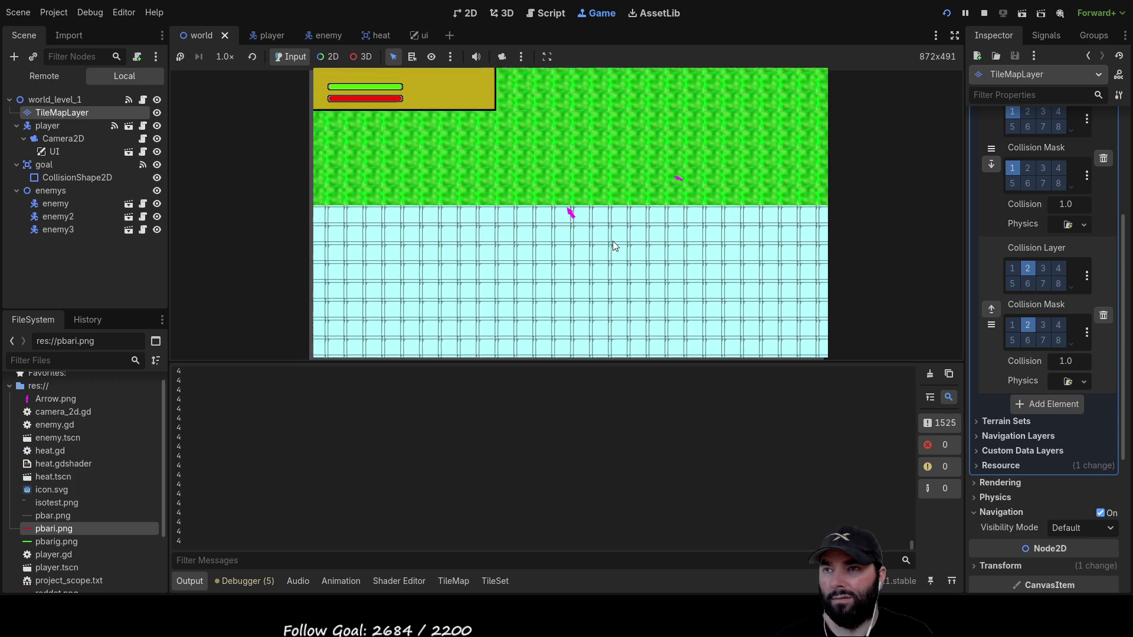
key(Down)
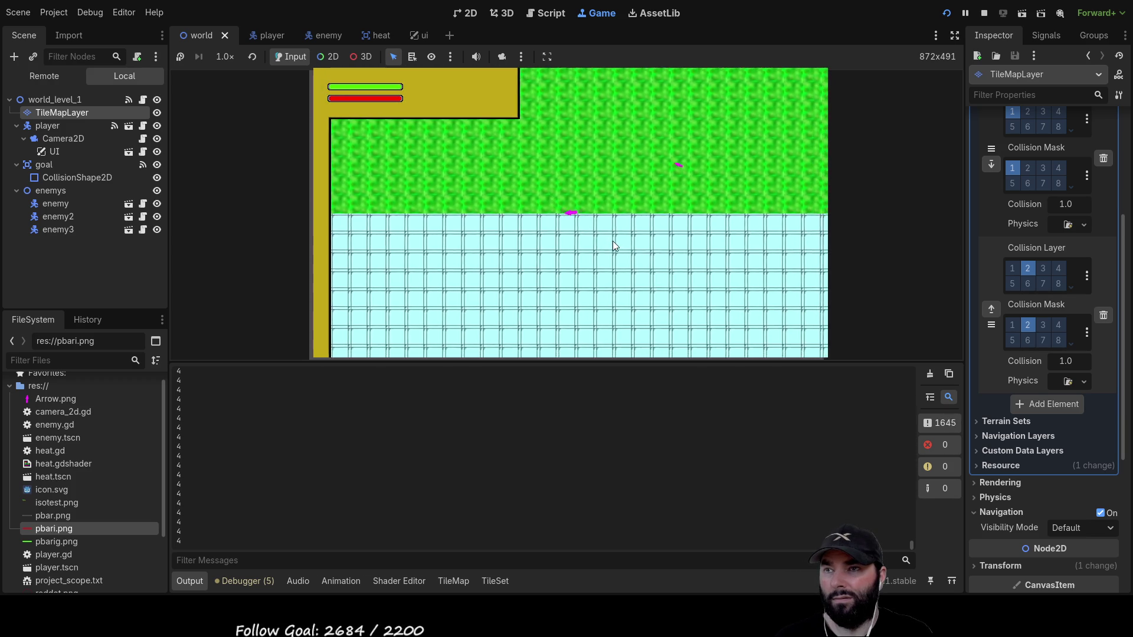
key(Down)
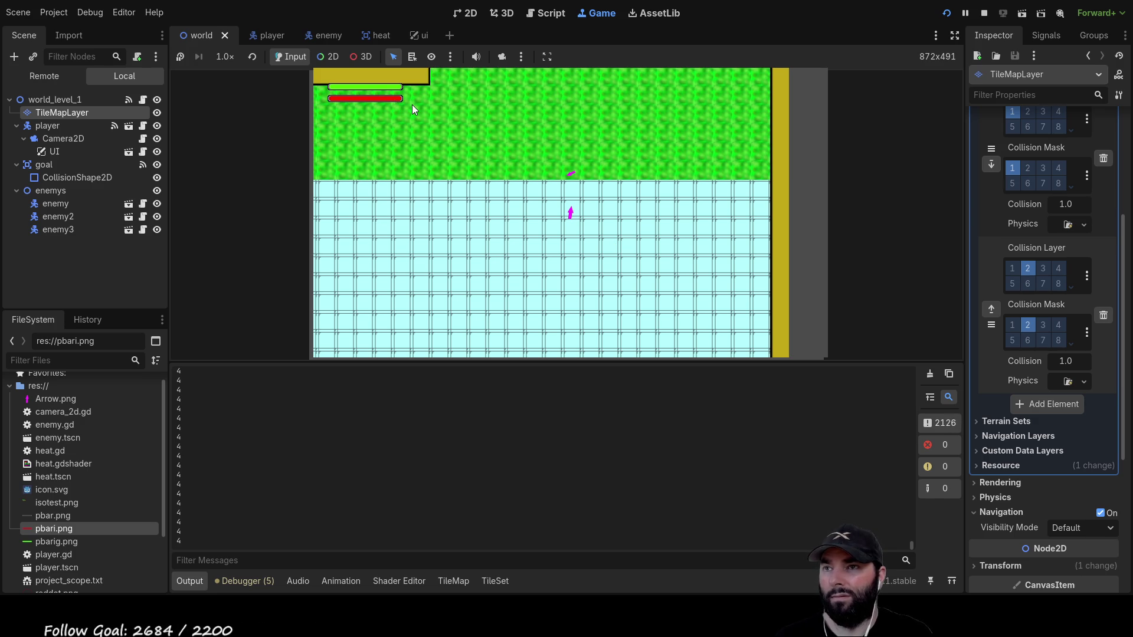
key(Up)
key(Up)
key(Up)
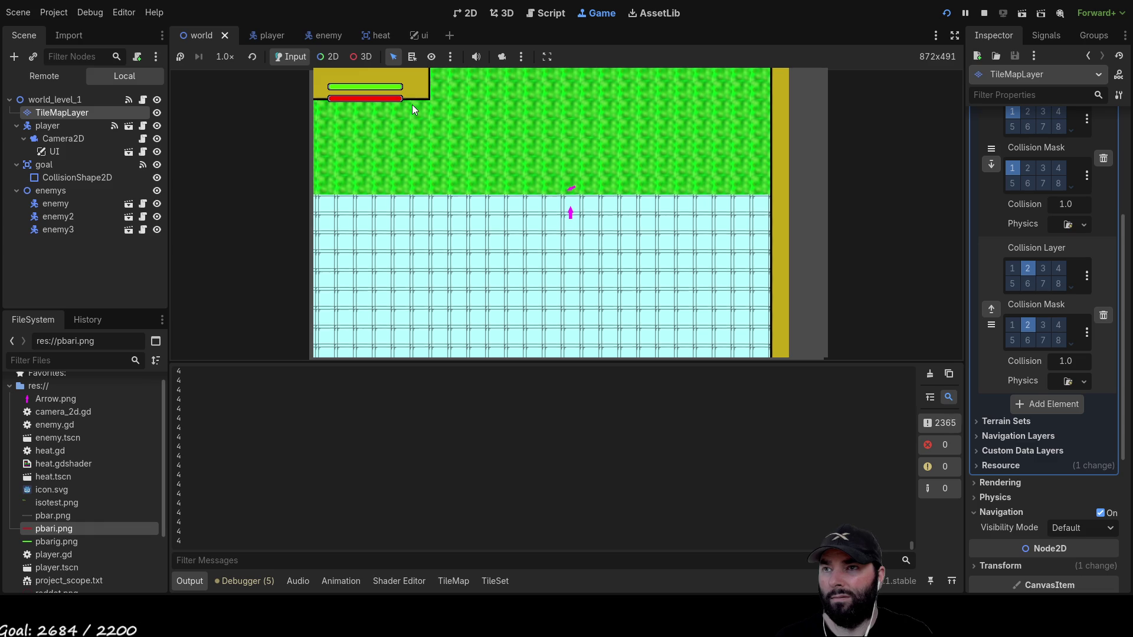
key(Up)
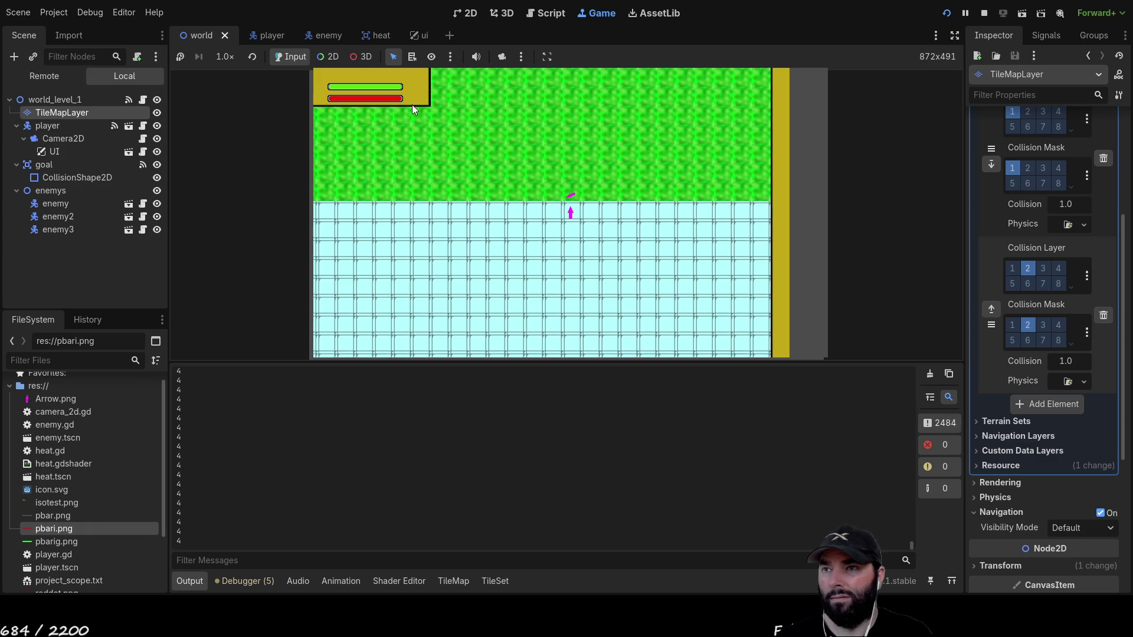
key(Up)
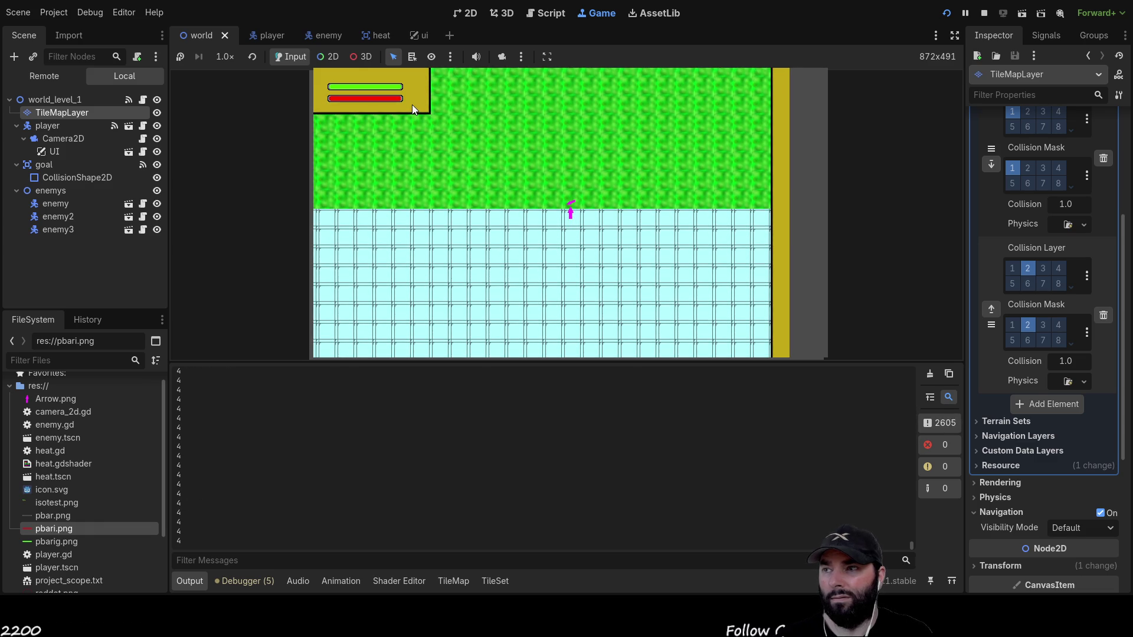
key(Up)
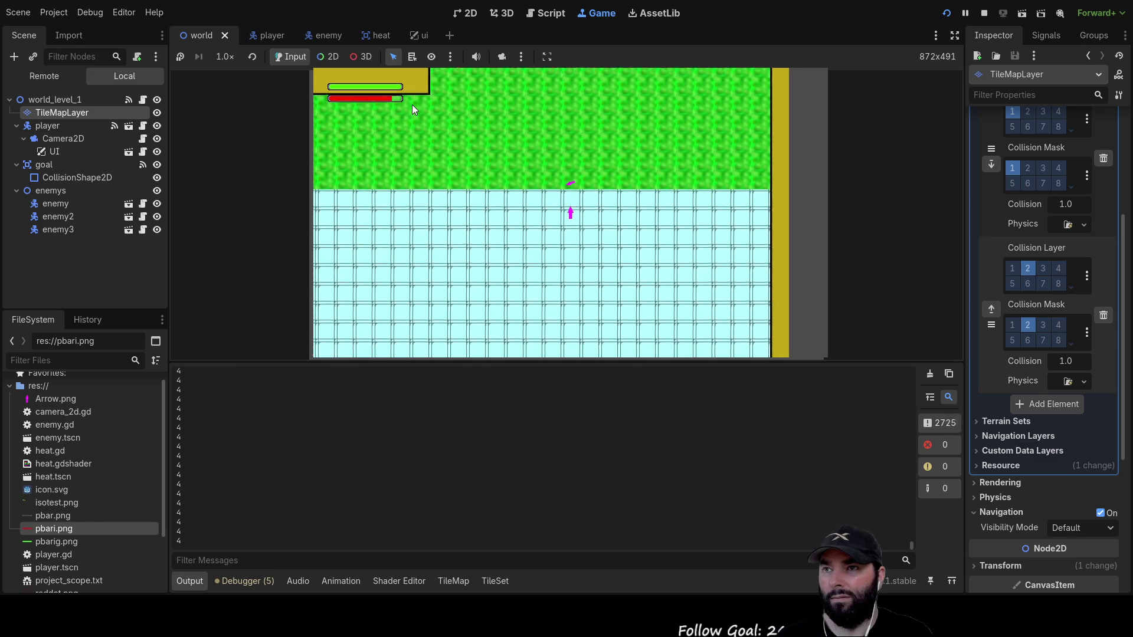
key(Down)
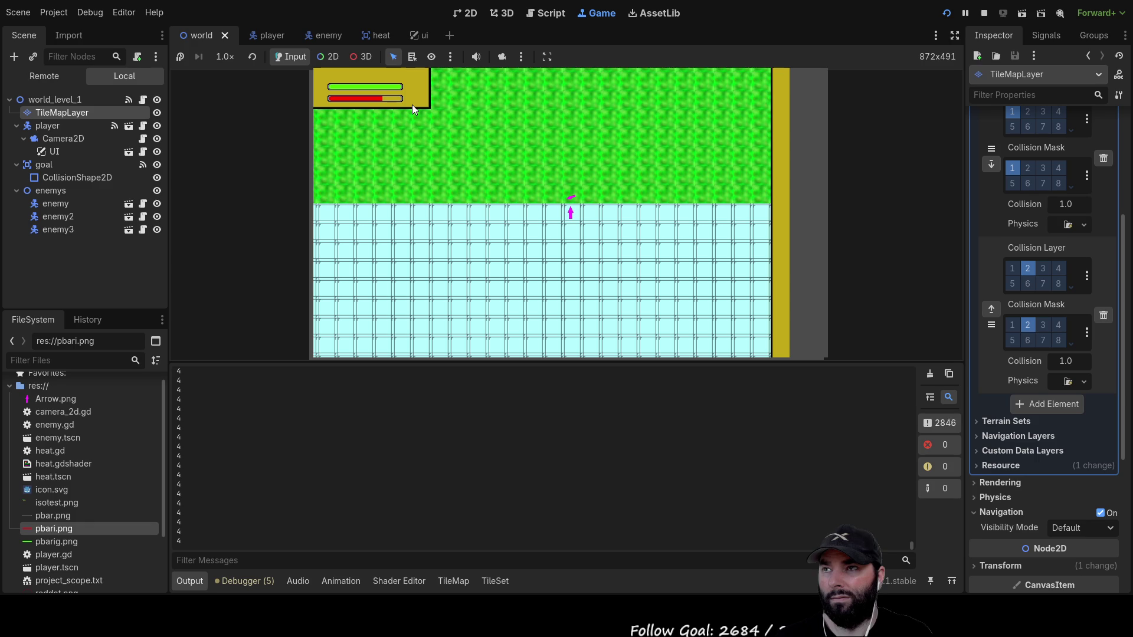
key(Down)
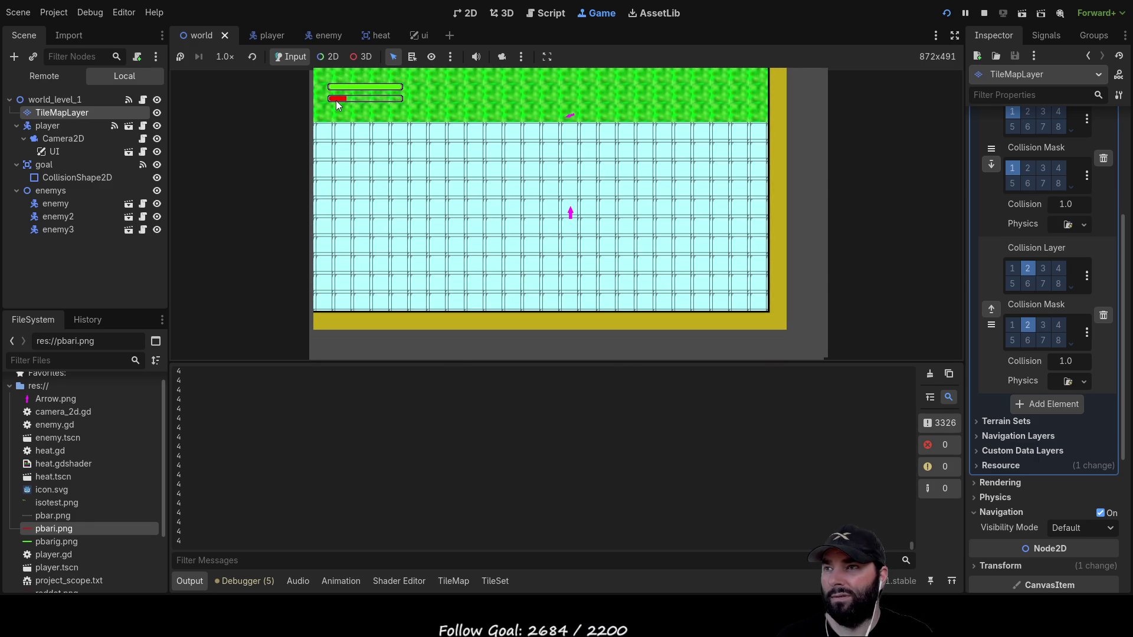
key(F8)
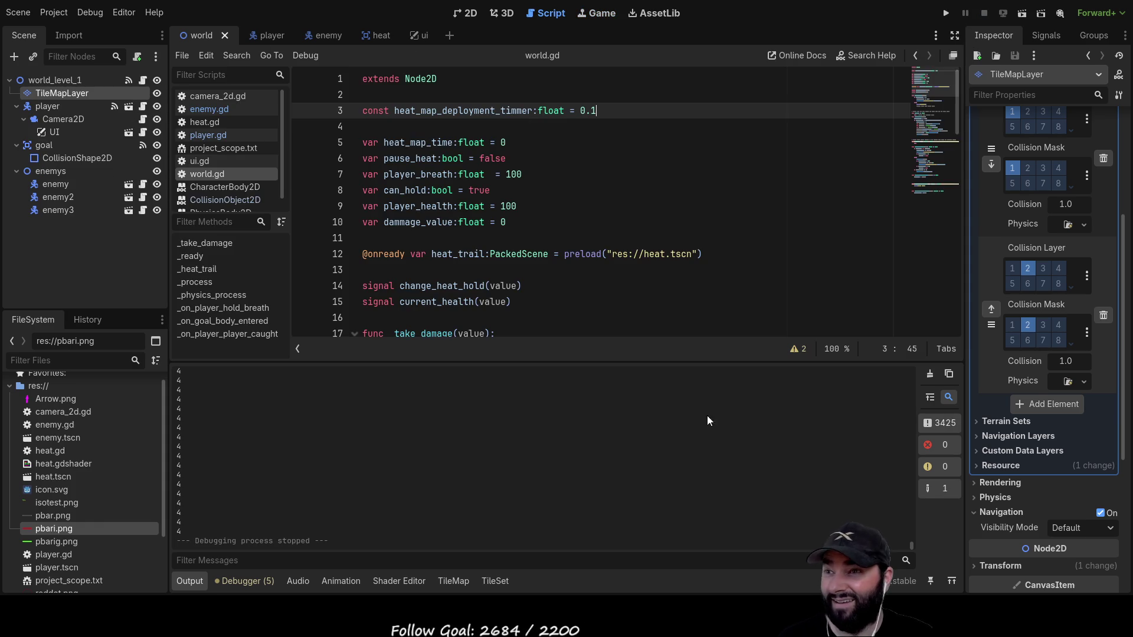
click(204, 133)
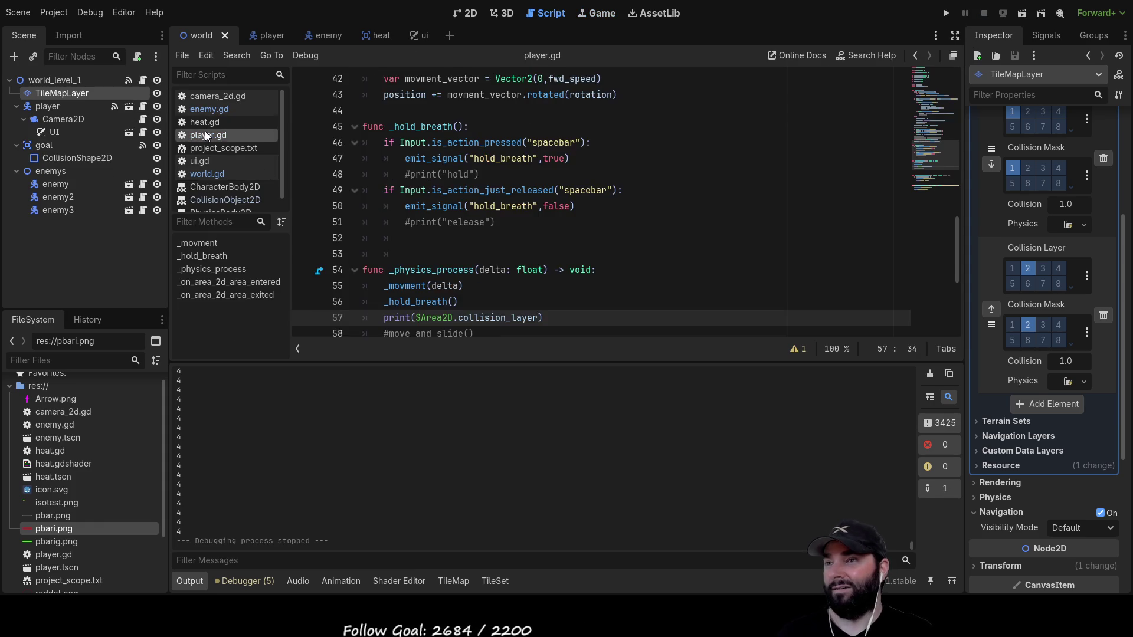
scroll(520, 317, down, 4)
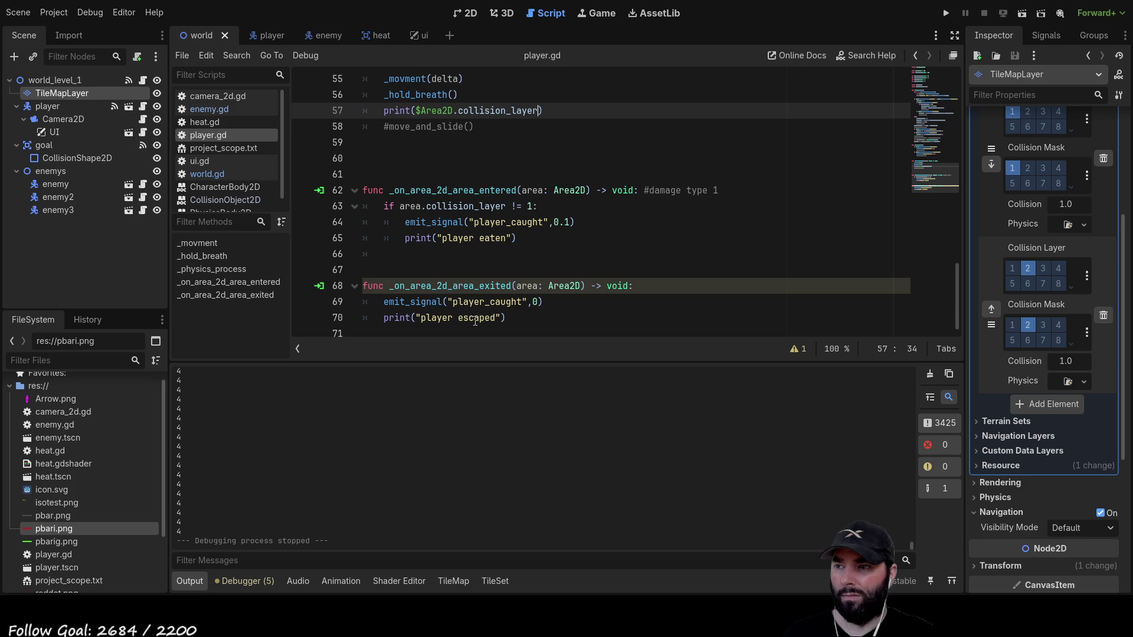
mouse_move(543, 303)
mouse_down()
mouse_move(384, 288)
mouse_move(380, 299)
mouse_up()
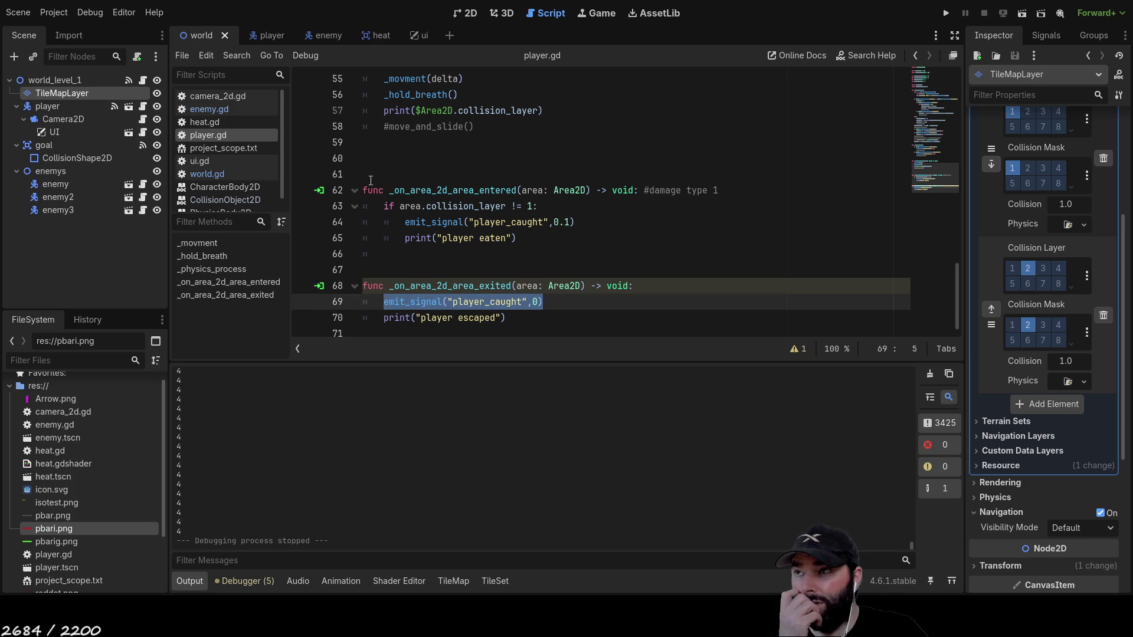
click(217, 175)
scroll(562, 207, down, 15)
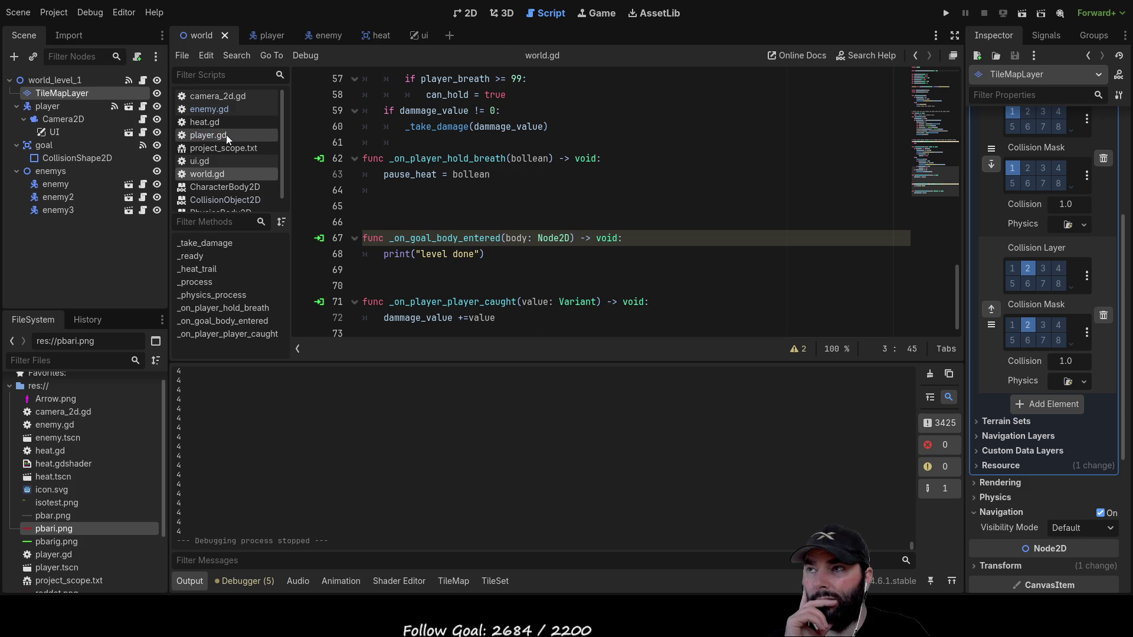
Look through enemy.gd and heat.gd, then return to player.gd.
click(209, 109)
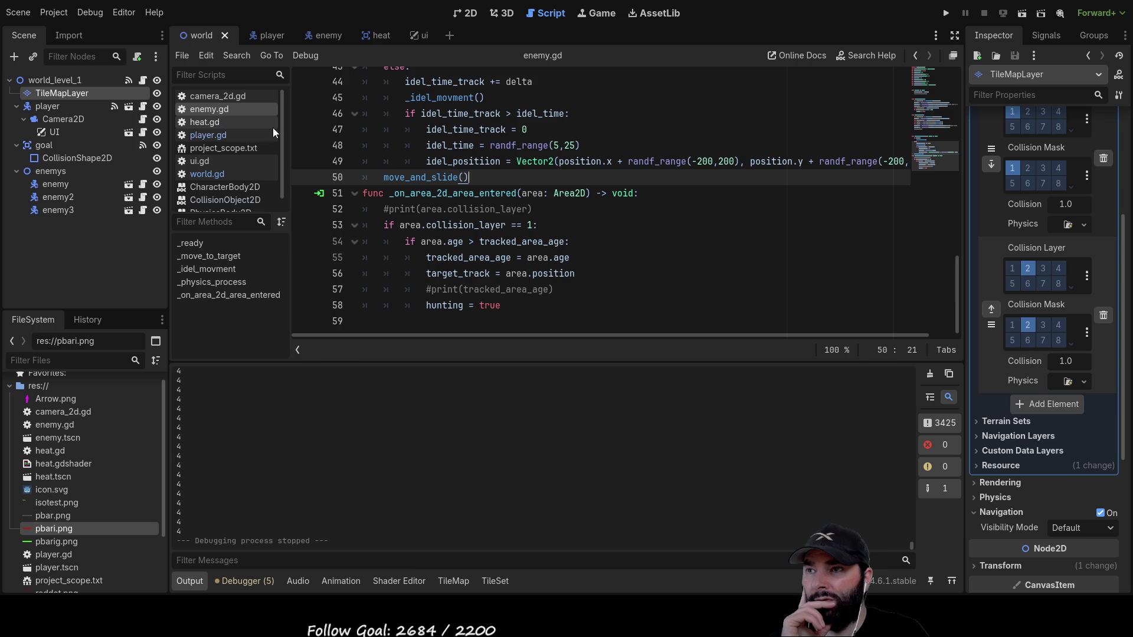
scroll(562, 251, up, 4)
scroll(562, 251, up, 9)
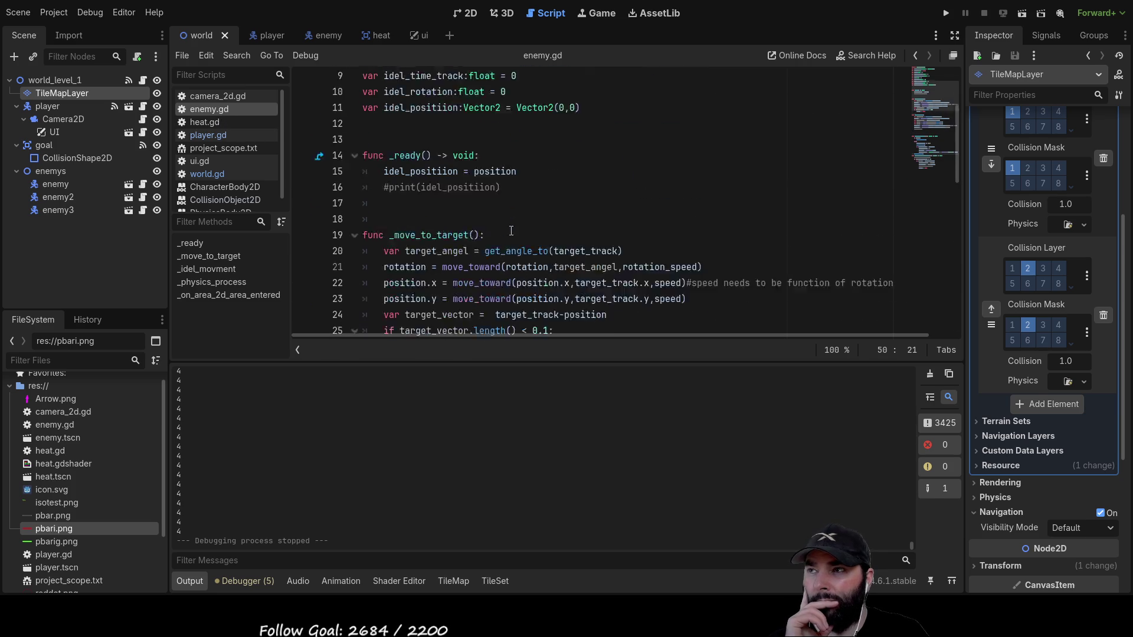
click(219, 123)
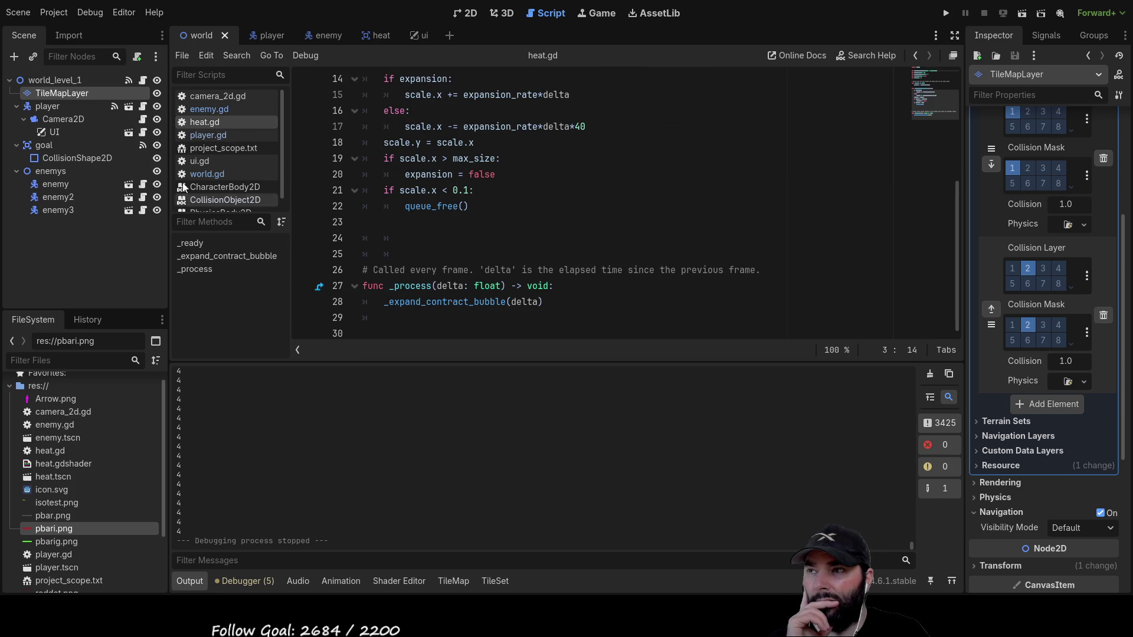
click(208, 135)
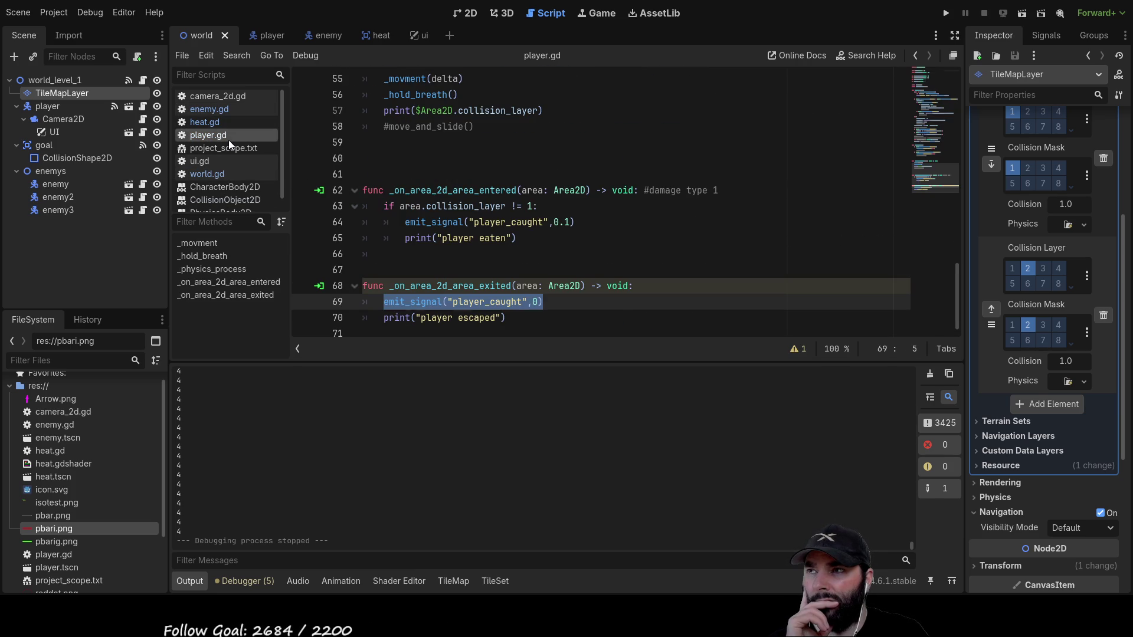
Change the player_caught argument on line 69 from 0 to -0.1 and run the game with F5.
click(538, 302)
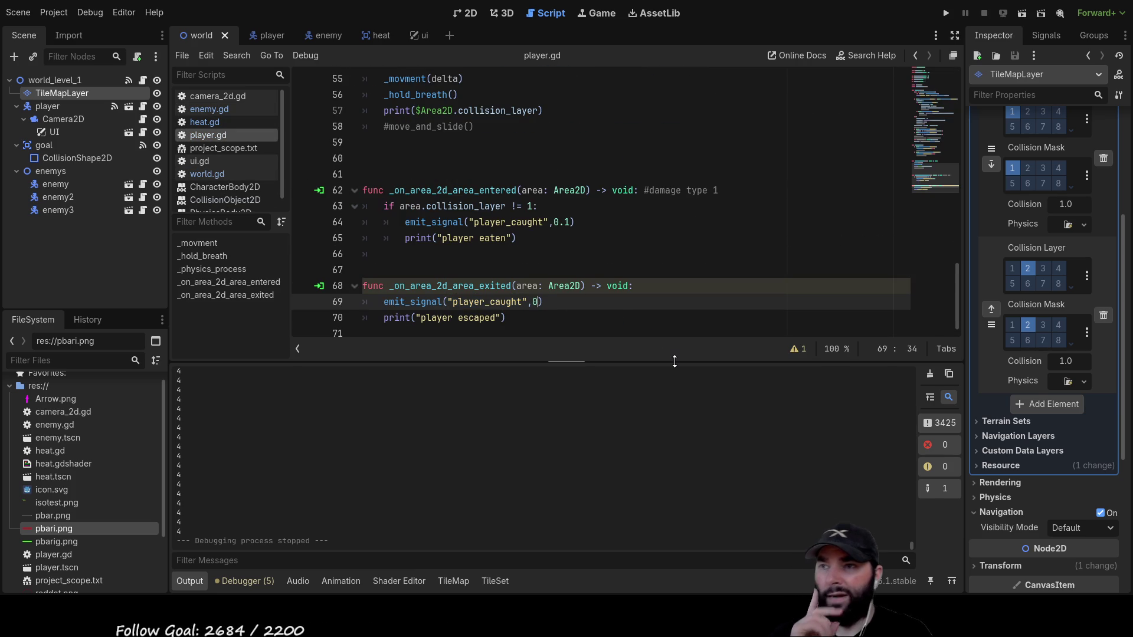
key(BackSpace)
text(-0.1)
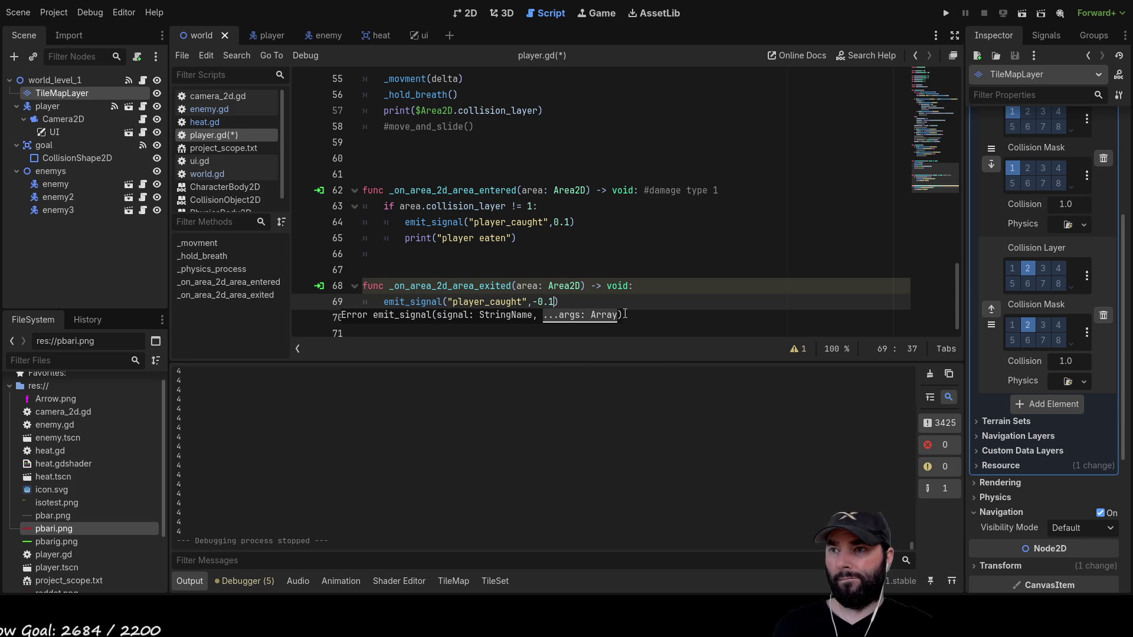
key(Escape)
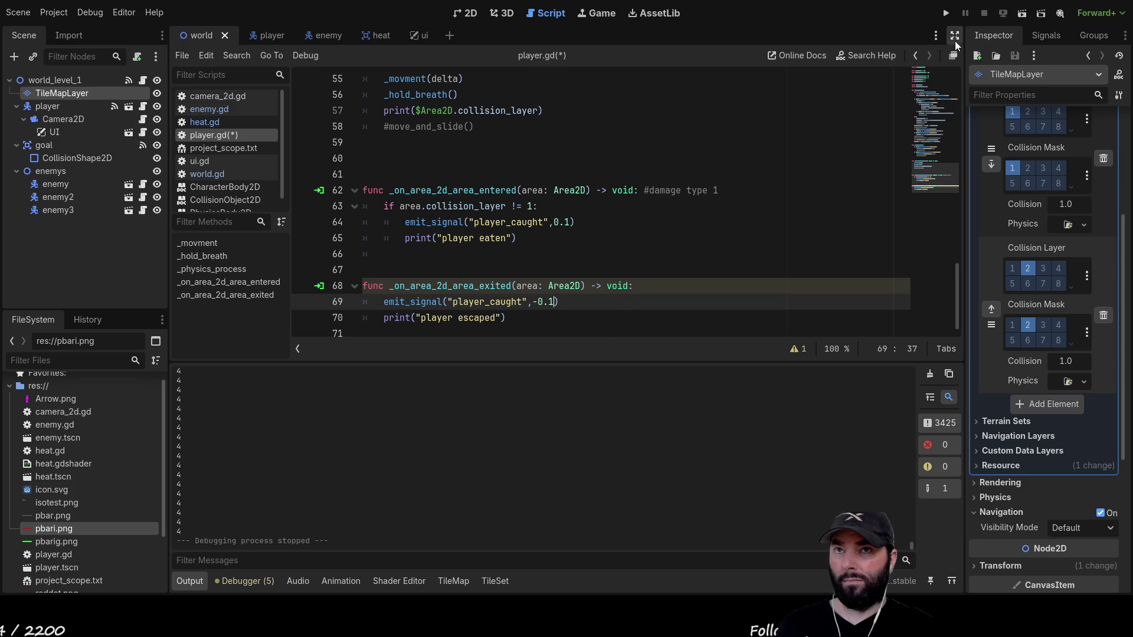
key(F5)
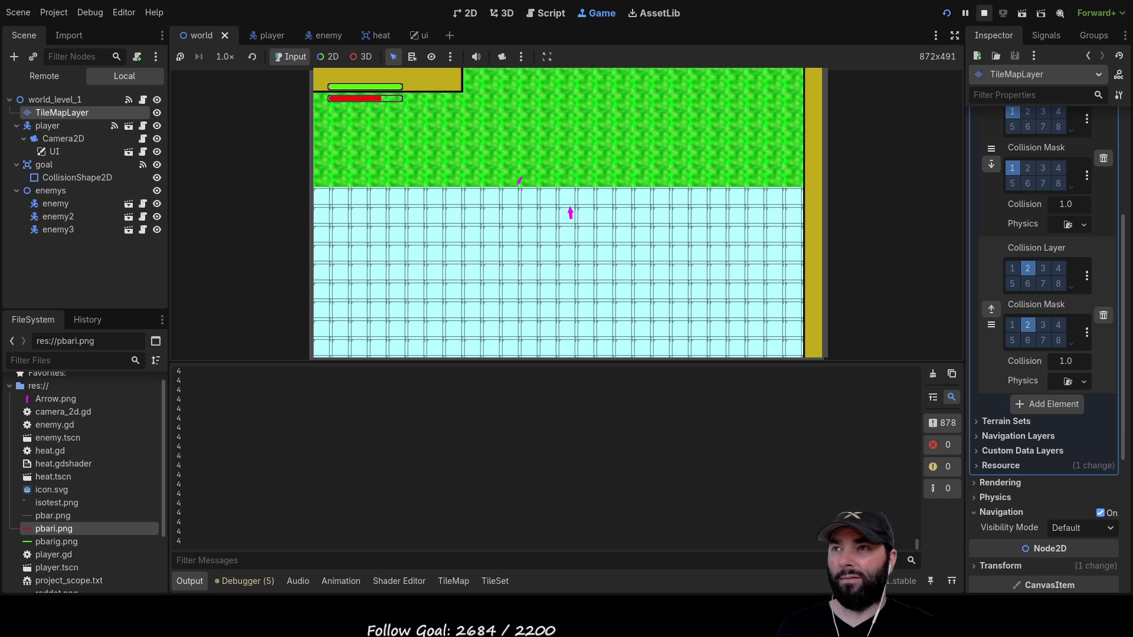
Stop the running play-test to get back to the edited player.gd.
click(984, 13)
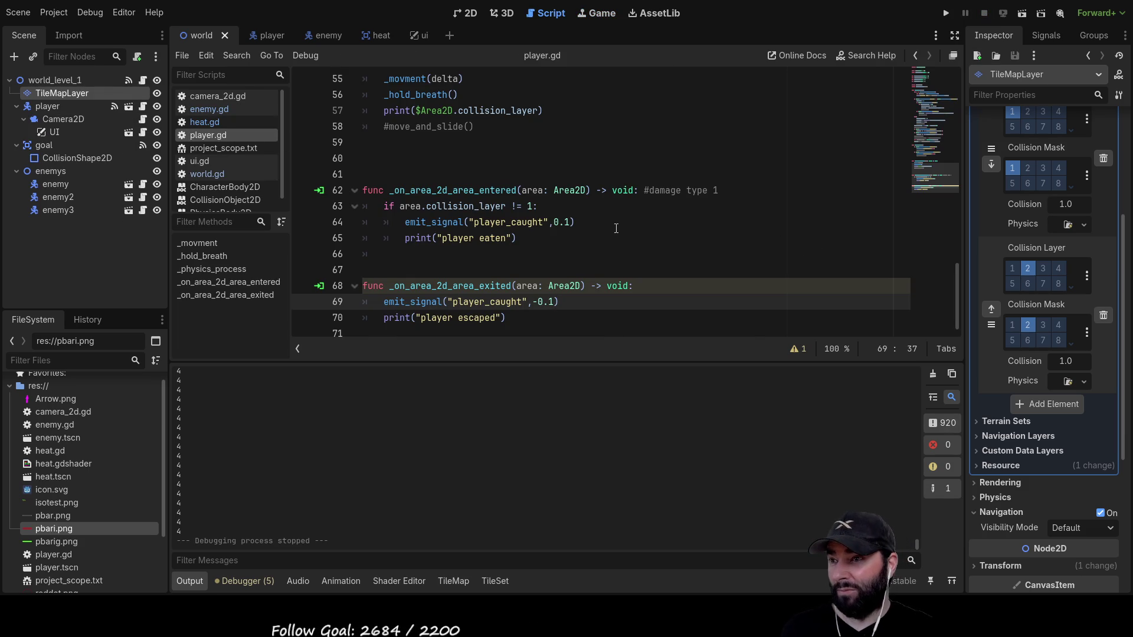
Open the CollisionObject2D reference page, then open and close the PhysicsBody2D page.
scroll(614, 233, up, 4)
scroll(511, 282, down, 4)
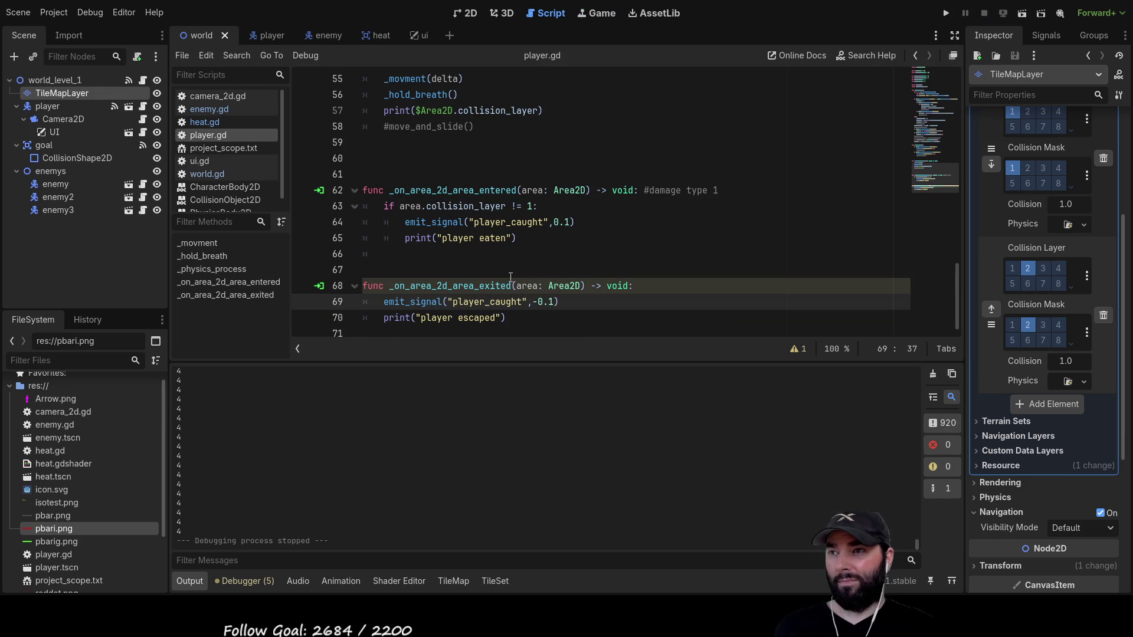
scroll(511, 282, up, 2)
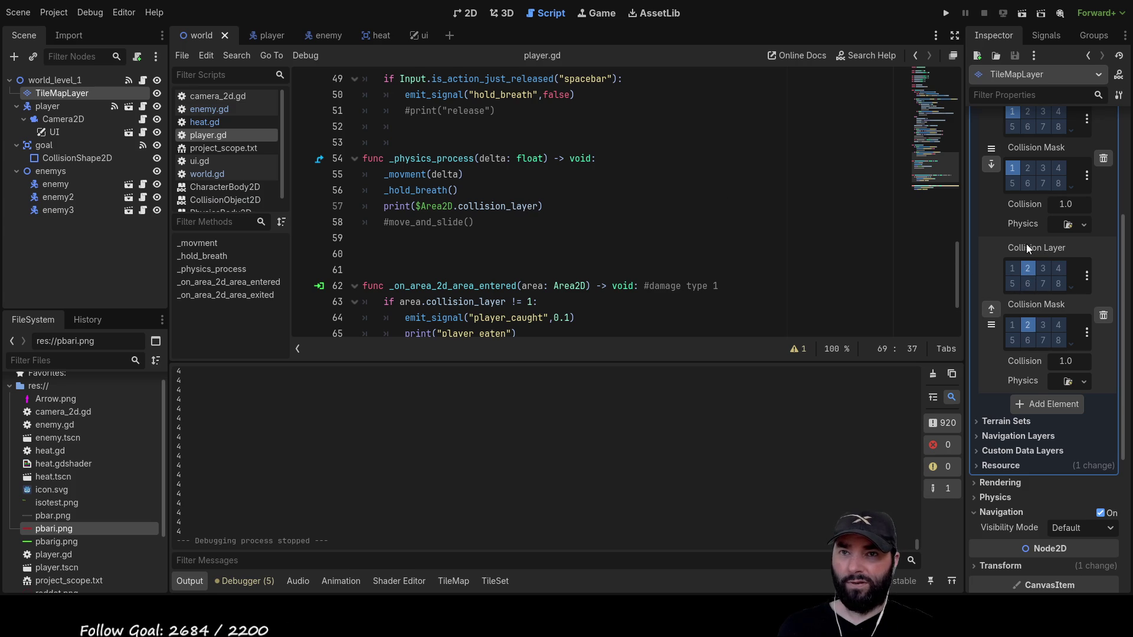
scroll(1003, 260, up, 4)
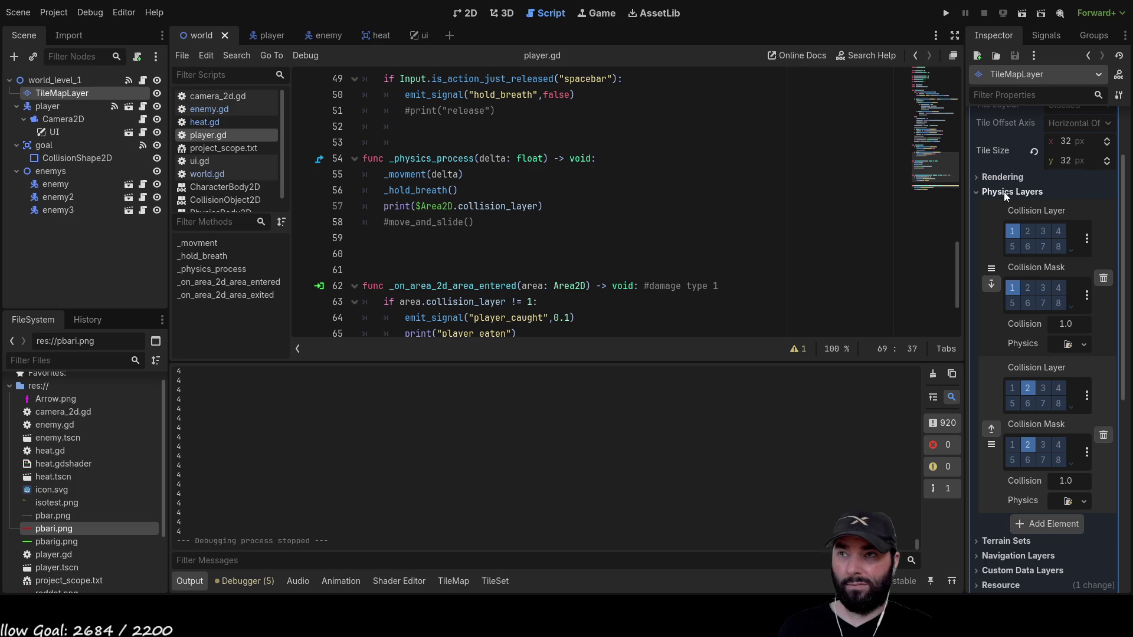
scroll(225, 190, down, 1)
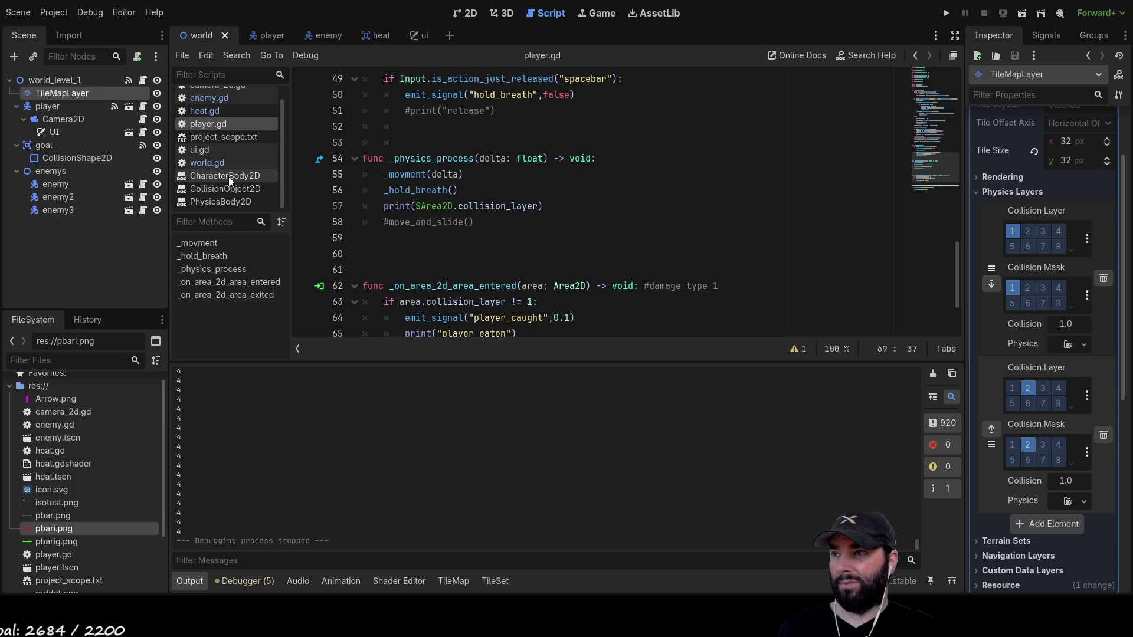
click(232, 190)
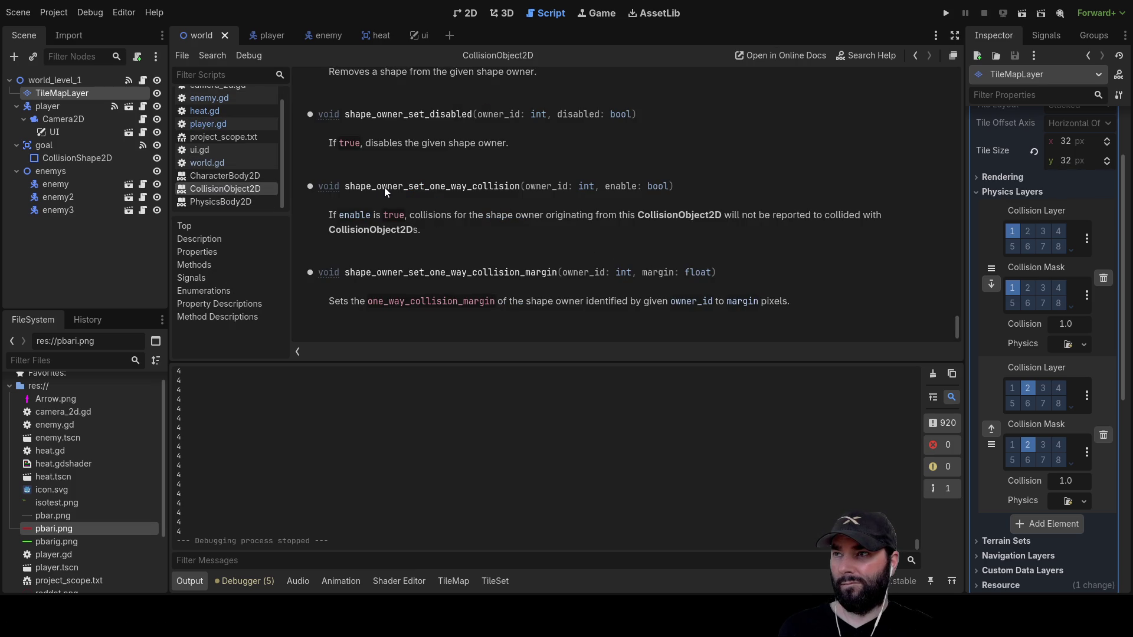
click(238, 204)
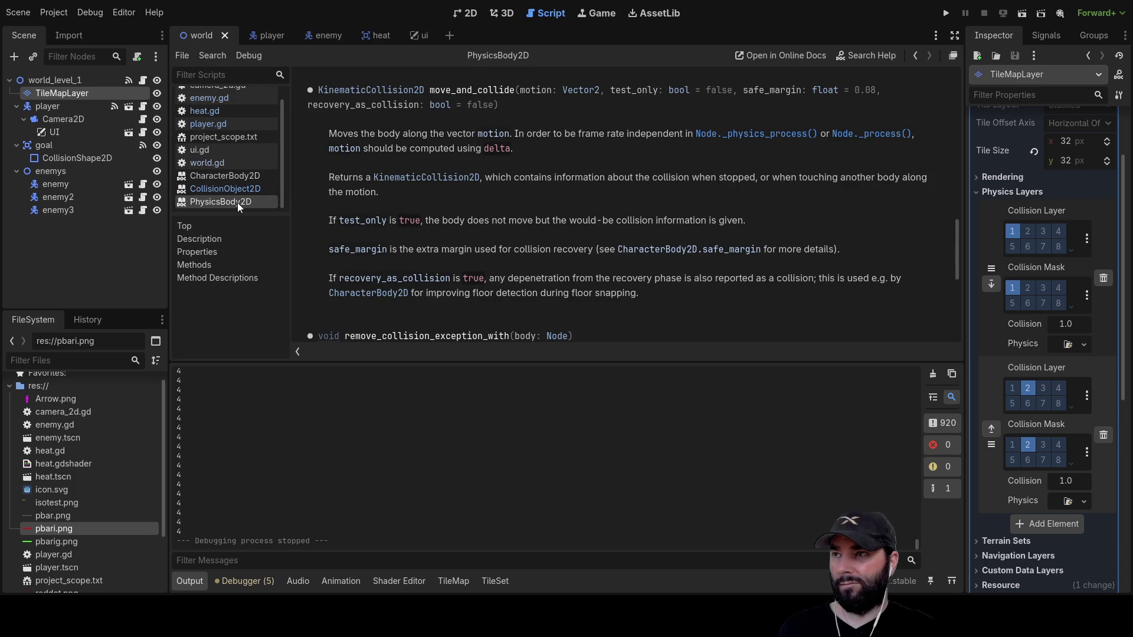
middle_click(237, 203)
Open and close the CharacterBody2D page, then scroll CollisionObject2D to its shape_owner methods.
click(232, 188)
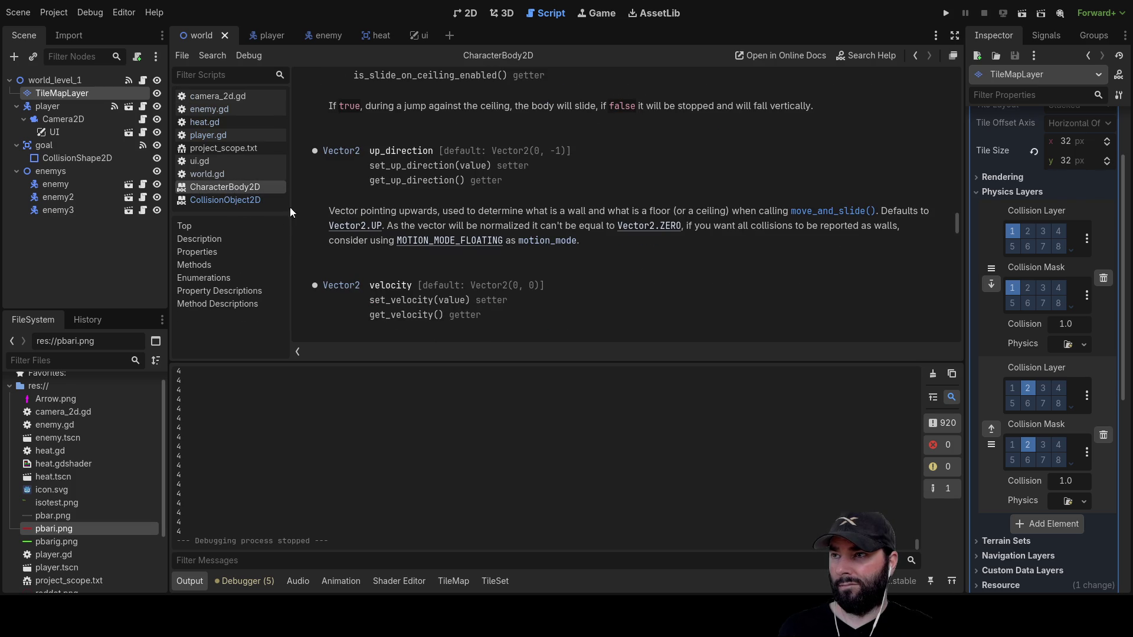
key(ctrl+w)
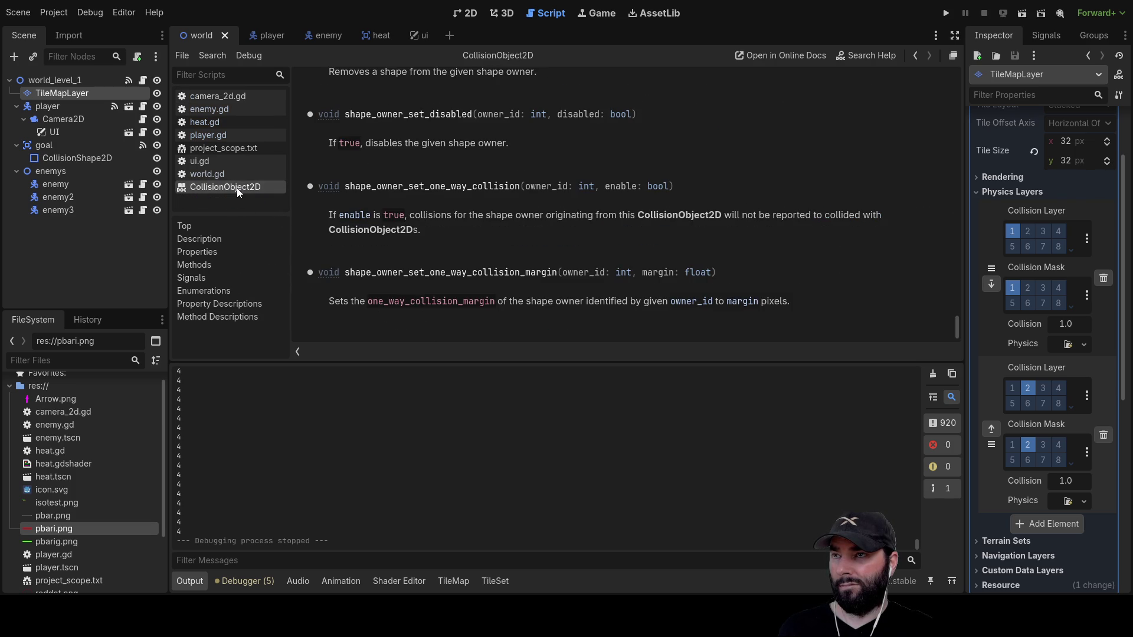
scroll(566, 256, up, 5)
scroll(567, 261, up, 20)
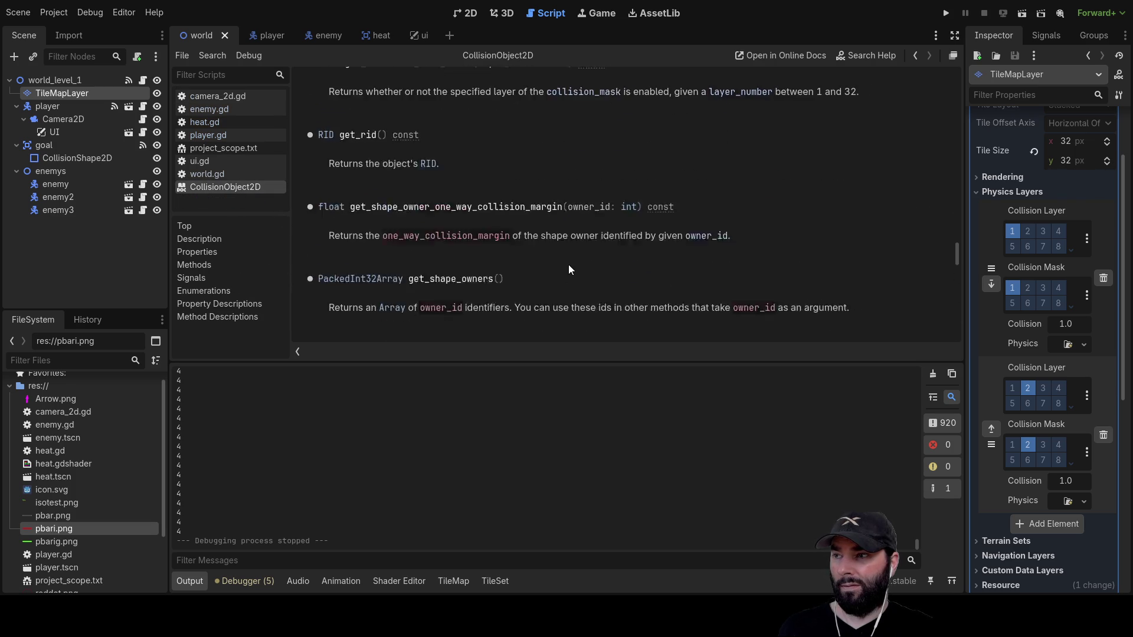
scroll(568, 267, up, 5)
scroll(569, 264, down, 10)
scroll(575, 255, down, 10)
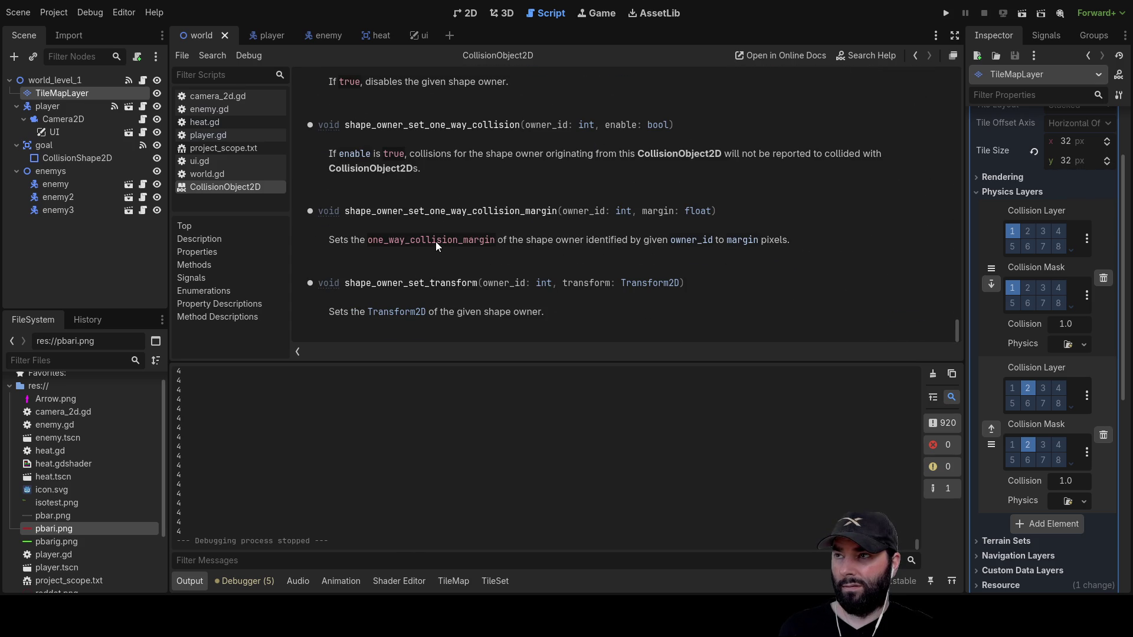
click(48, 106)
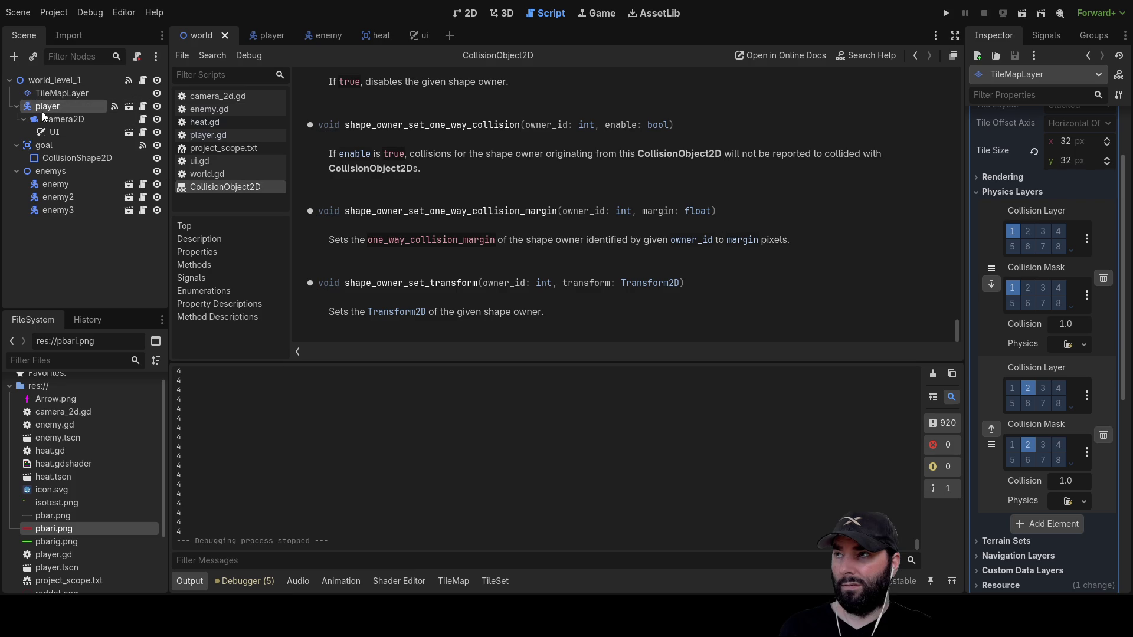
Open the player scene and compare signals on Area2D, its collision shapes and the root player node.
click(1046, 36)
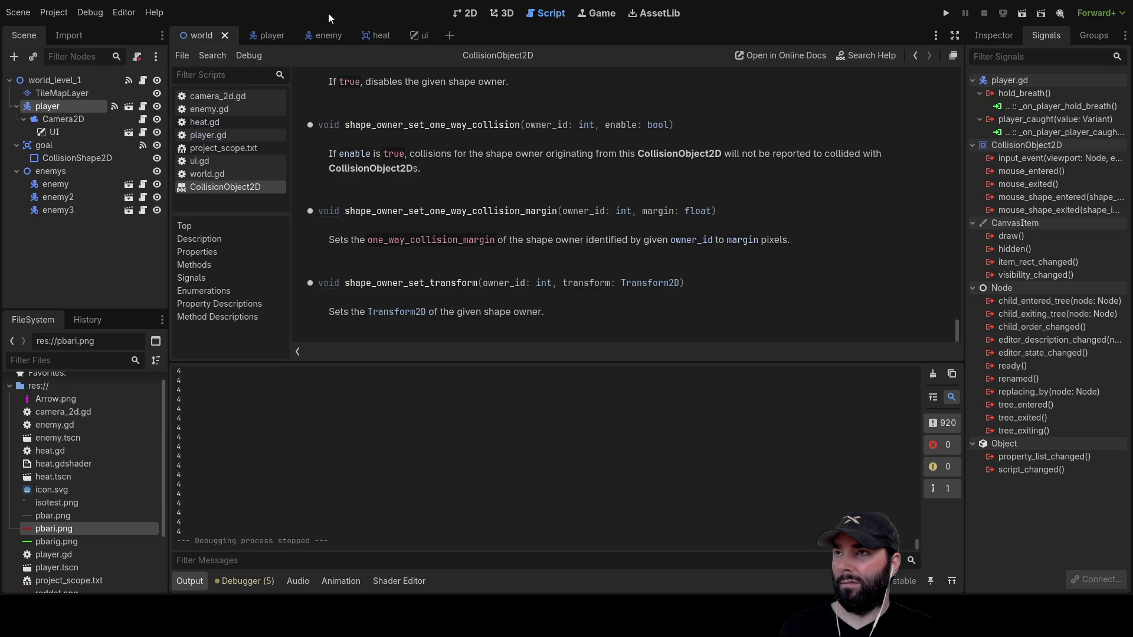
click(268, 34)
click(72, 110)
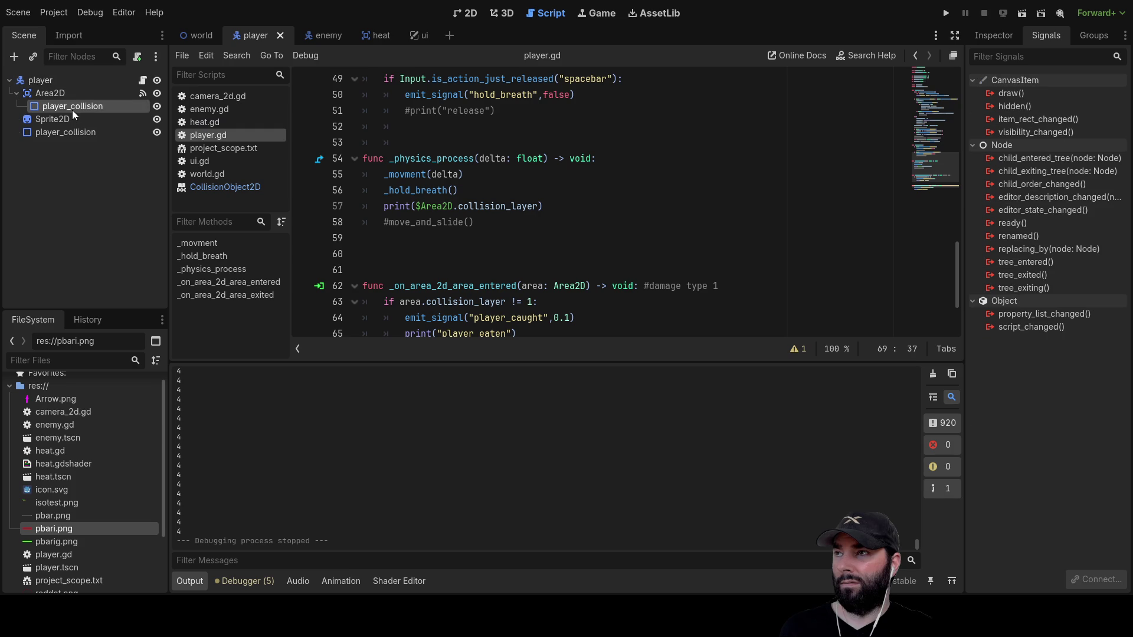
click(66, 135)
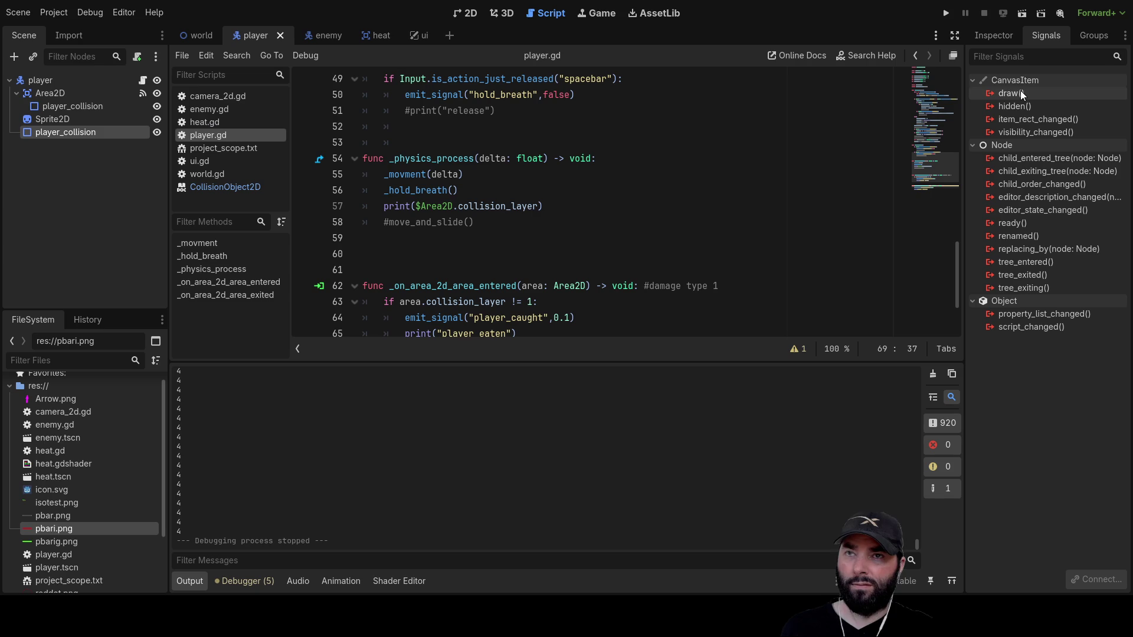
click(47, 96)
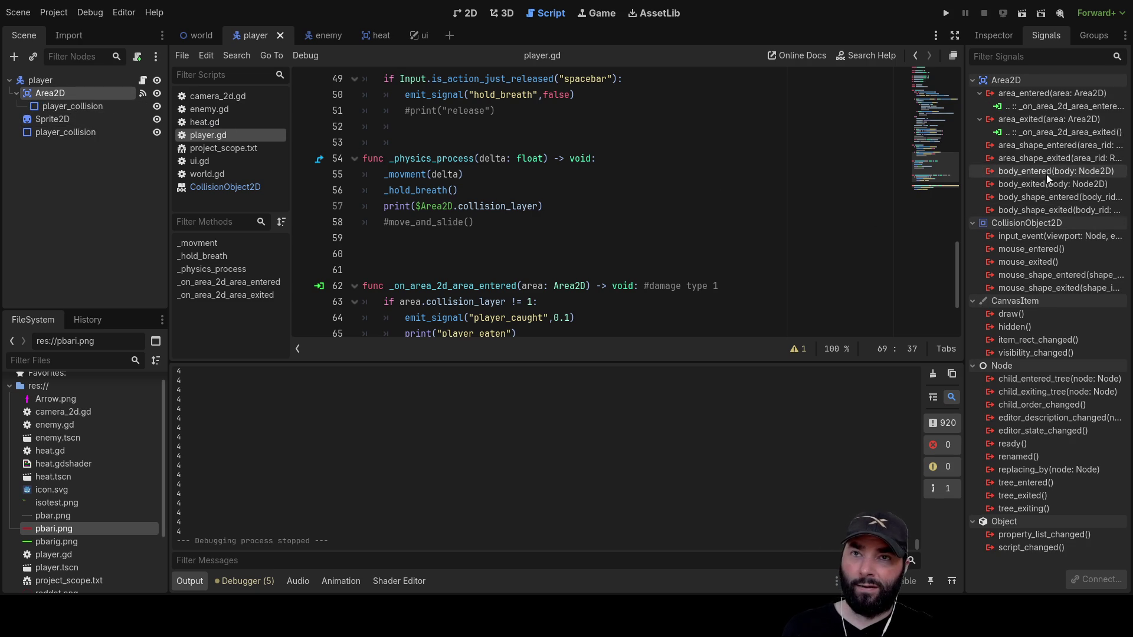
click(48, 104)
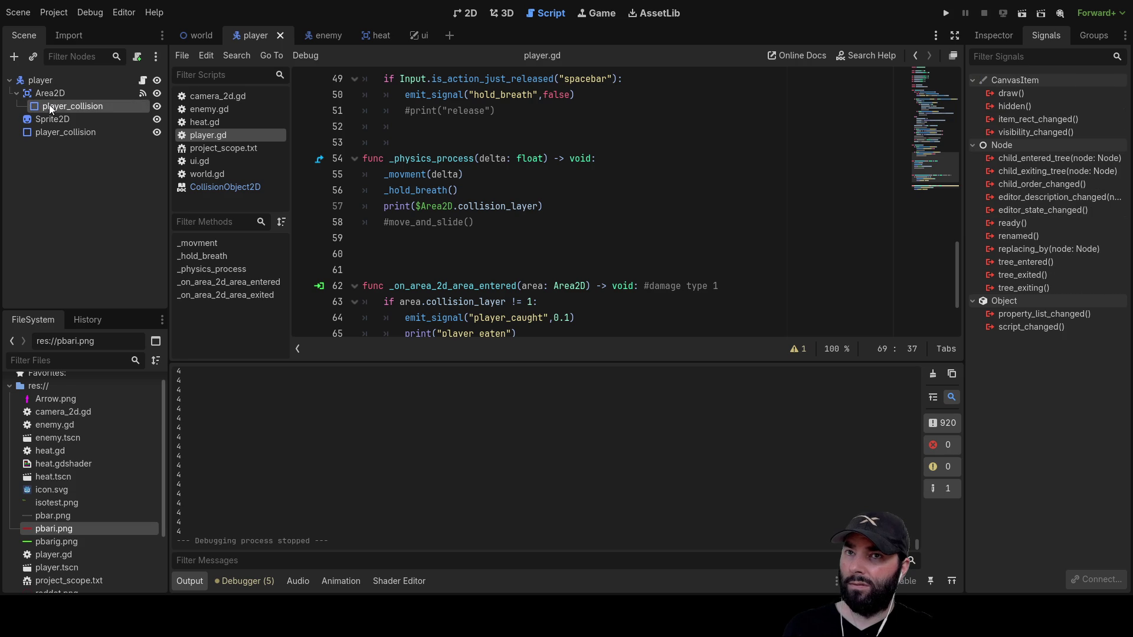
click(43, 93)
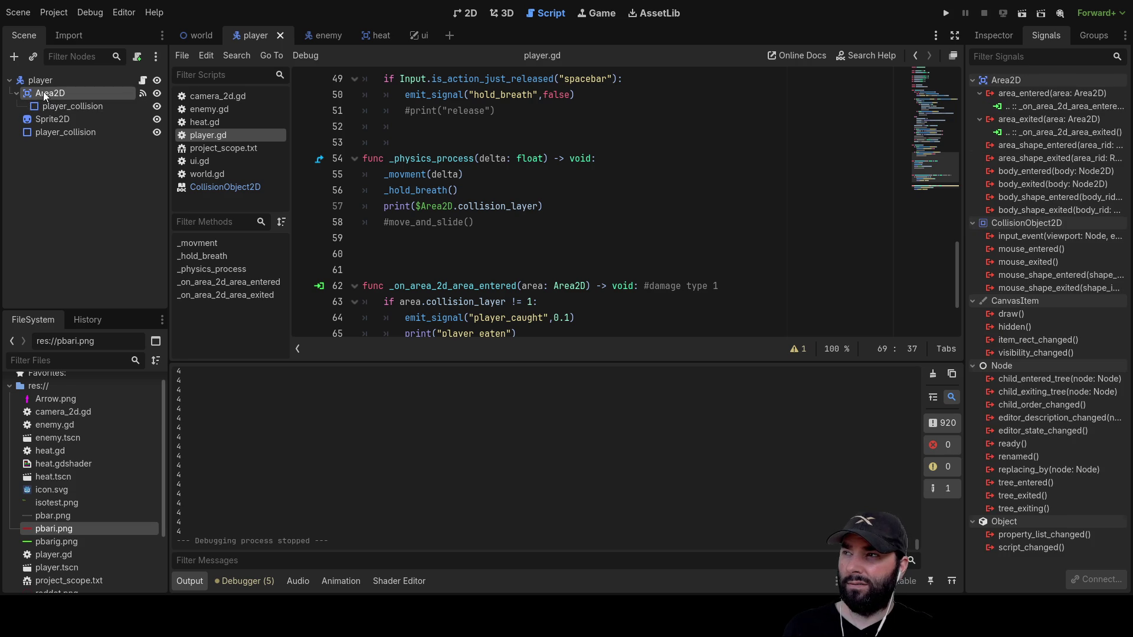
click(60, 133)
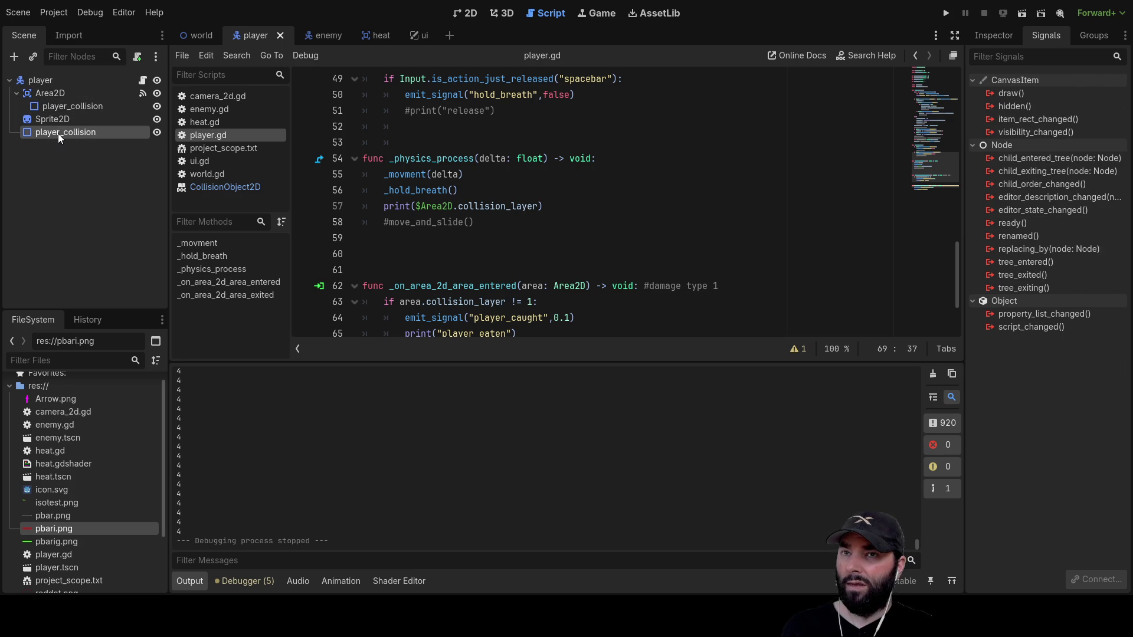
click(51, 83)
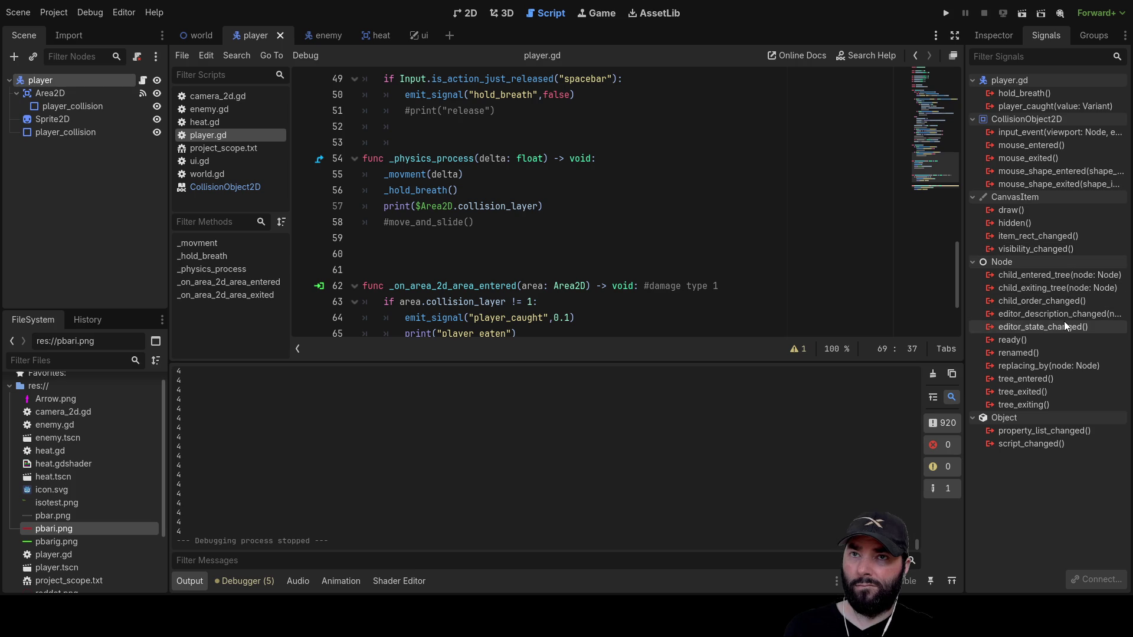
Inspect the hold_breath and player_caught signals and find hold_breath's declaration in player.gd.
click(1032, 93)
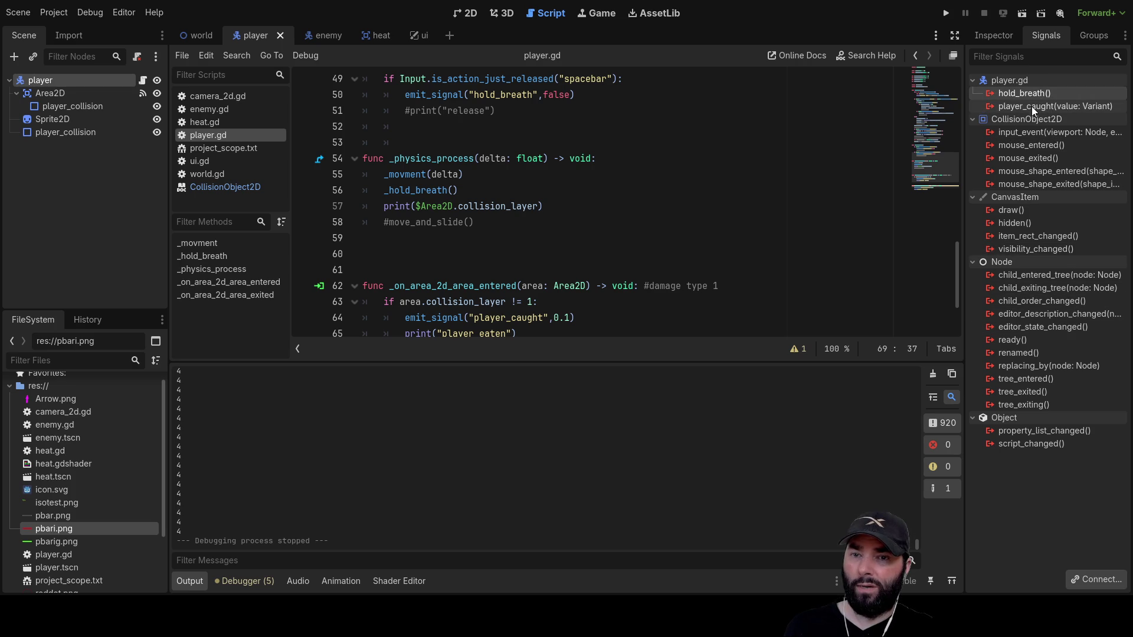
click(1032, 106)
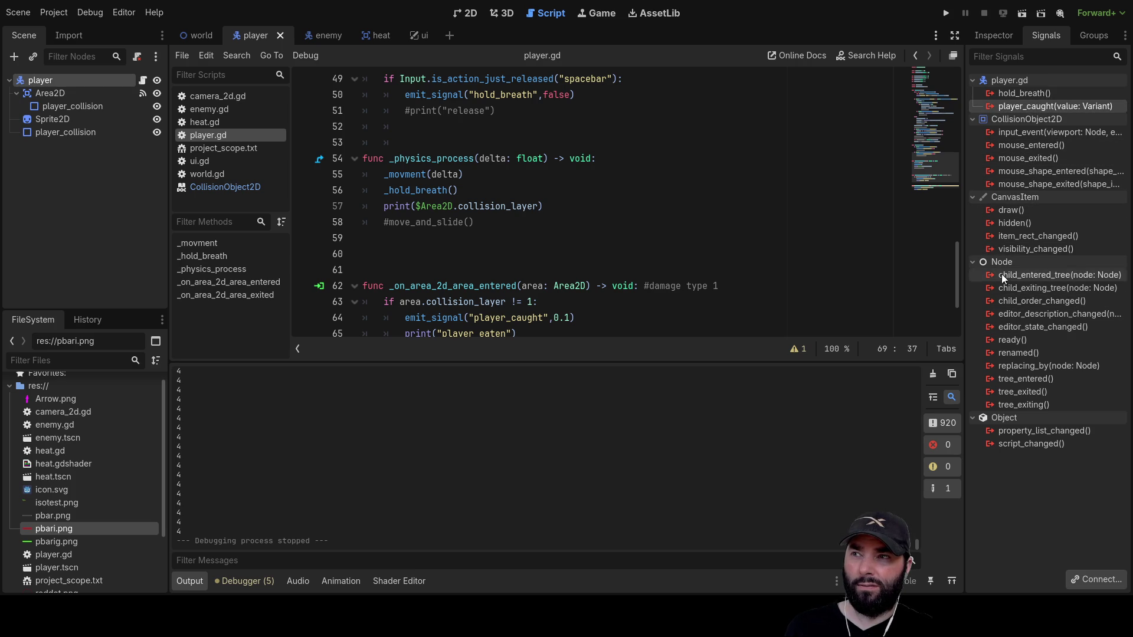
scroll(693, 266, down, 2)
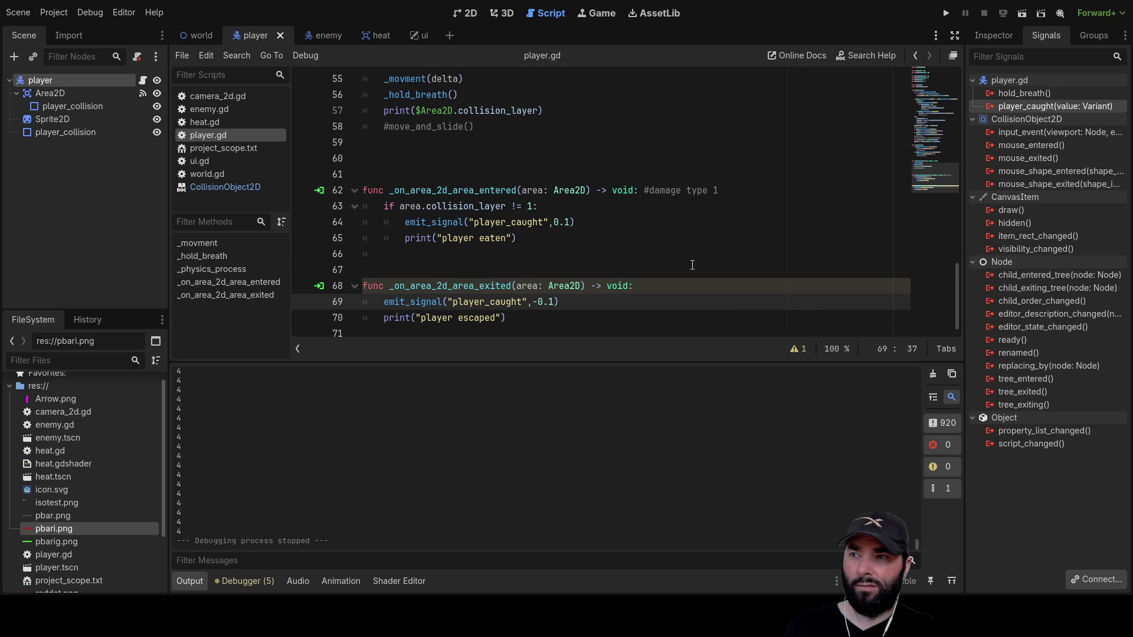
scroll(692, 265, up, 4)
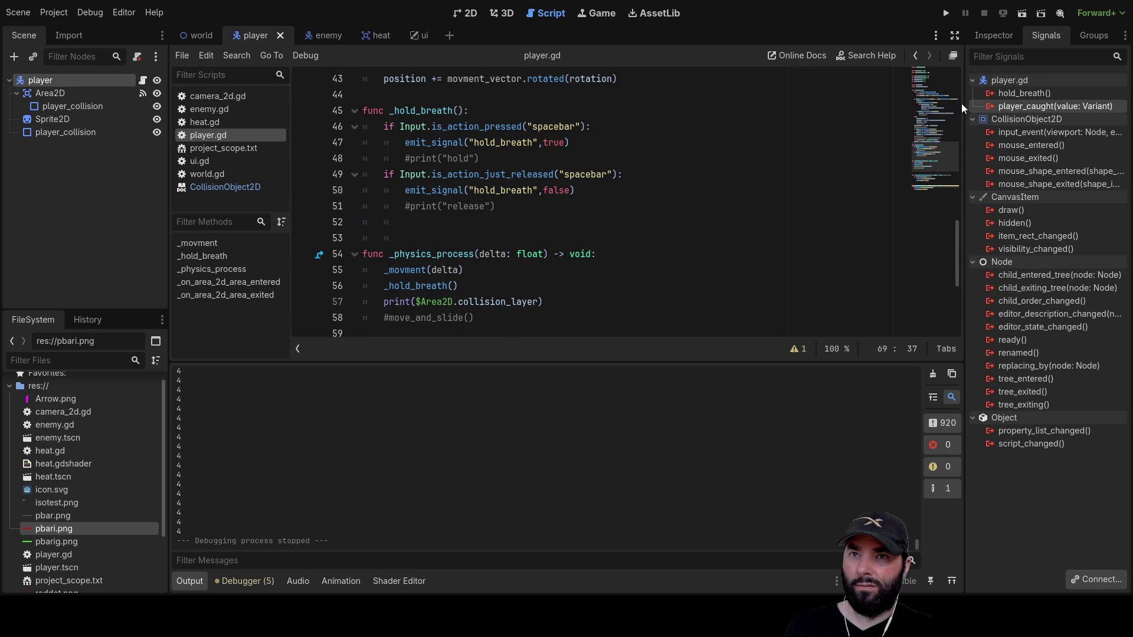
click(1017, 95)
scroll(596, 233, up, 14)
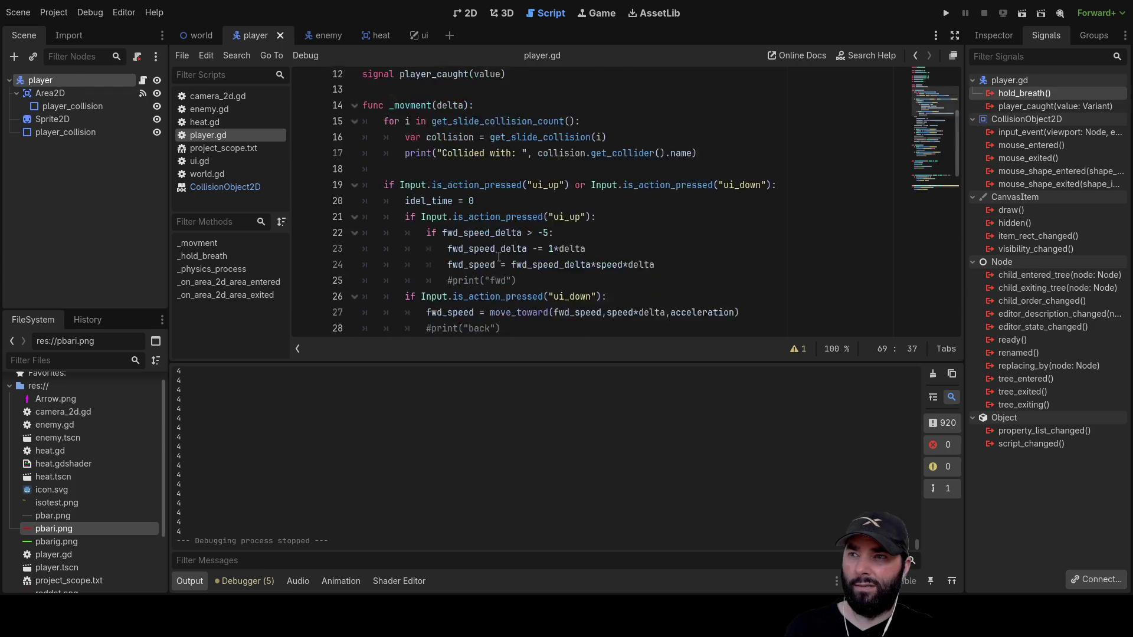
double_click(420, 238)
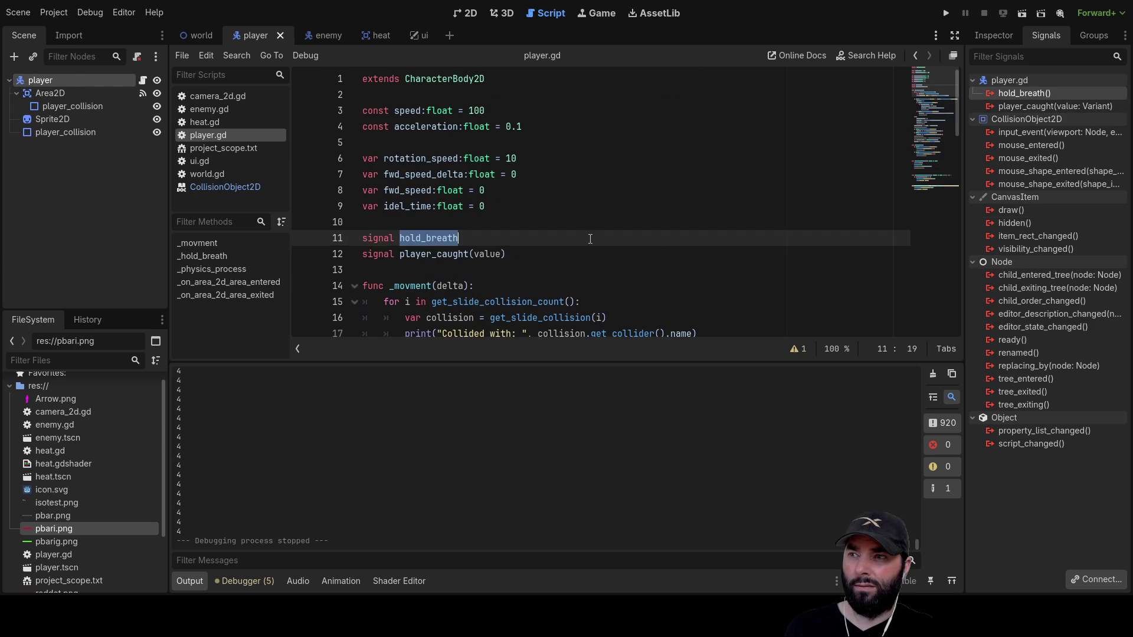
scroll(698, 244, down, 10)
scroll(698, 244, down, 8)
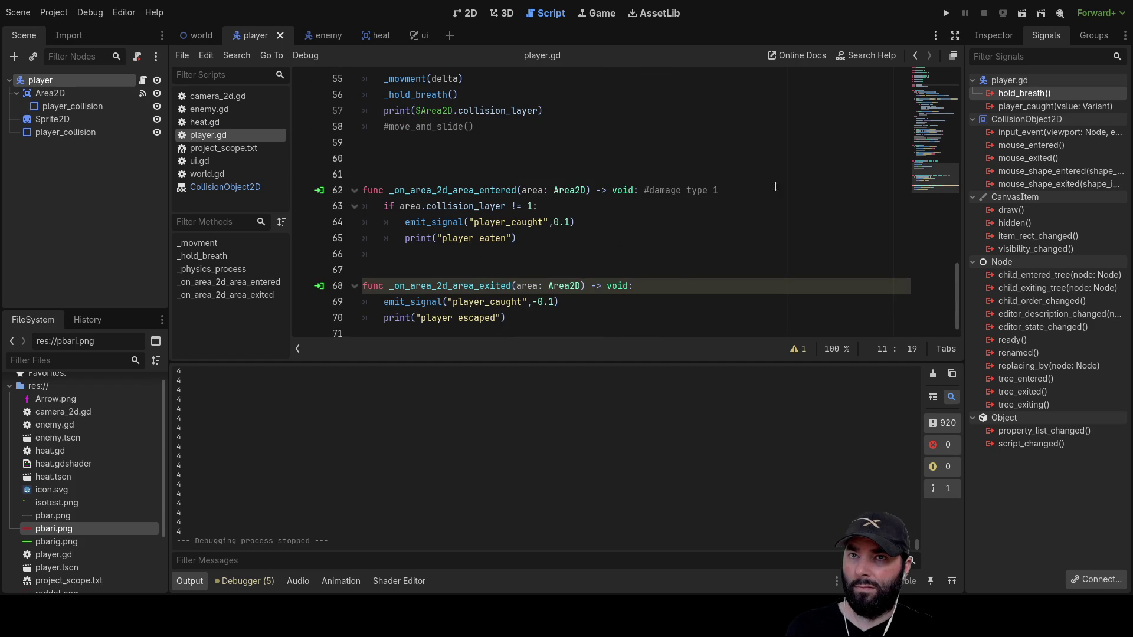
click(1045, 106)
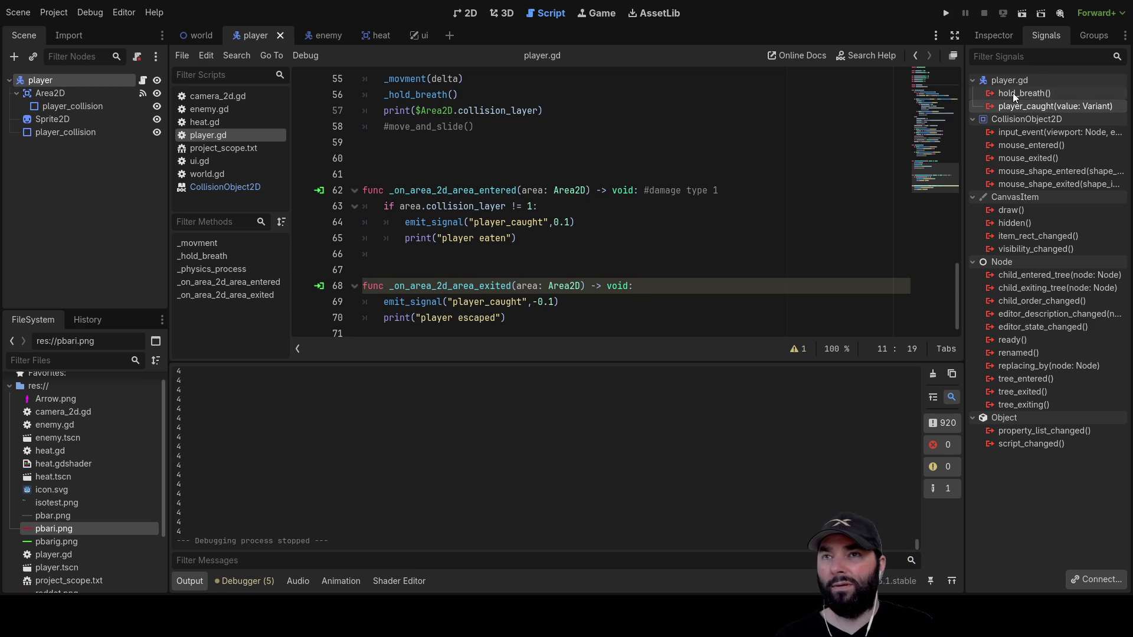
click(201, 36)
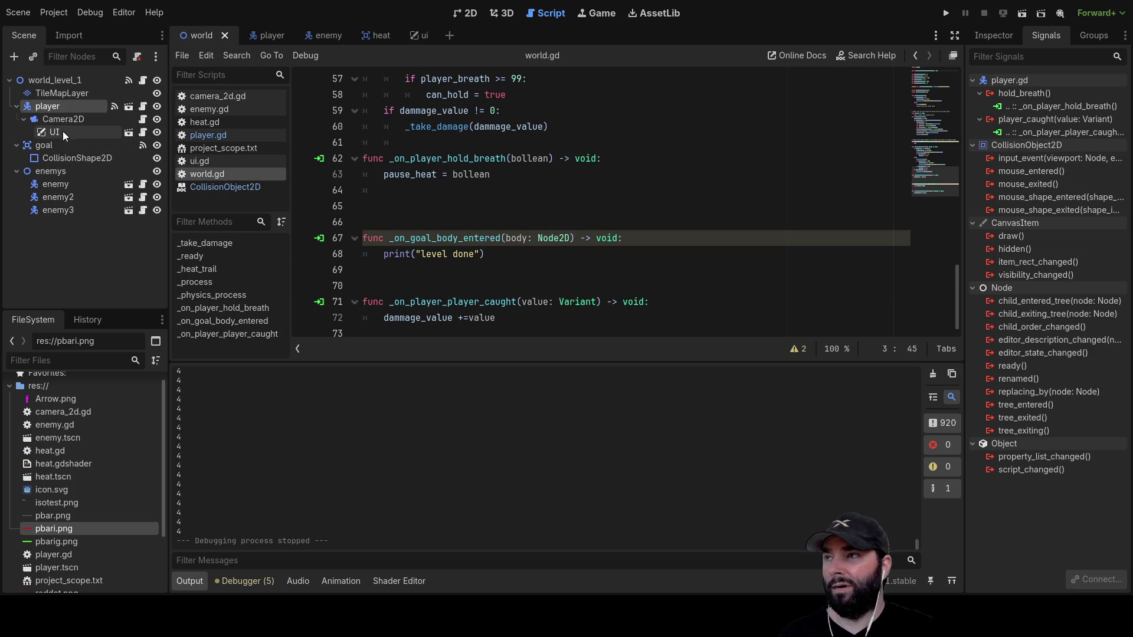
click(1024, 133)
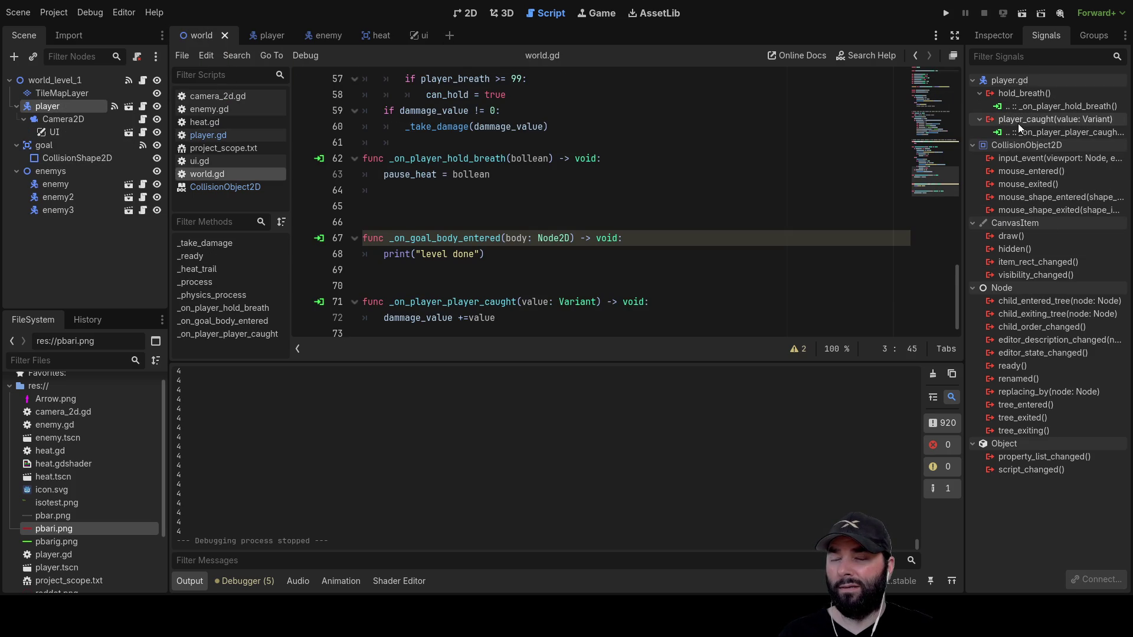
click(269, 32)
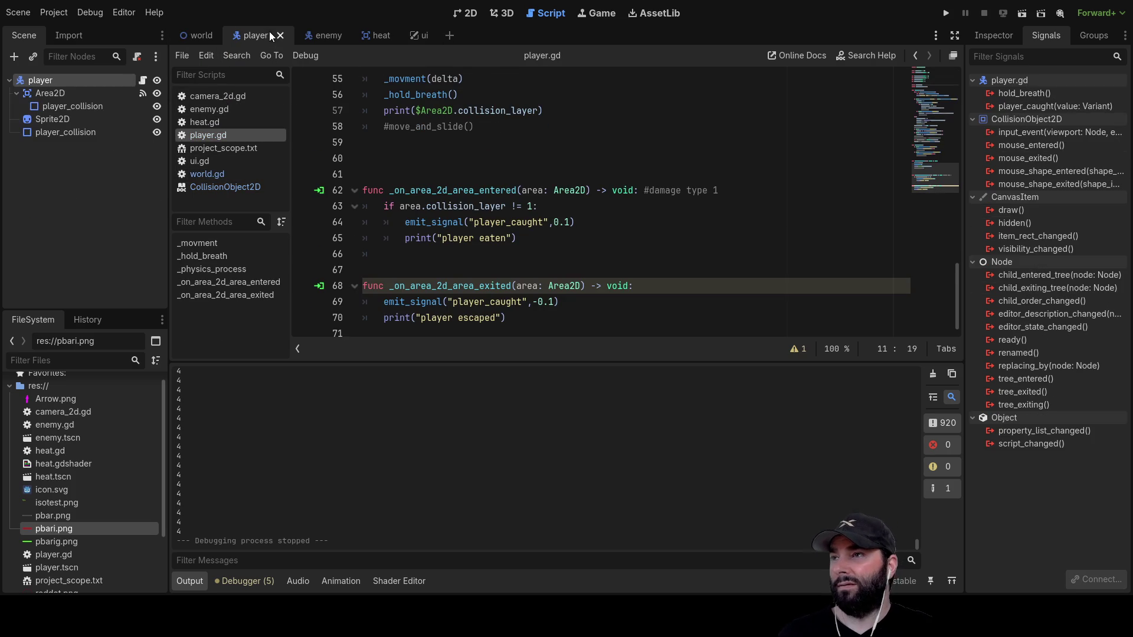
click(60, 92)
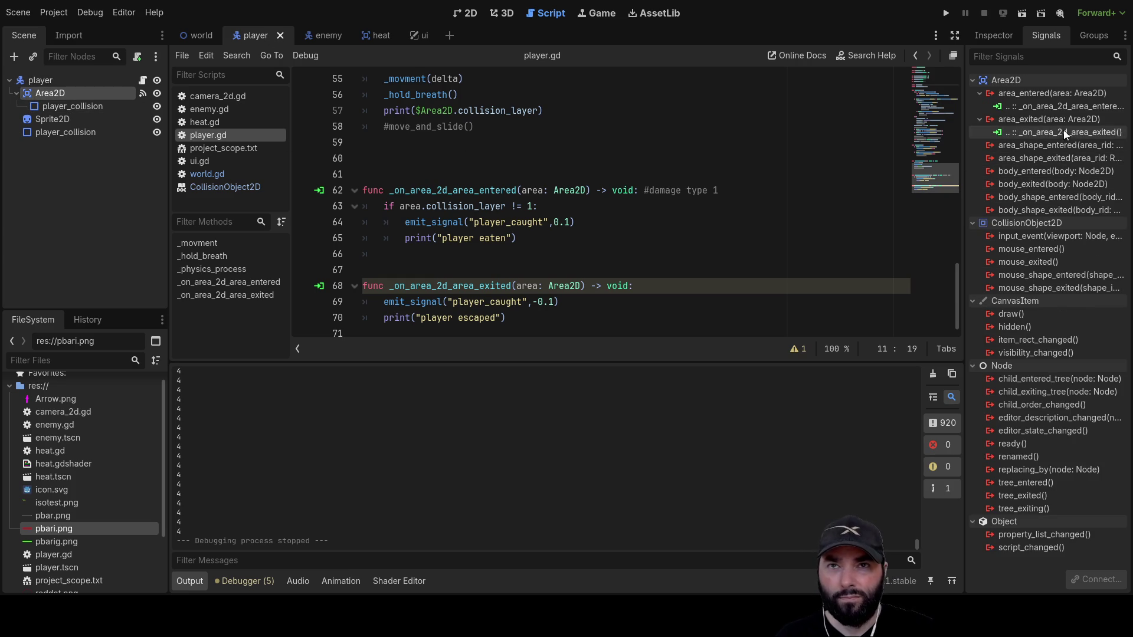
click(90, 133)
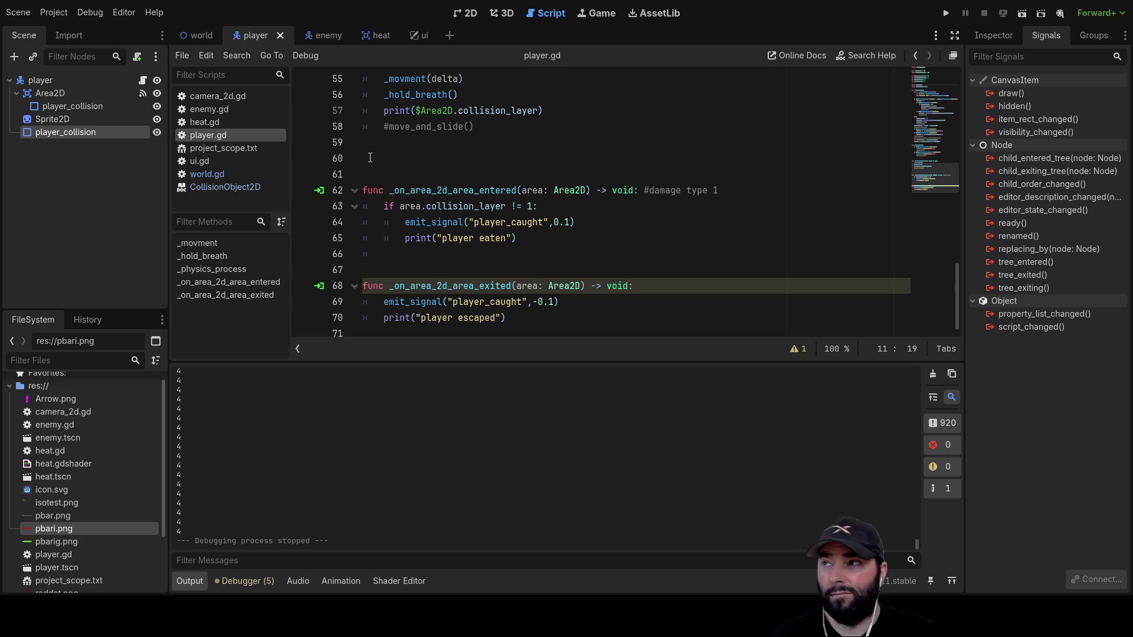
click(62, 92)
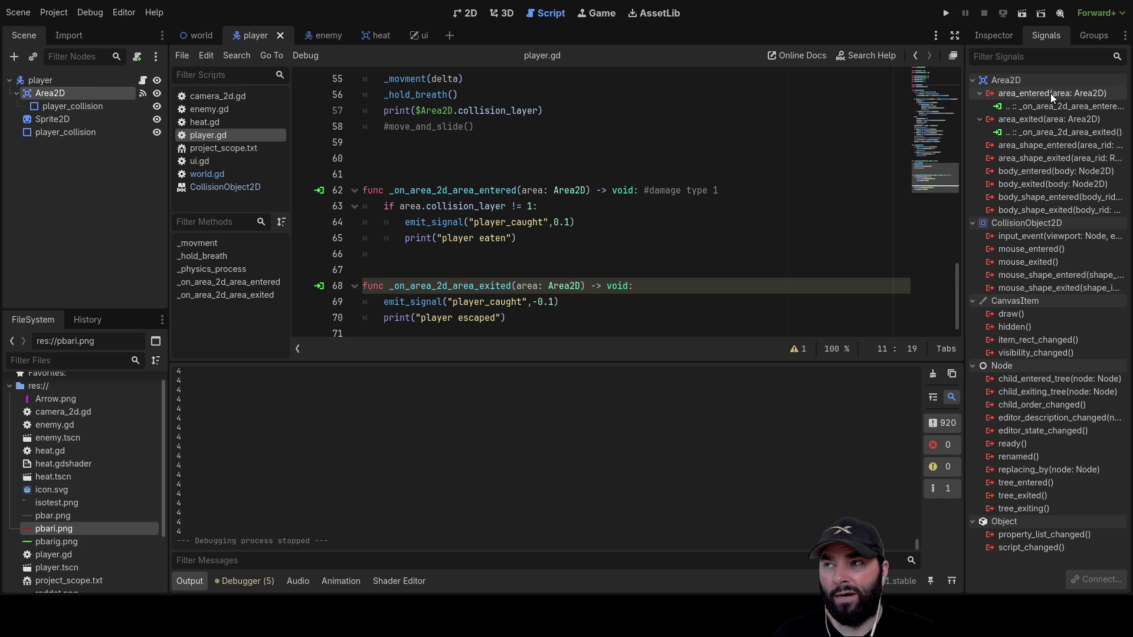
Open the world scene in the 2D view, zoom in, and show the TileMapLayer's Inspector properties.
click(502, 13)
click(467, 13)
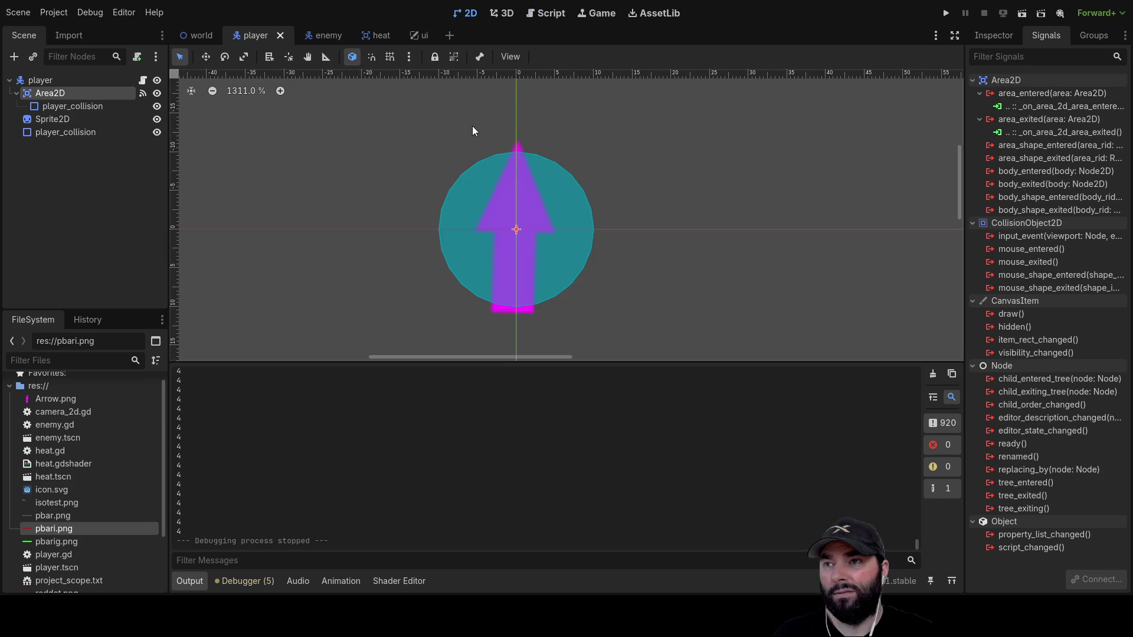
click(195, 35)
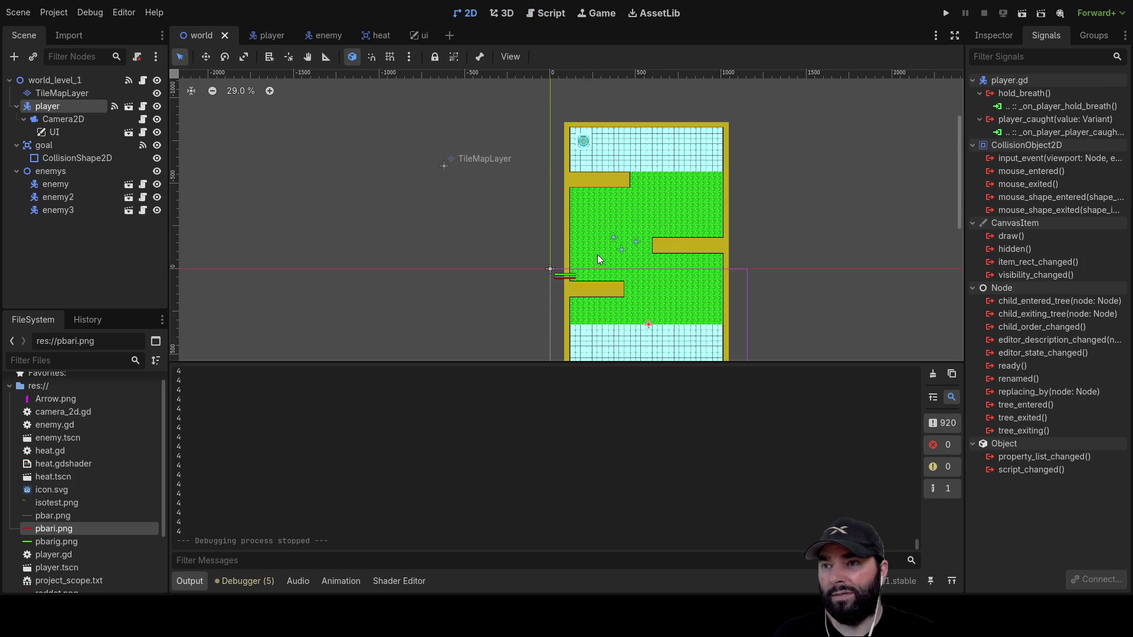
scroll(541, 285, up, 5)
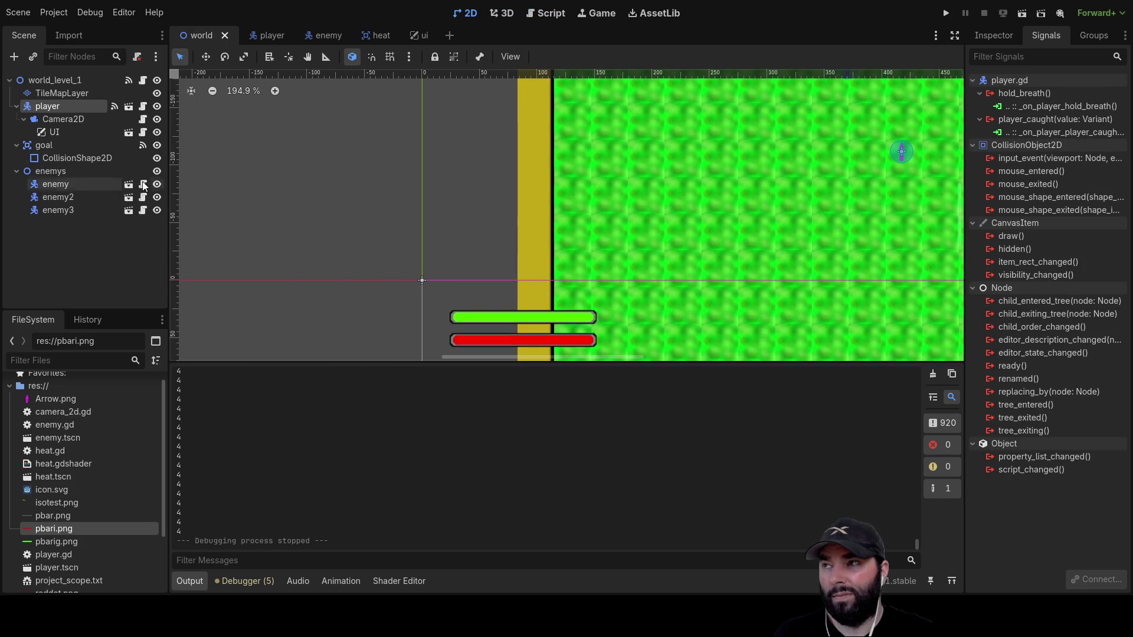
click(53, 93)
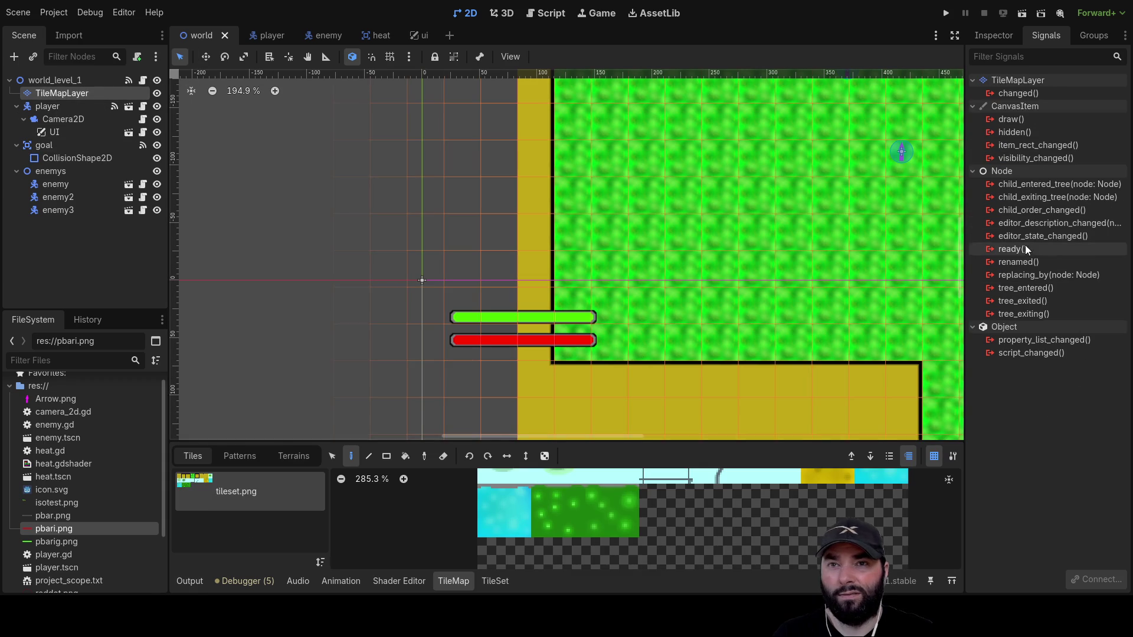
click(995, 36)
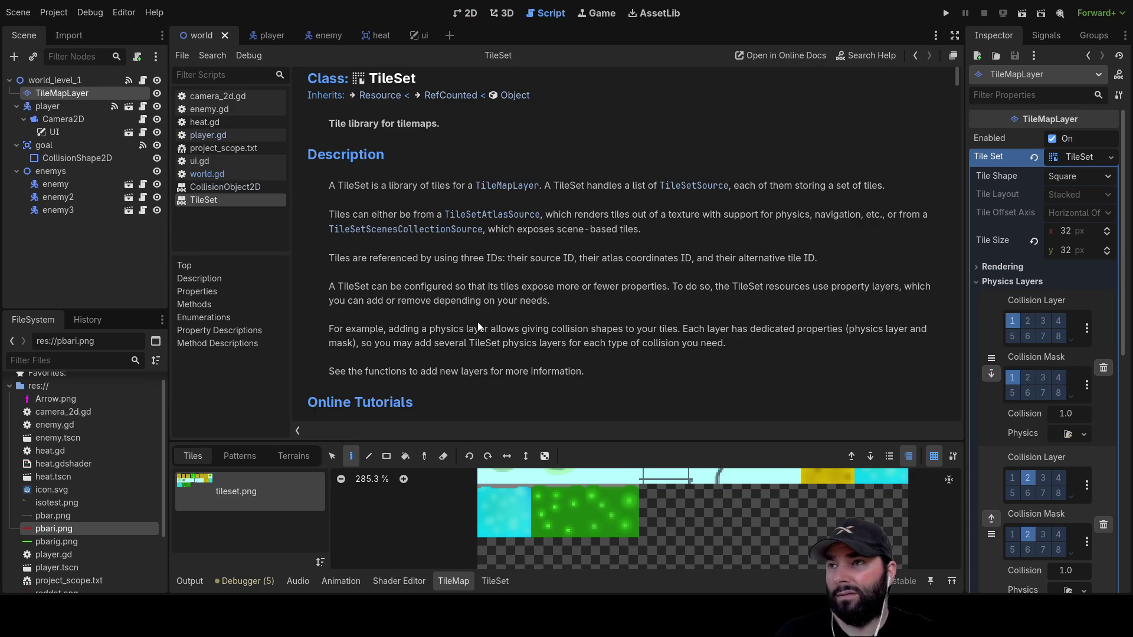
Read the TileSet reference down to get_physics_layer_collision_layer, then return to player.gd.
scroll(512, 232, down, 5)
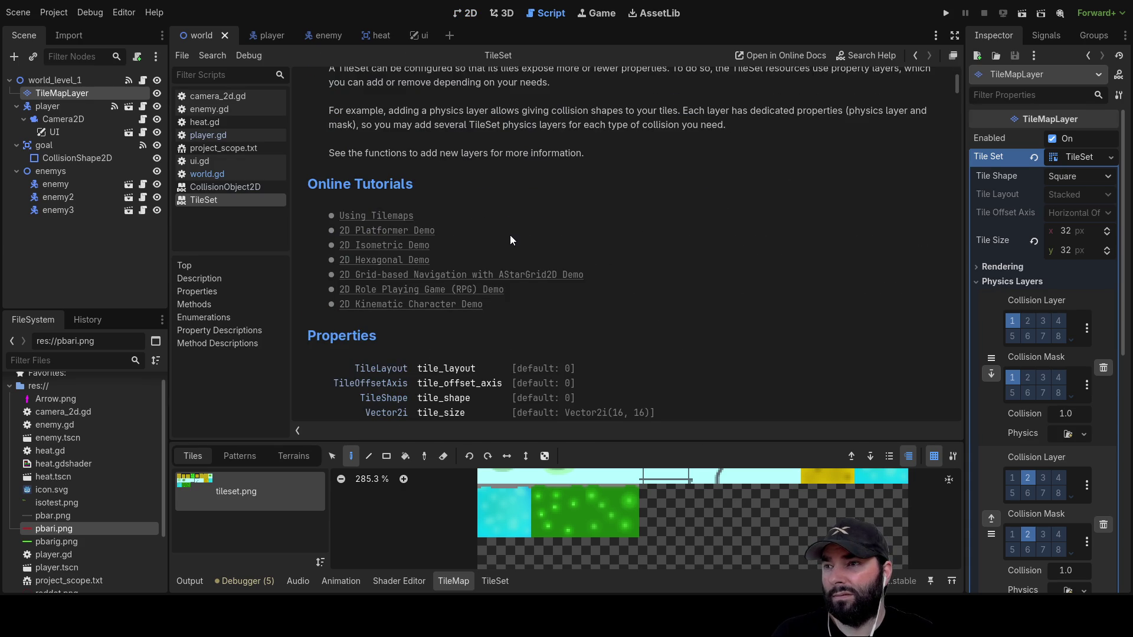
scroll(478, 284, down, 5)
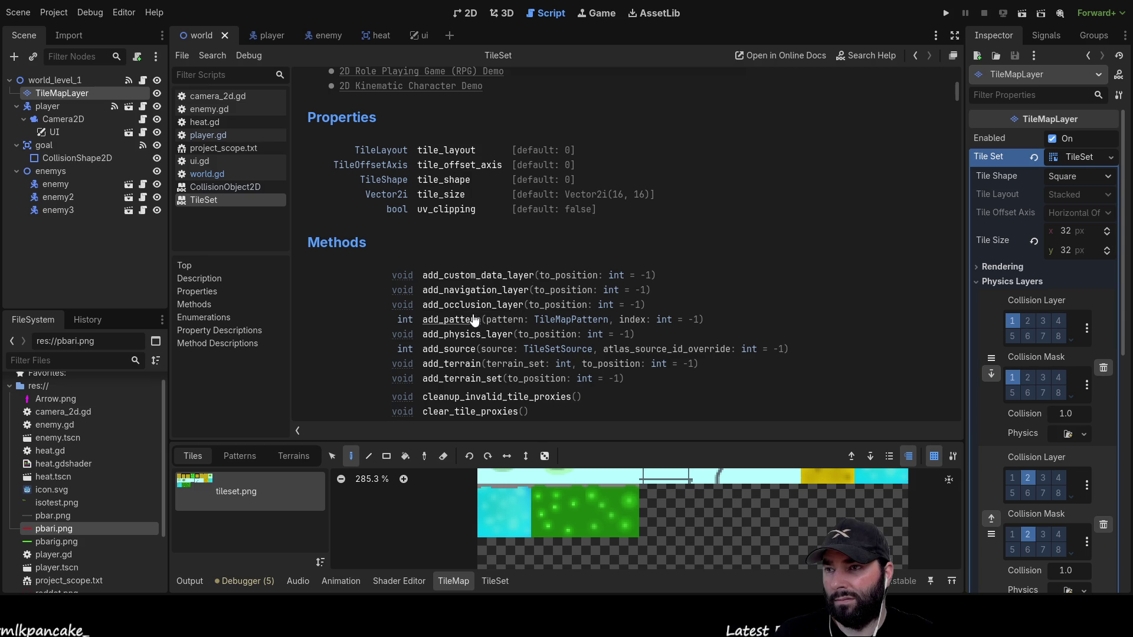
scroll(476, 345, down, 3)
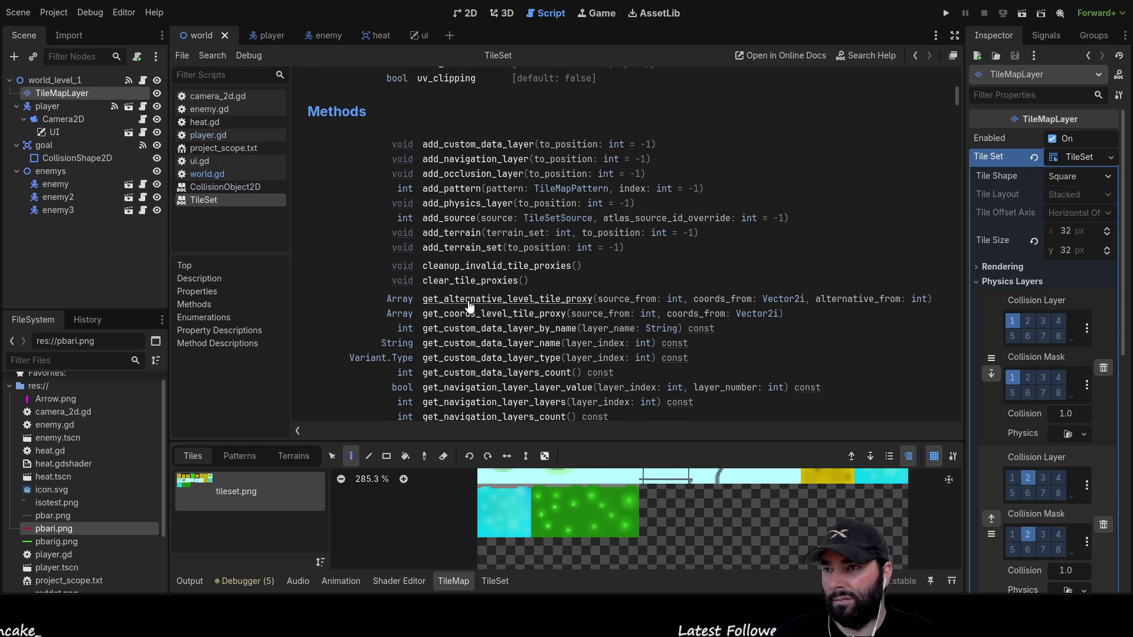
scroll(481, 334, down, 4)
scroll(477, 339, down, 4)
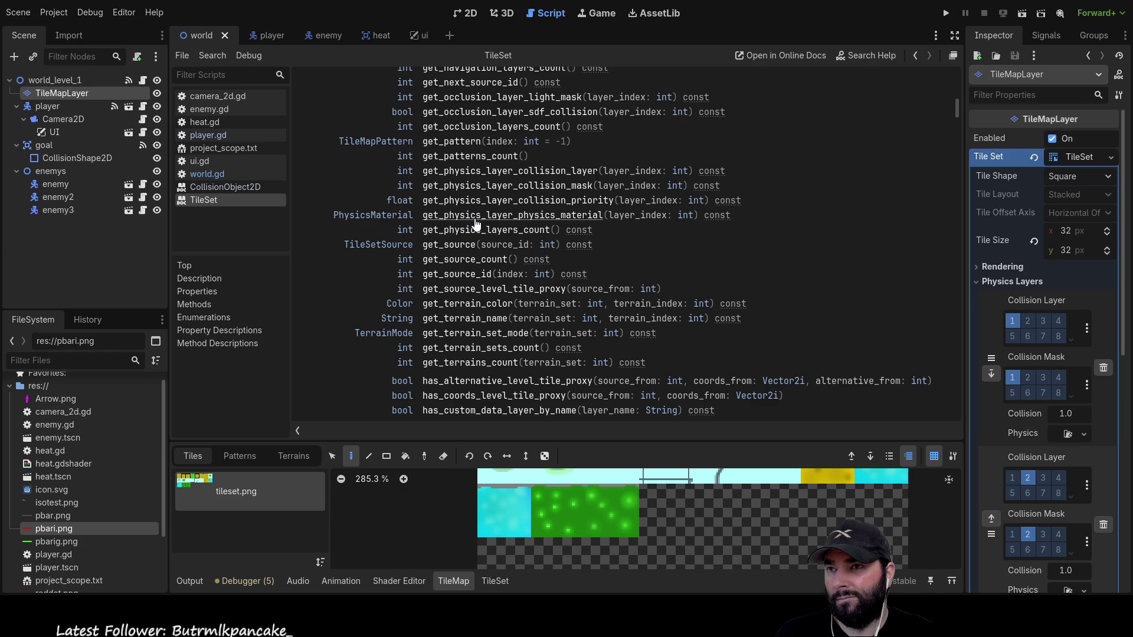
scroll(477, 224, down, 5)
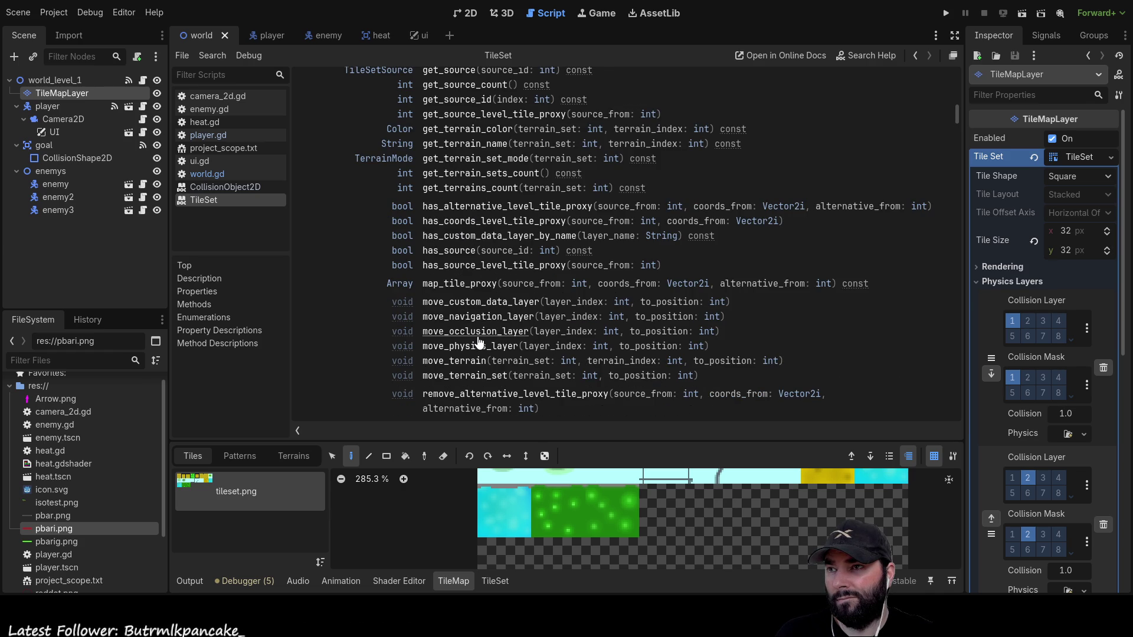
scroll(481, 340, down, 5)
scroll(481, 340, up, 15)
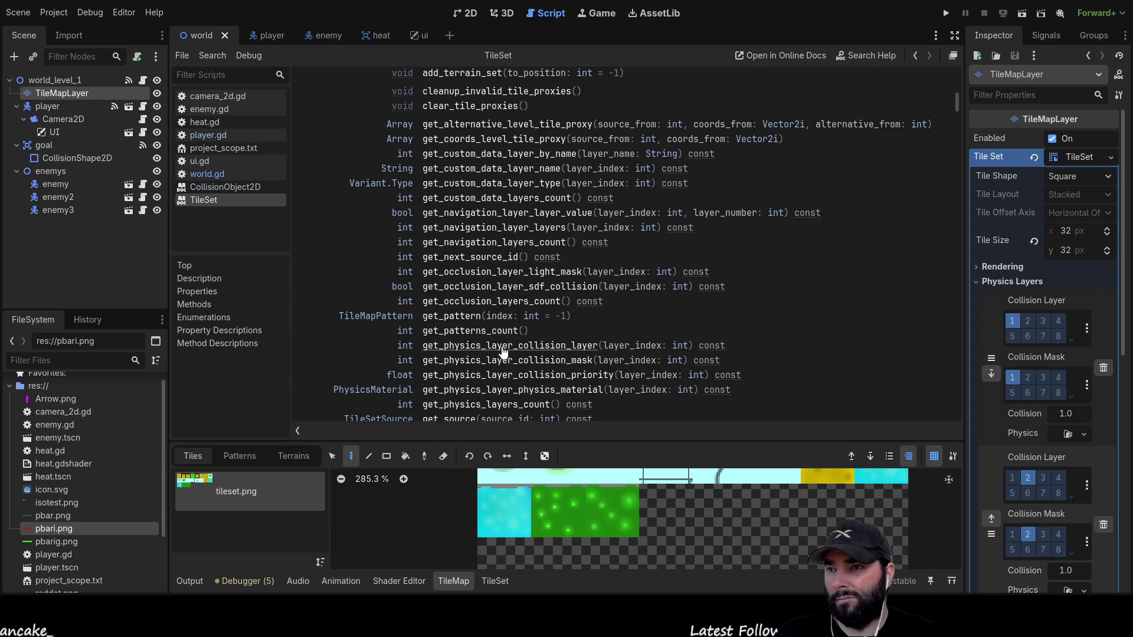
click(464, 346)
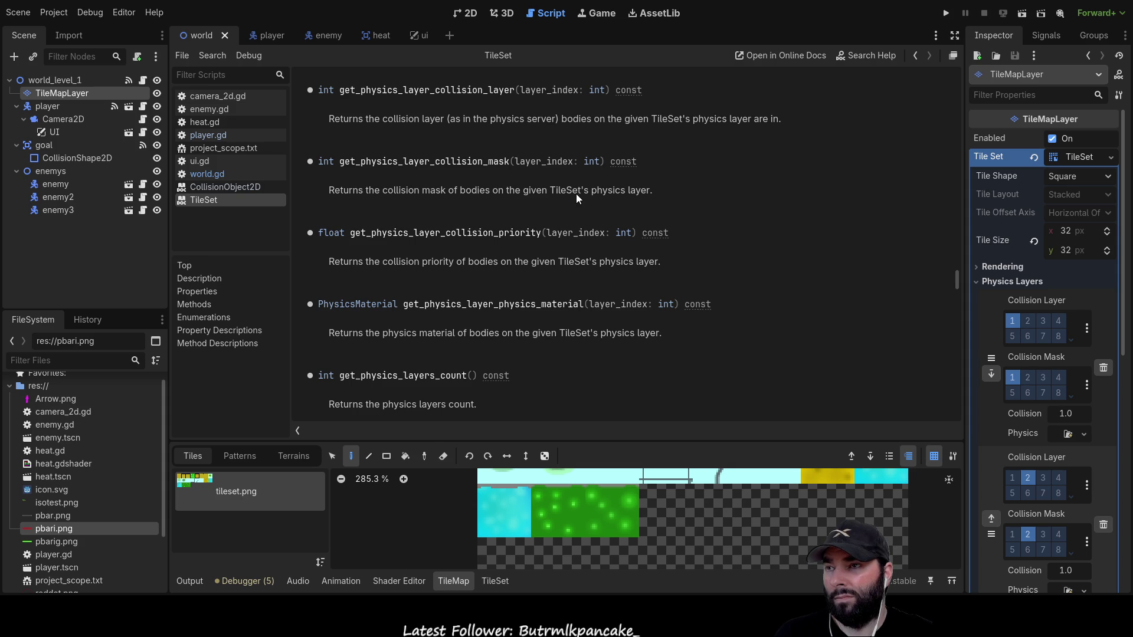
click(224, 137)
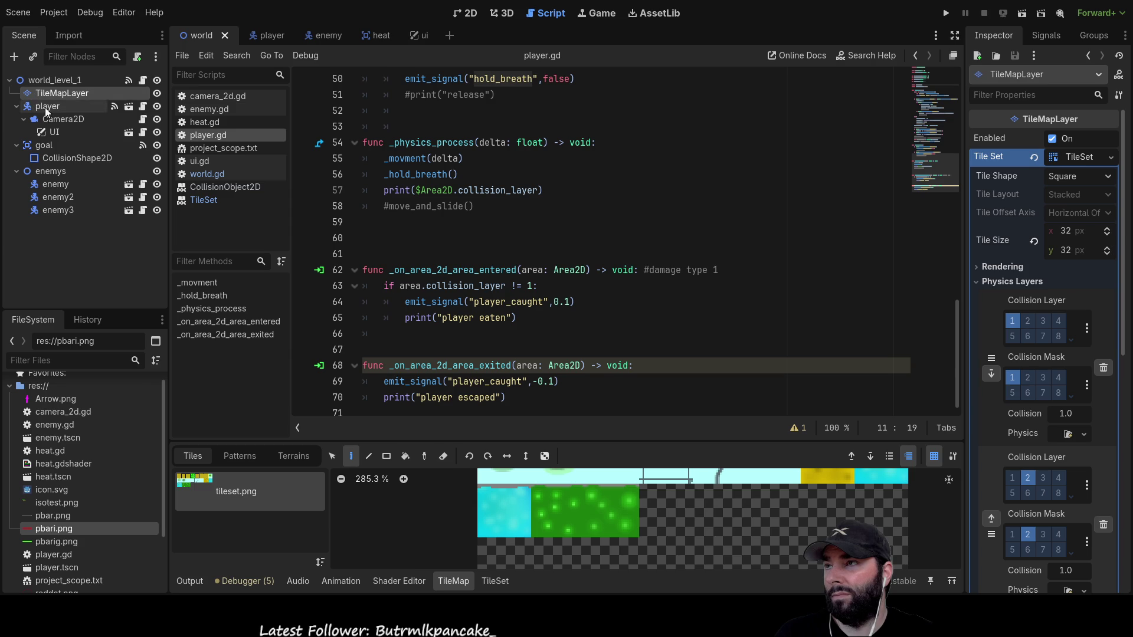
Open the player scene, select the player body, and expand then collapse its Inspector Input section.
click(269, 36)
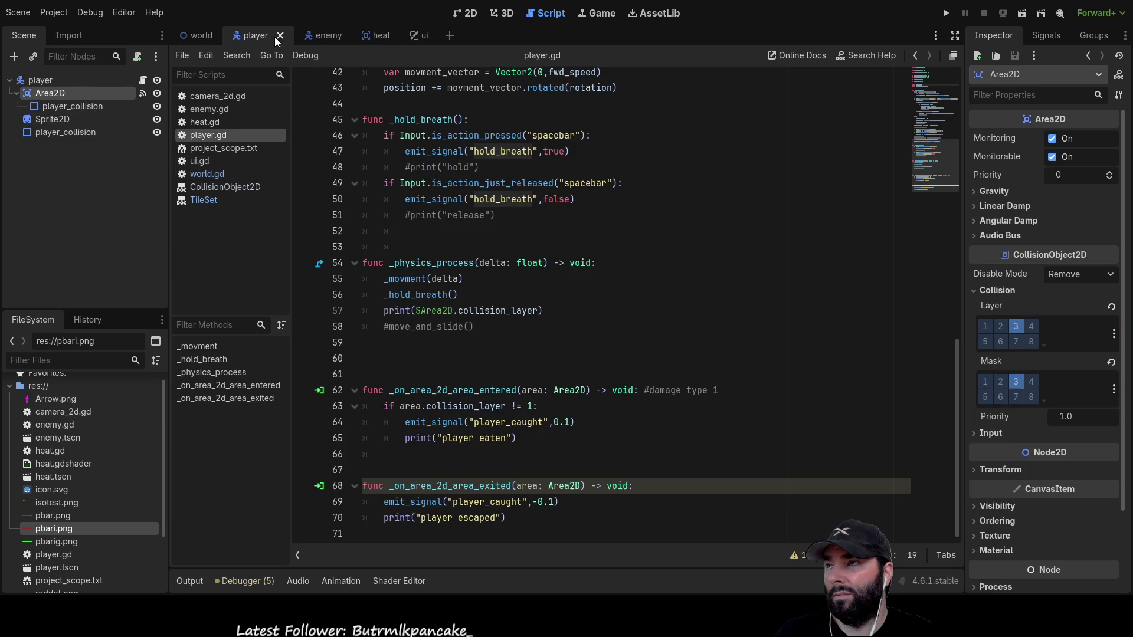
click(37, 76)
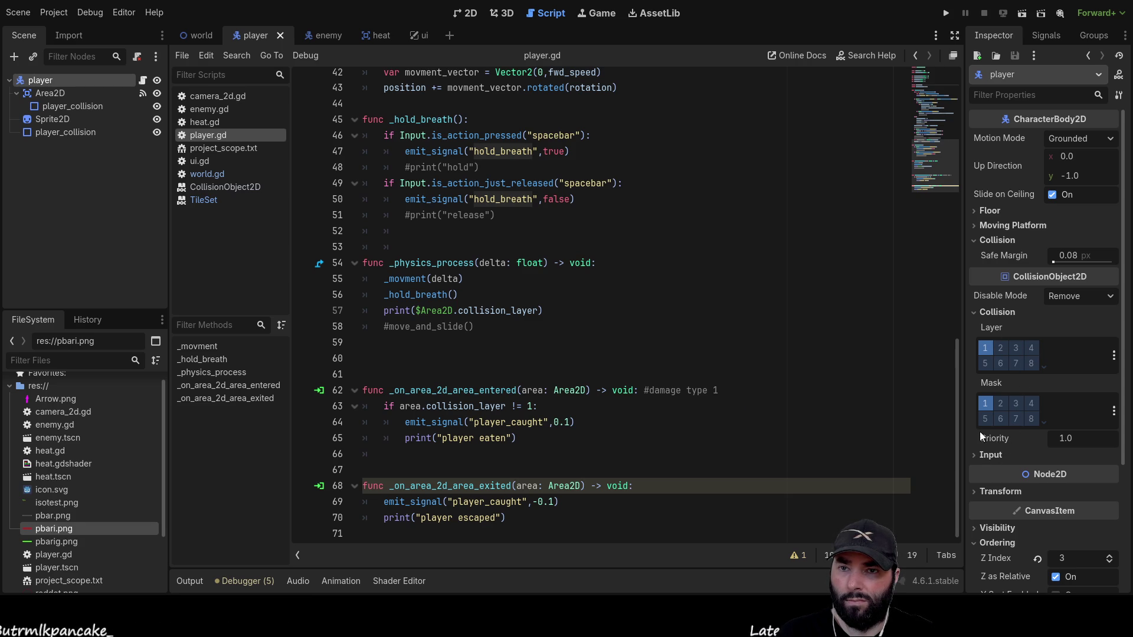
click(975, 459)
click(972, 459)
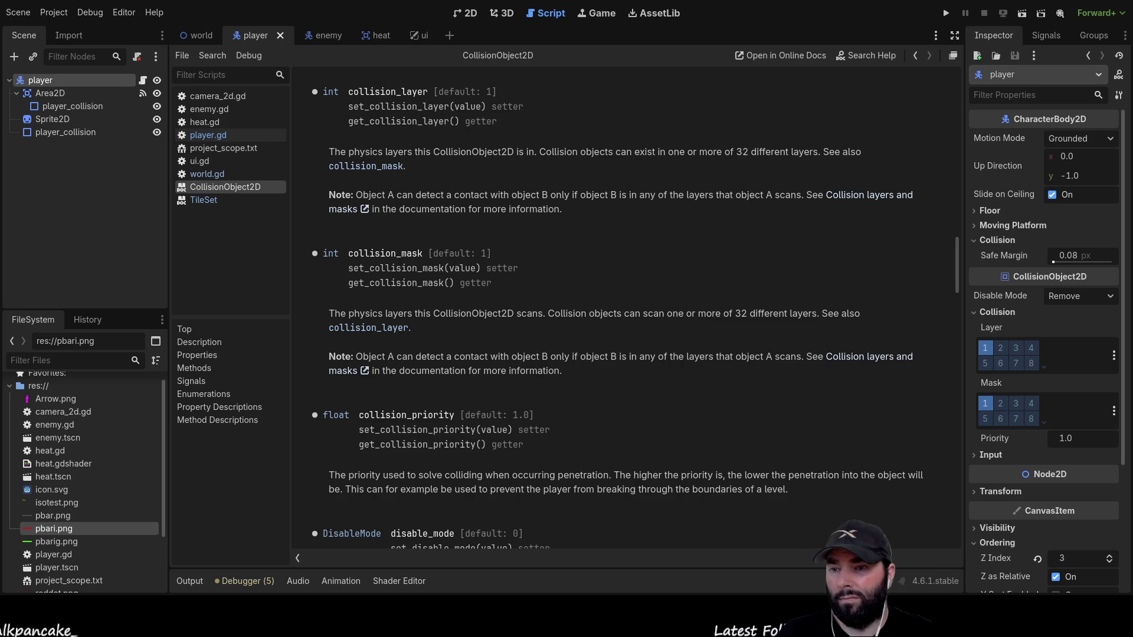
scroll(575, 314, down, 5)
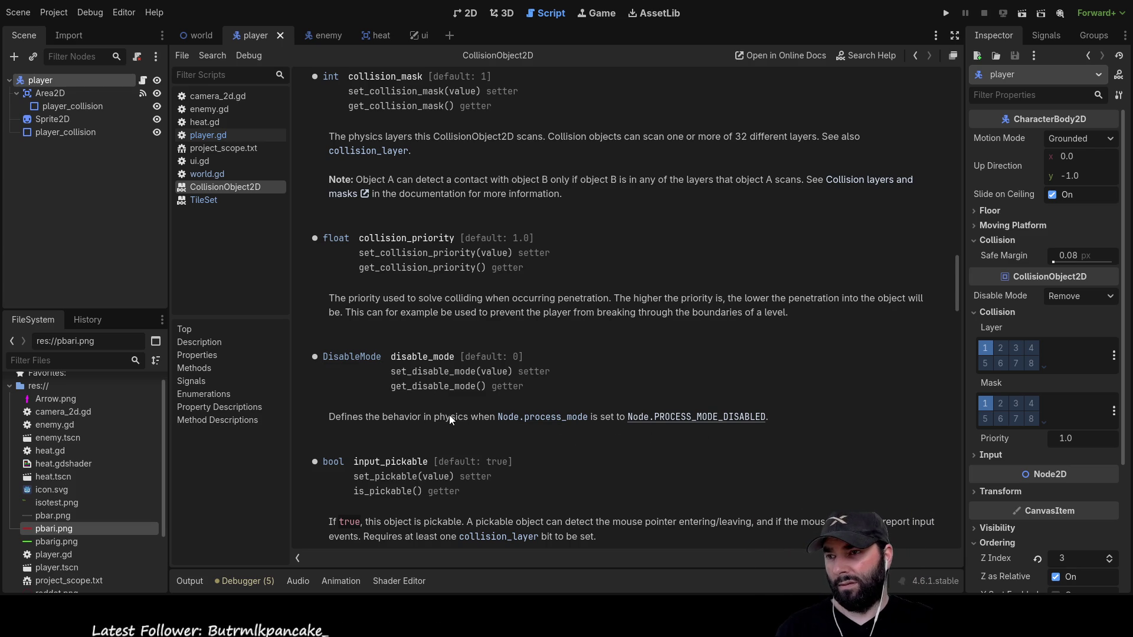
scroll(441, 416, down, 4)
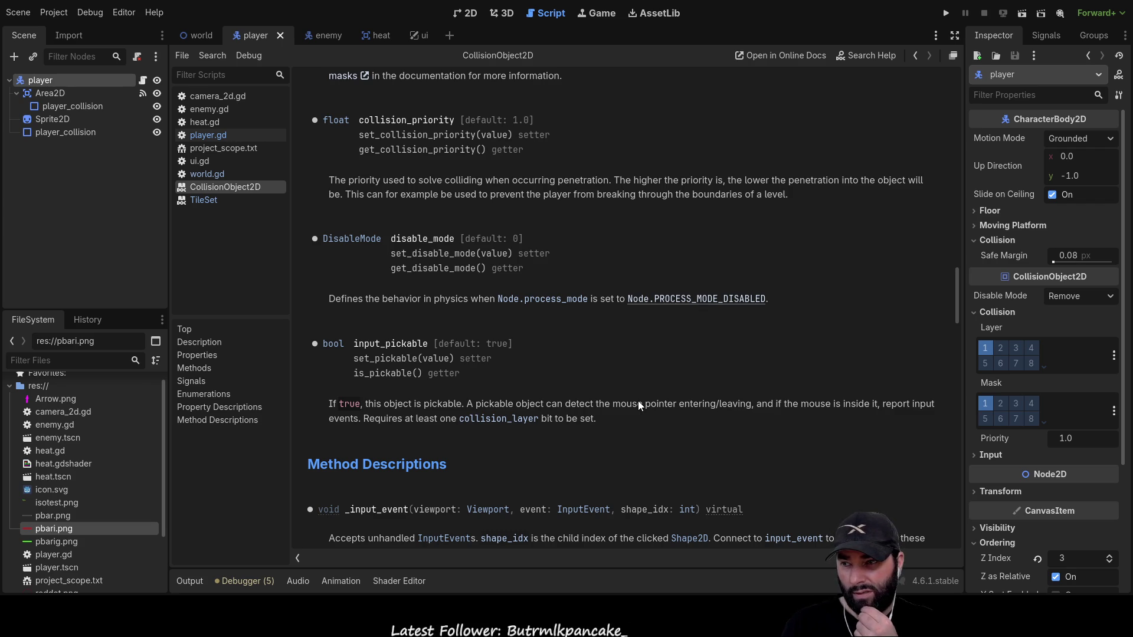
scroll(619, 413, down, 5)
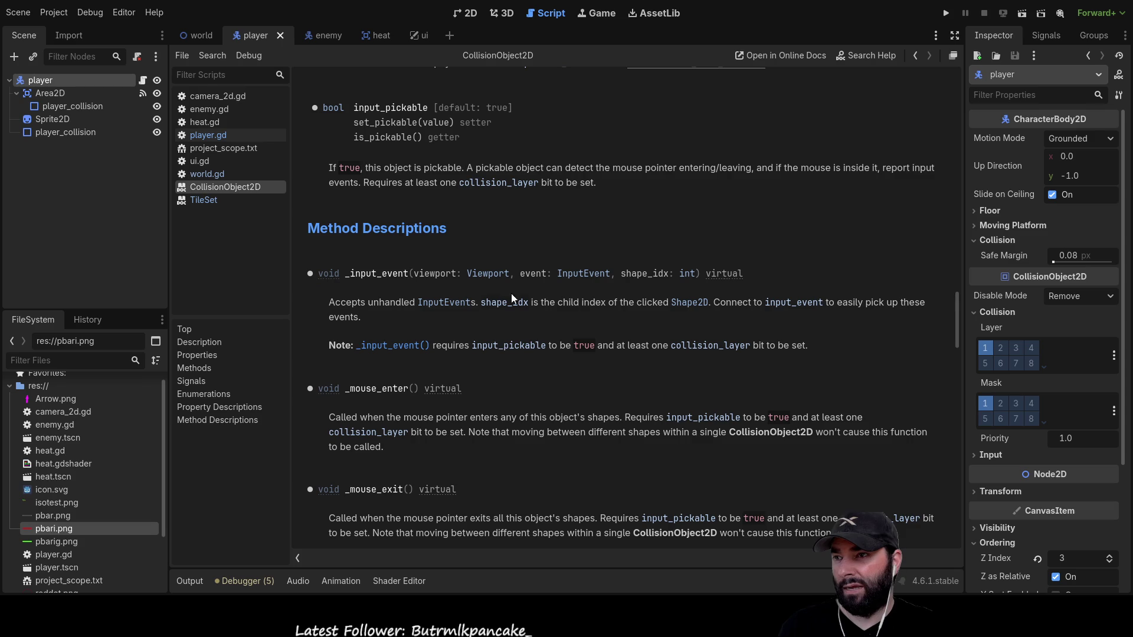
scroll(638, 356, down, 3)
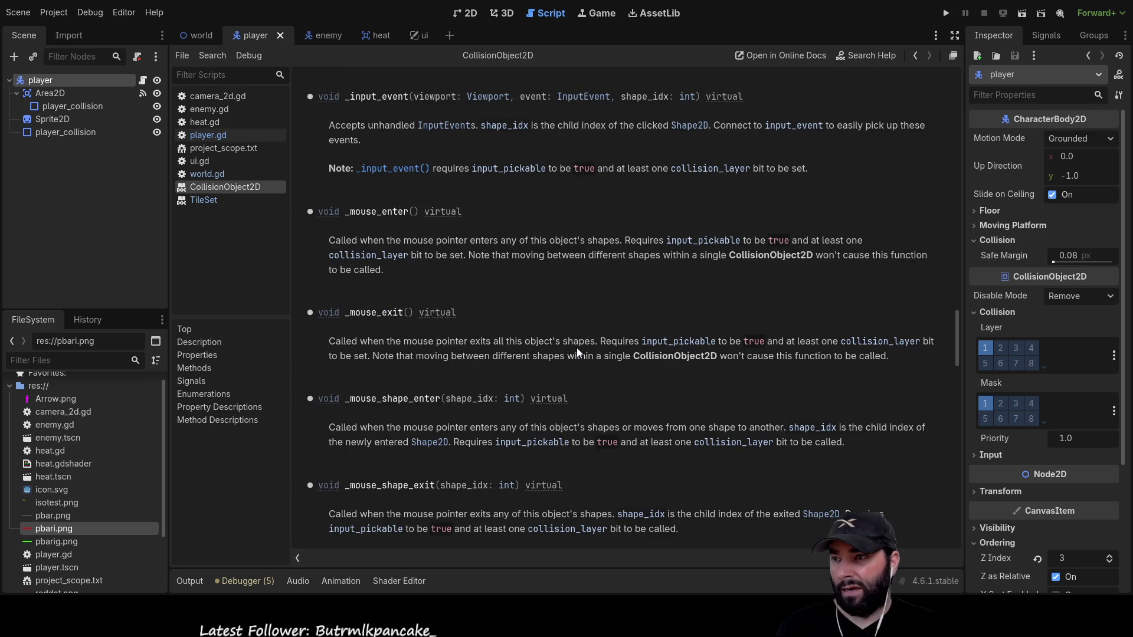
scroll(578, 352, down, 4)
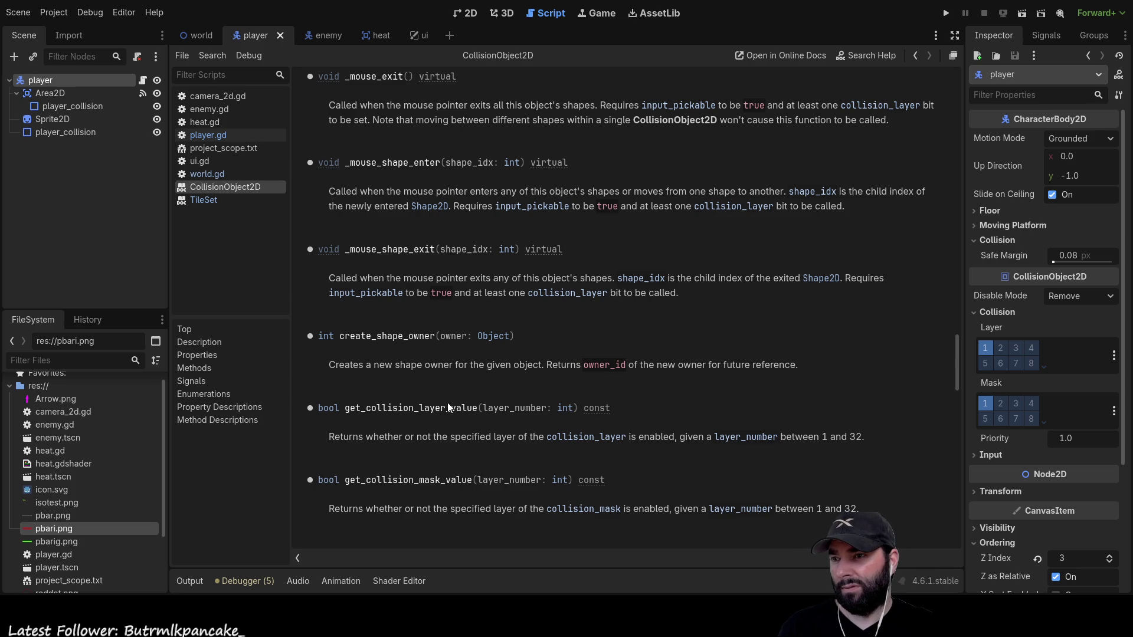
scroll(508, 432, down, 4)
scroll(508, 420, down, 1)
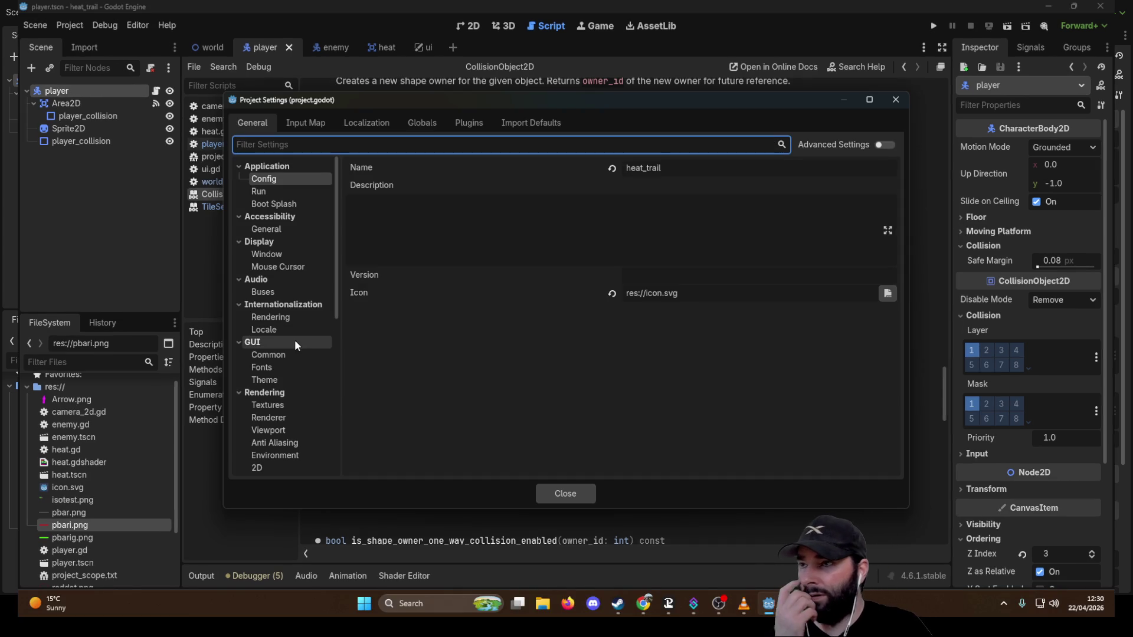
Go to Layer Names > 2D Physics in Project Settings.
scroll(301, 354, down, 3)
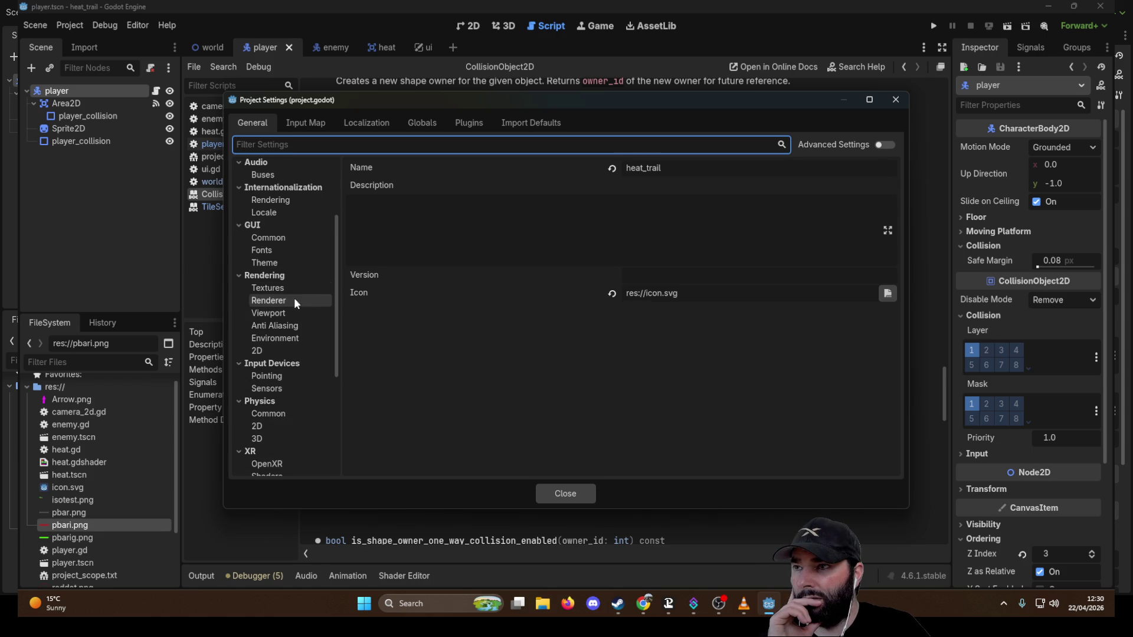
scroll(282, 356, down, 2)
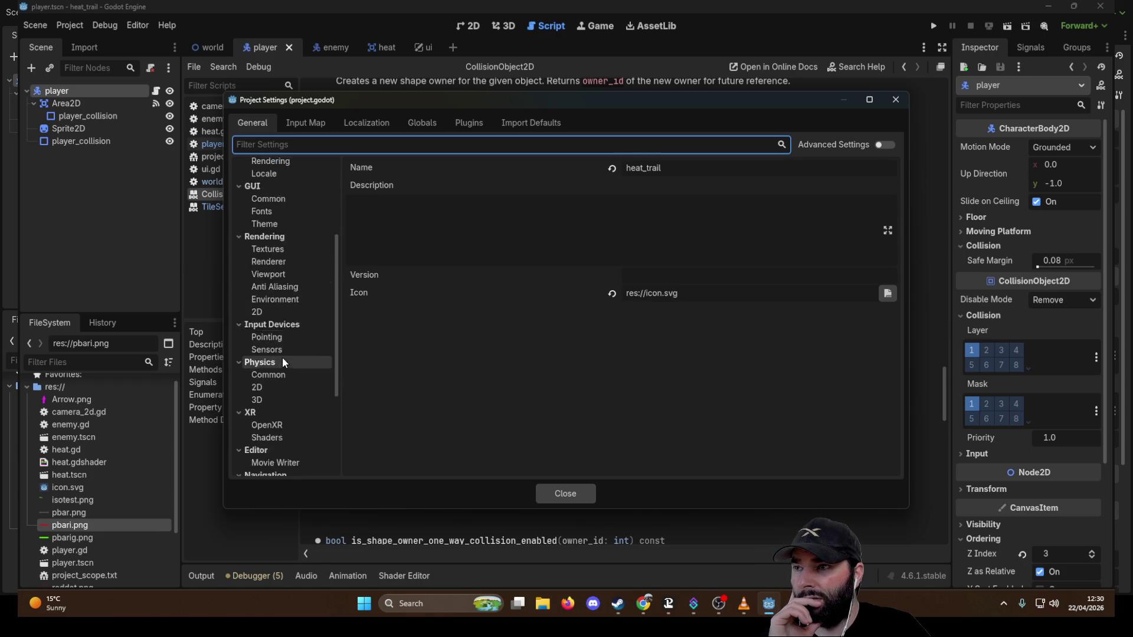
click(278, 348)
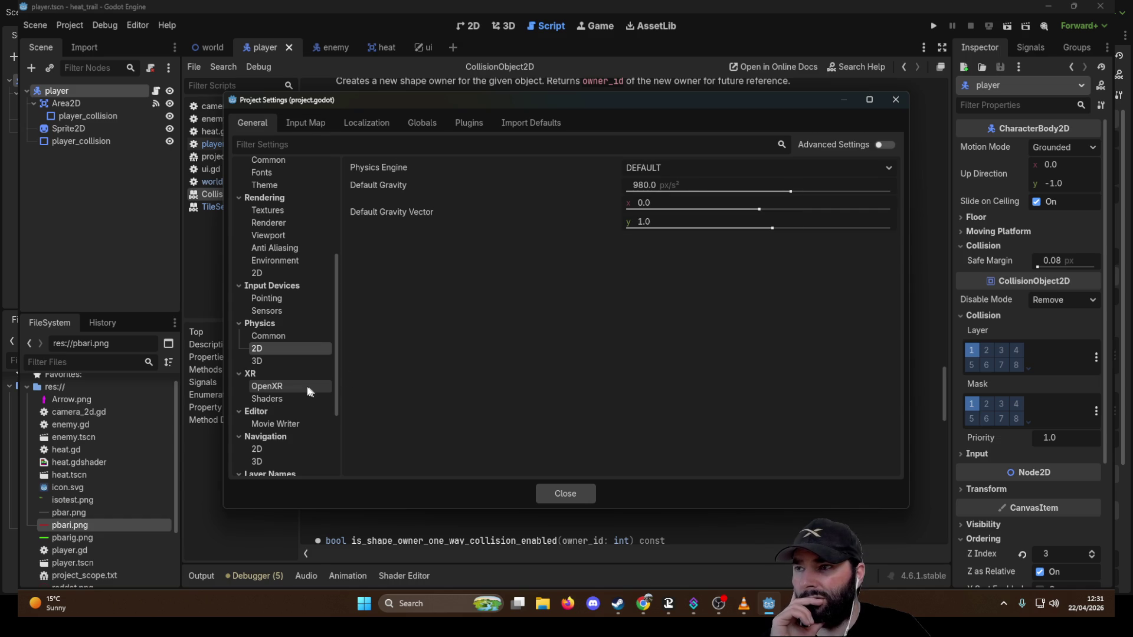
scroll(334, 387, down, 5)
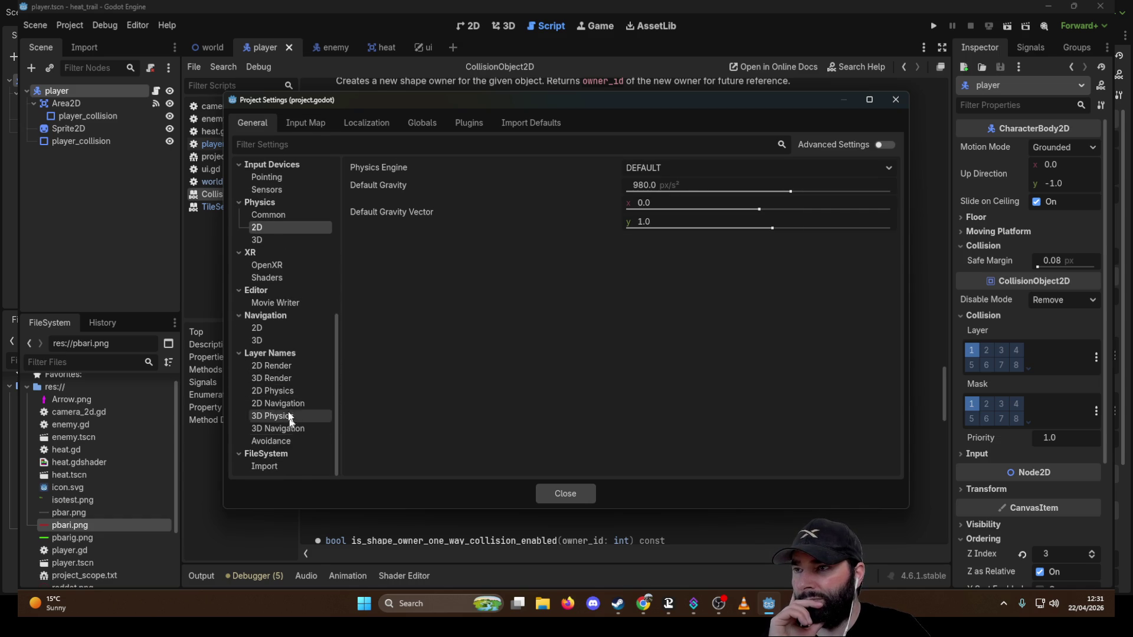
click(285, 392)
Name 2D physics layers 1–4 Player, Enemy, Wall and Safe_Zone.
click(658, 169)
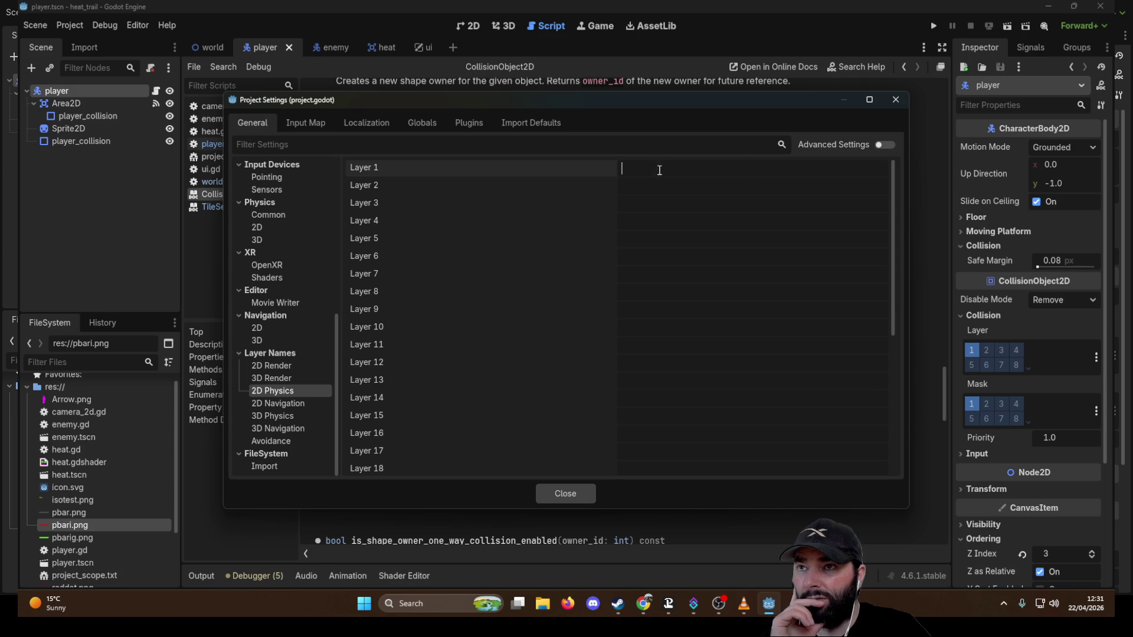
text(Player)
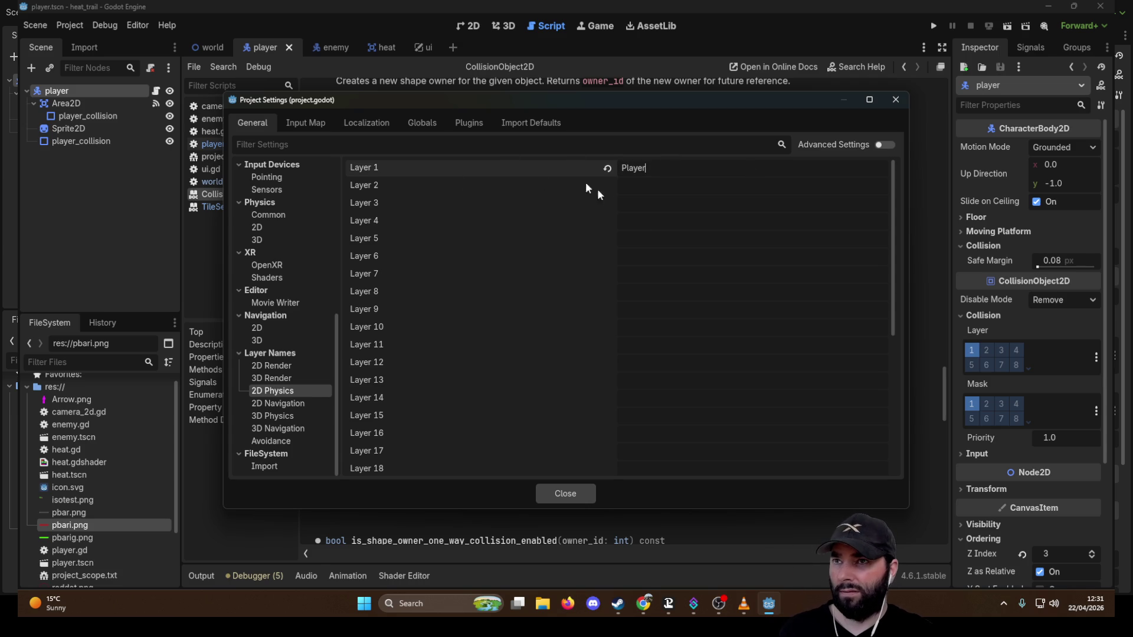
click(652, 187)
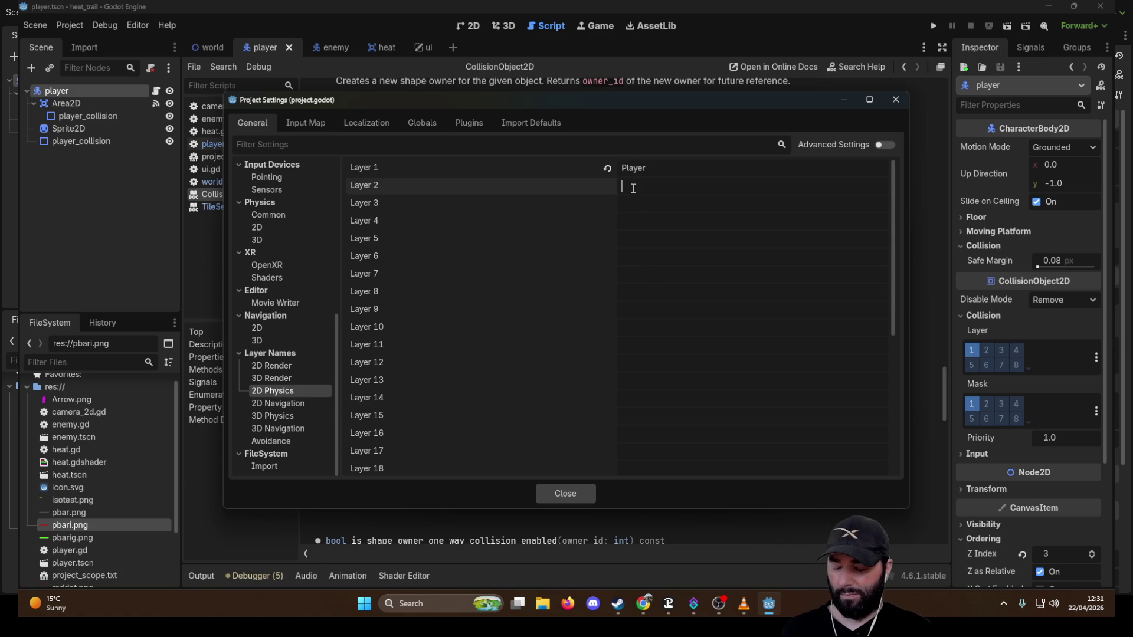
text(e)
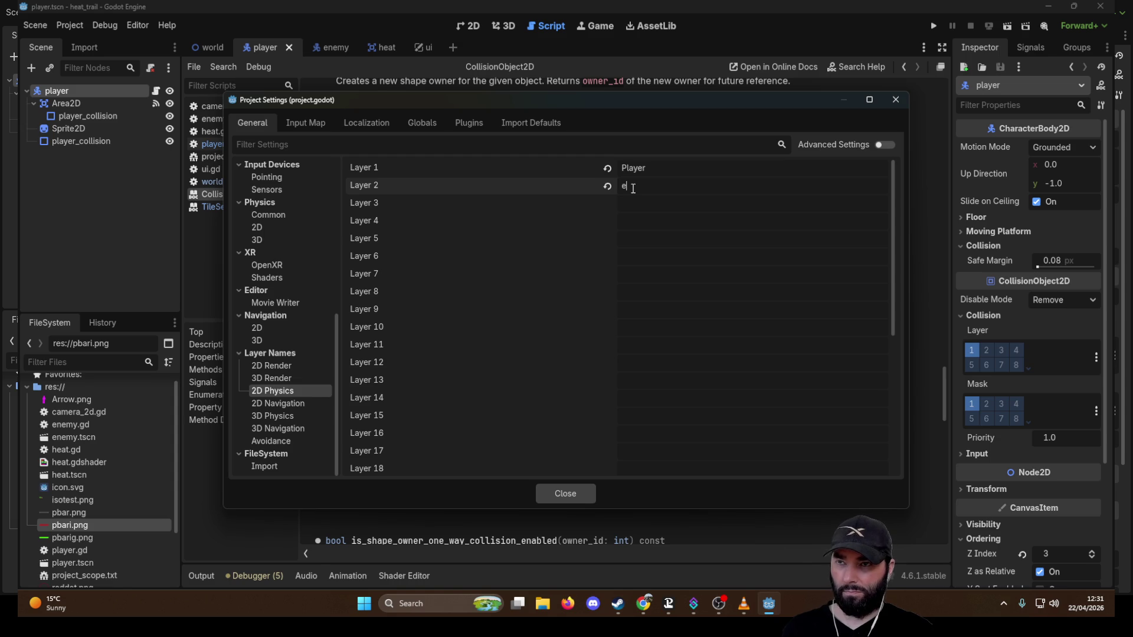
text(nemy)
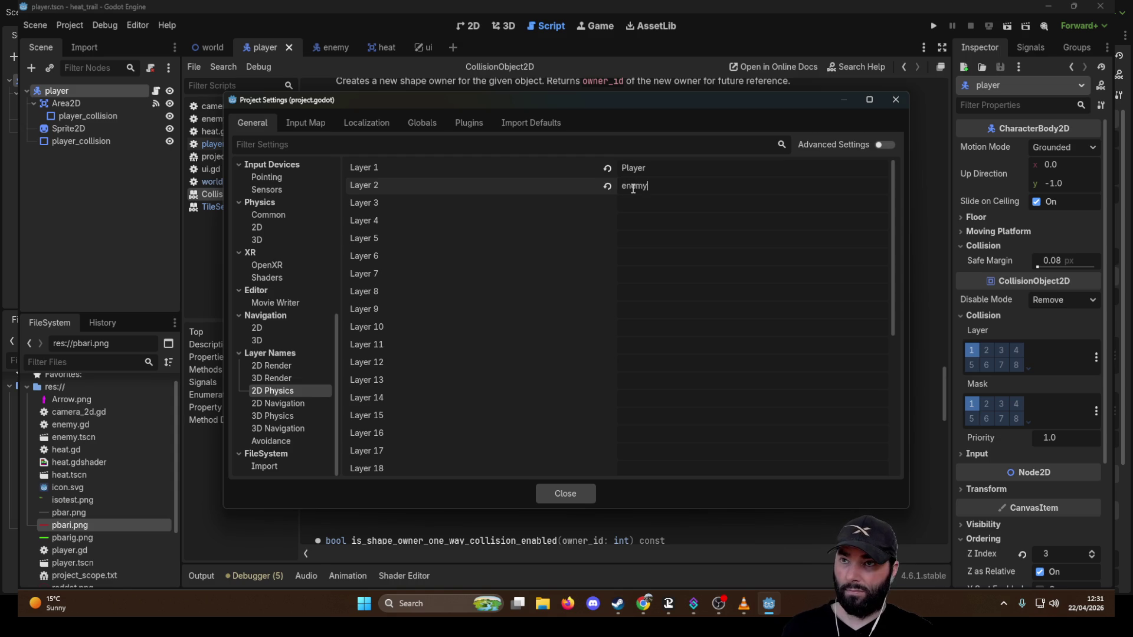
key(Delete)
text(E)
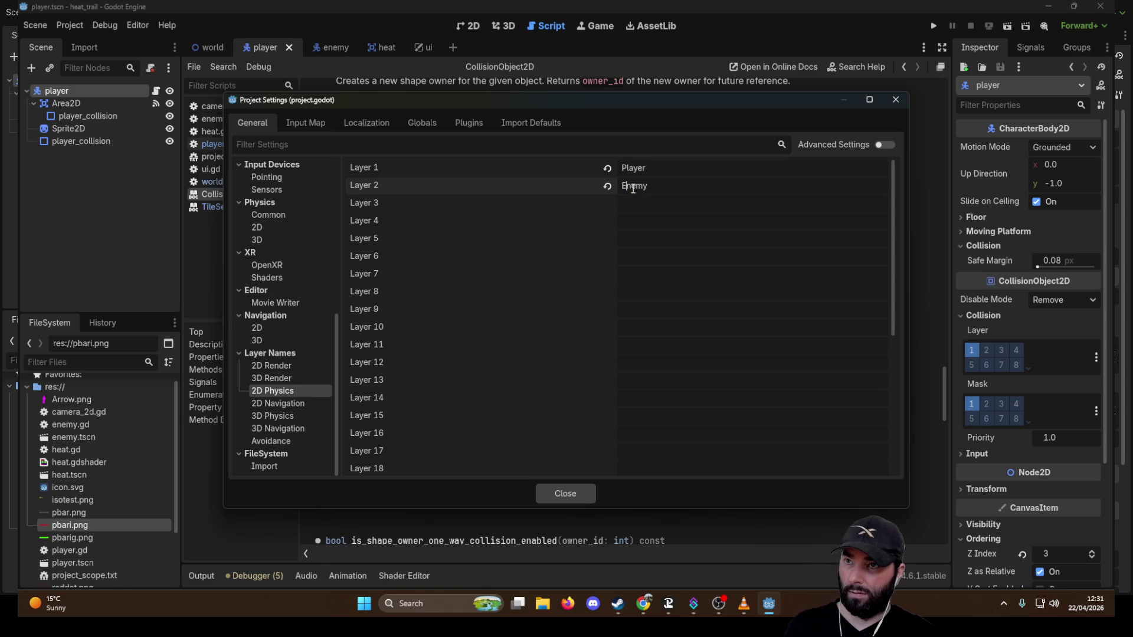
click(639, 205)
text(Wall)
click(621, 222)
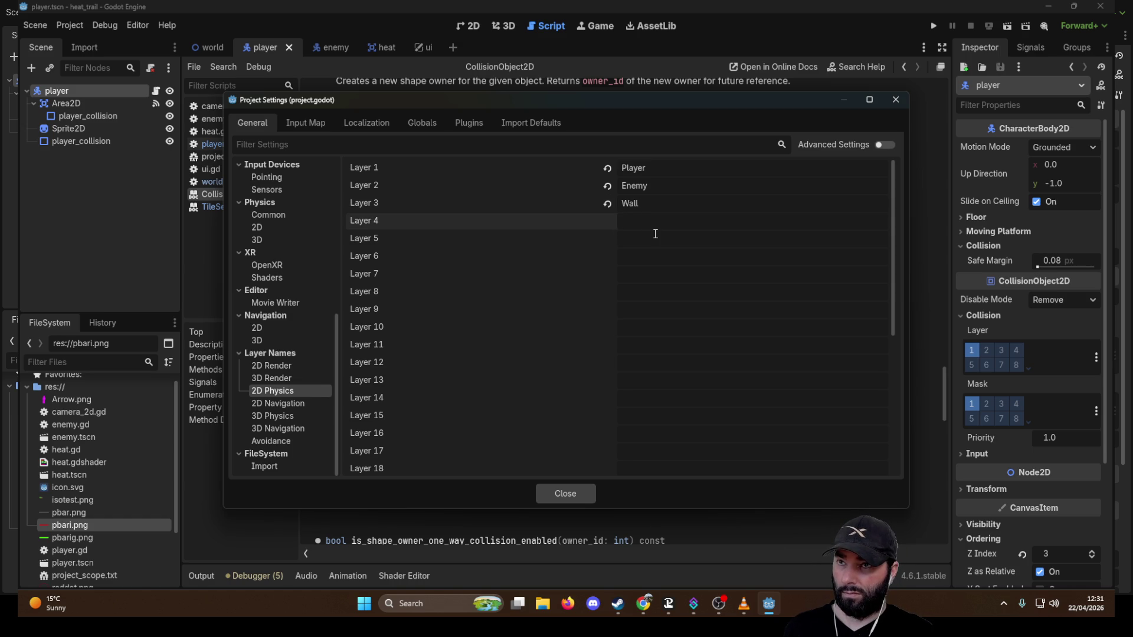
text(safe)
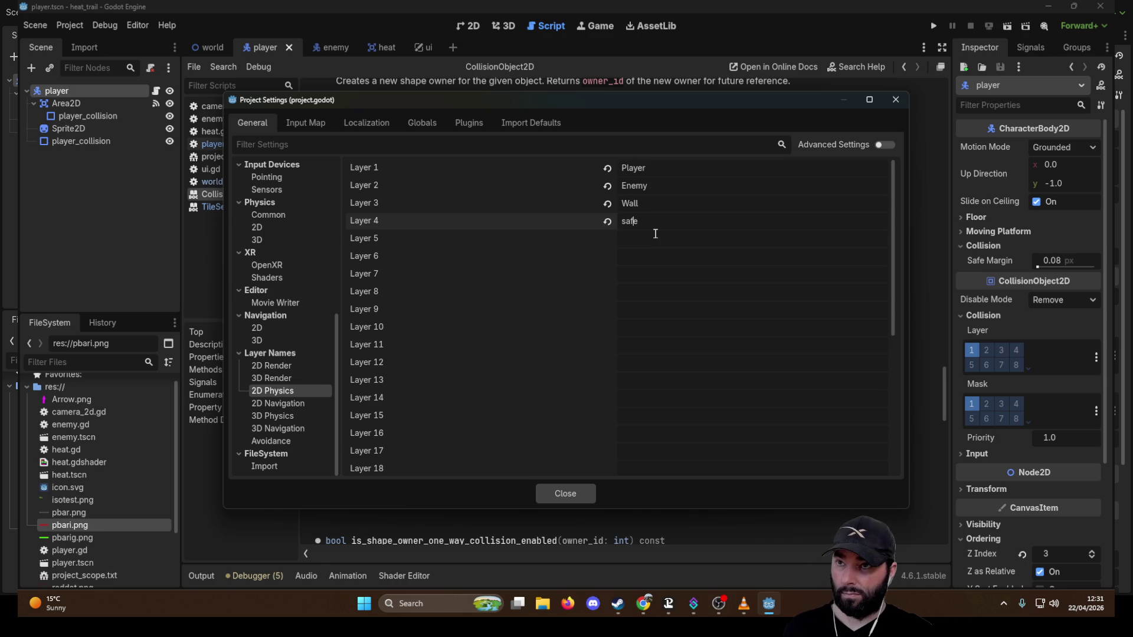
key(Delete)
text(Safe)
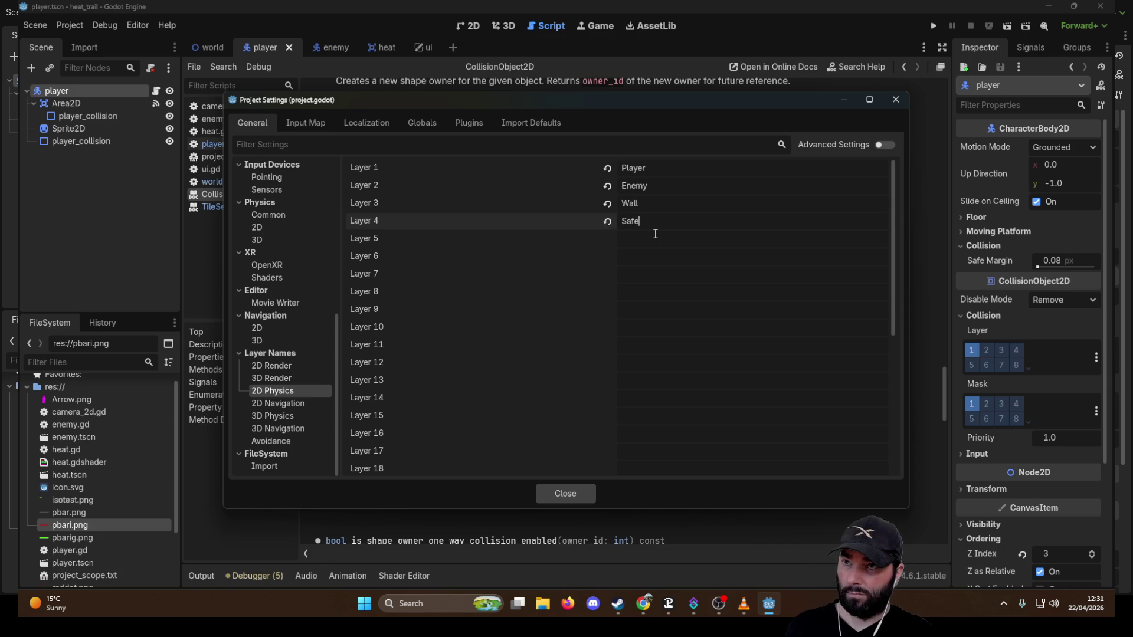
text(_Zone)
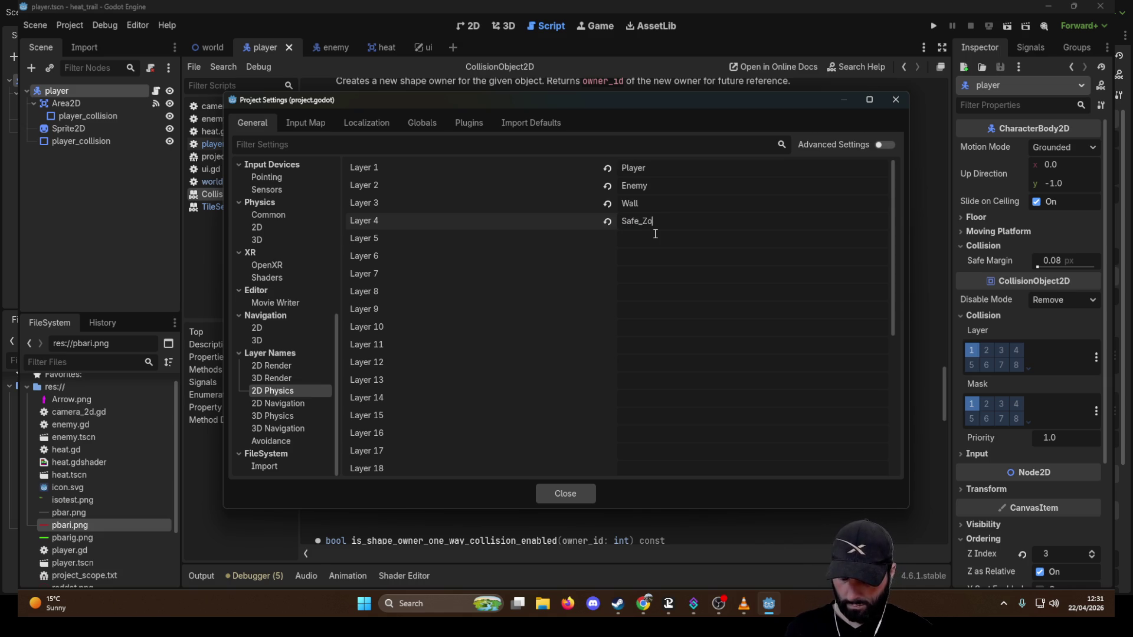
Name layer 5 Hazard_1 and copy that name into layers 6–8.
click(655, 234)
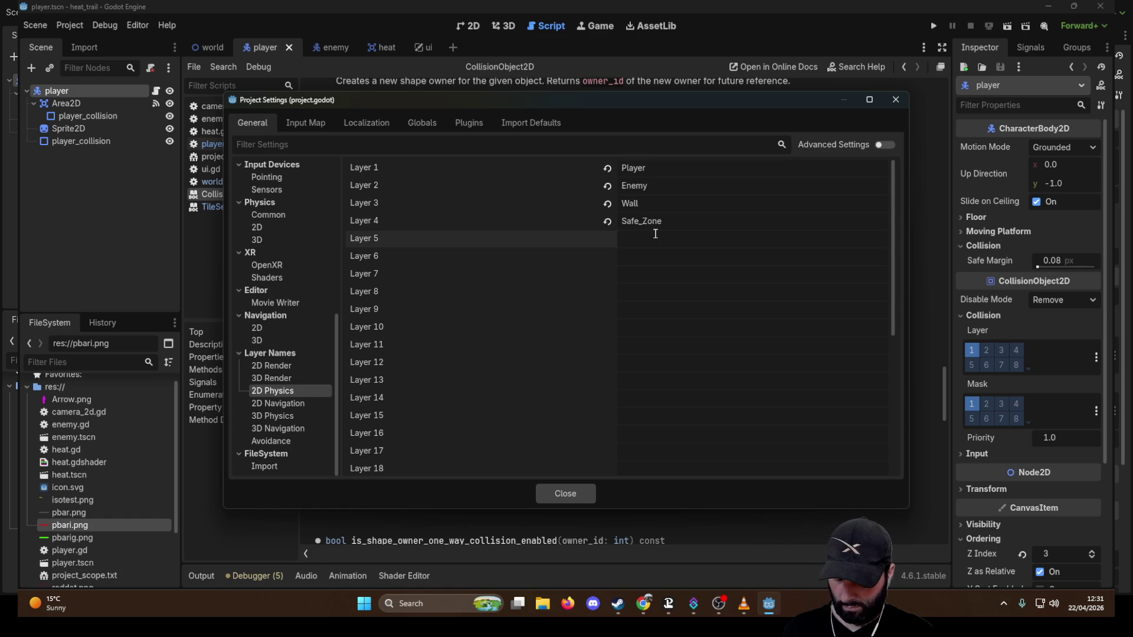
text(hazard)
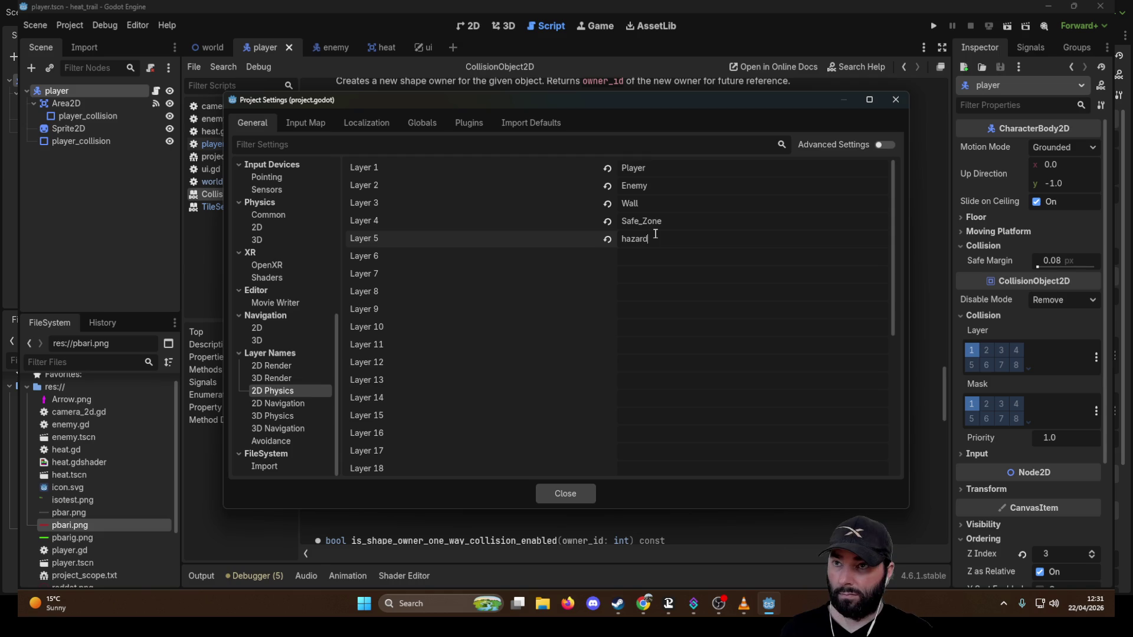
text(_)
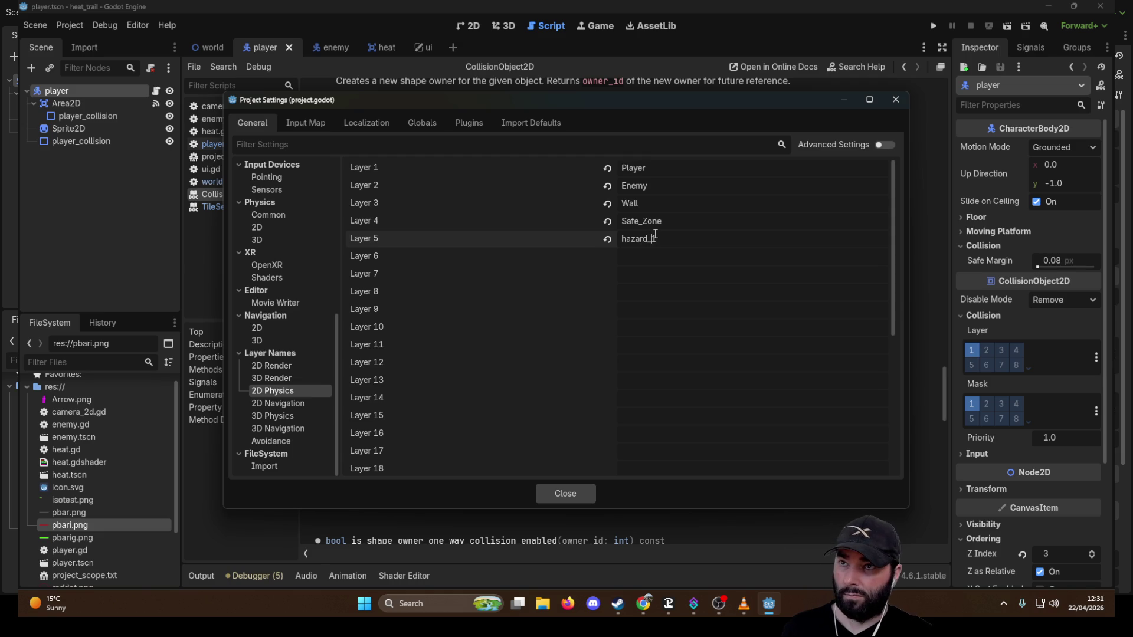
key(shift+Right)
text(H)
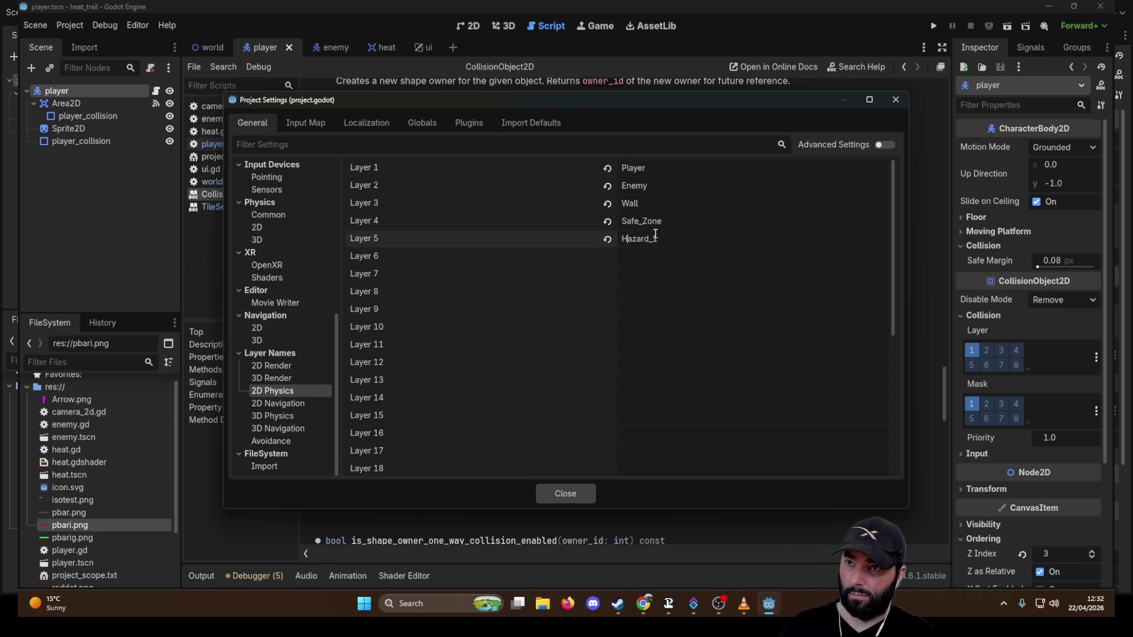
key(shift+Left)
key(shift+Left)
key(shift+Left)
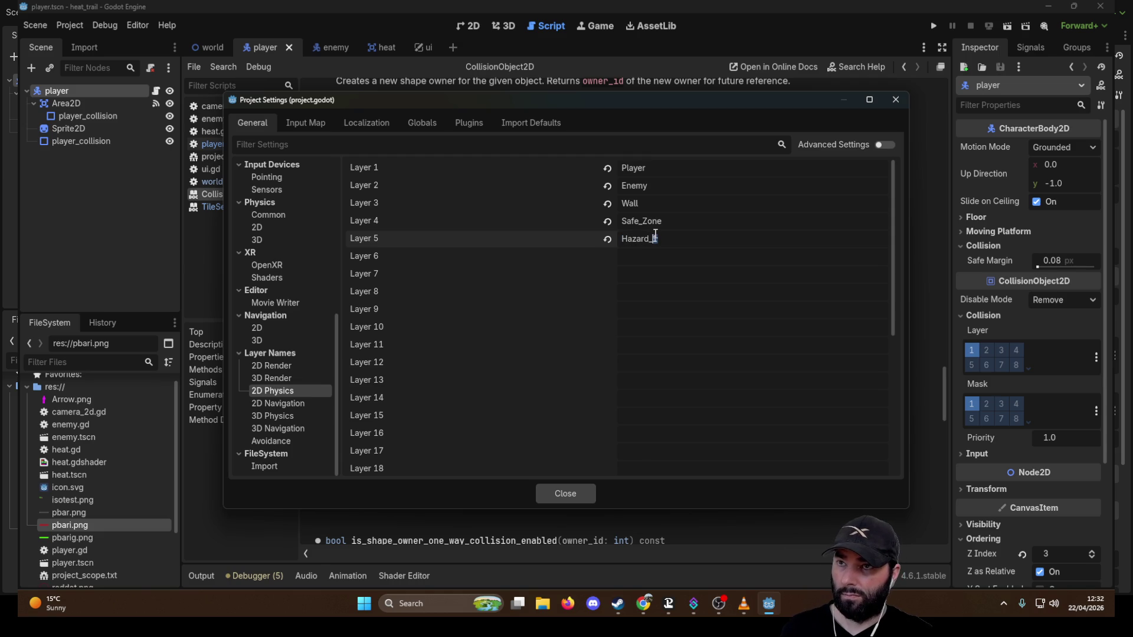
key(ctrl+c)
click(645, 256)
key(ctrl+v)
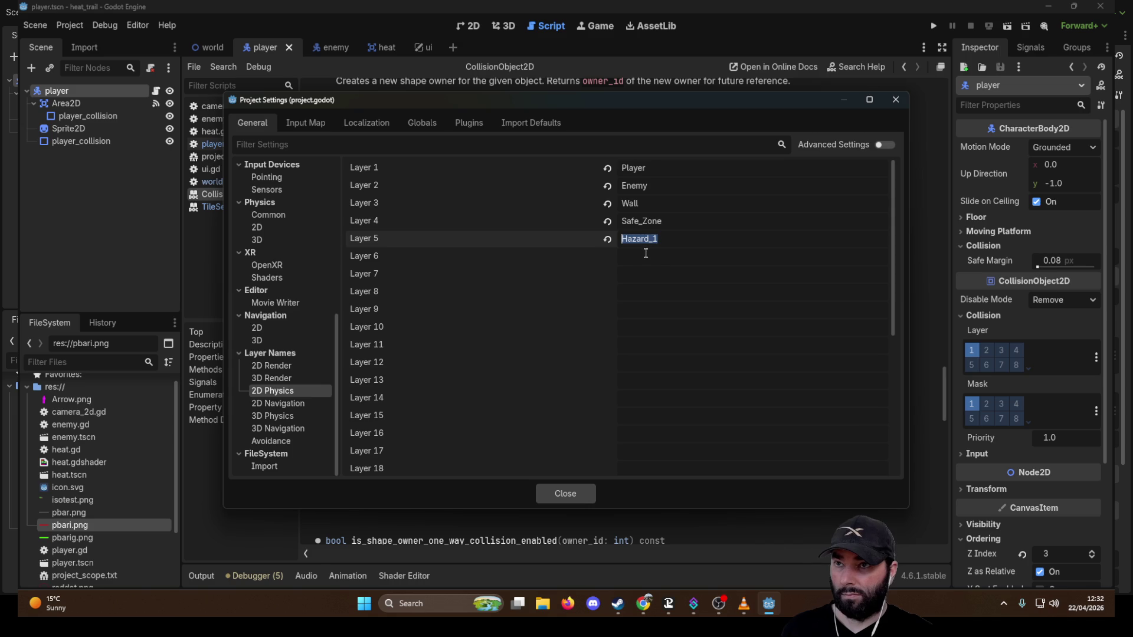
click(639, 275)
key(ctrl+v)
click(643, 295)
key(ctrl+v)
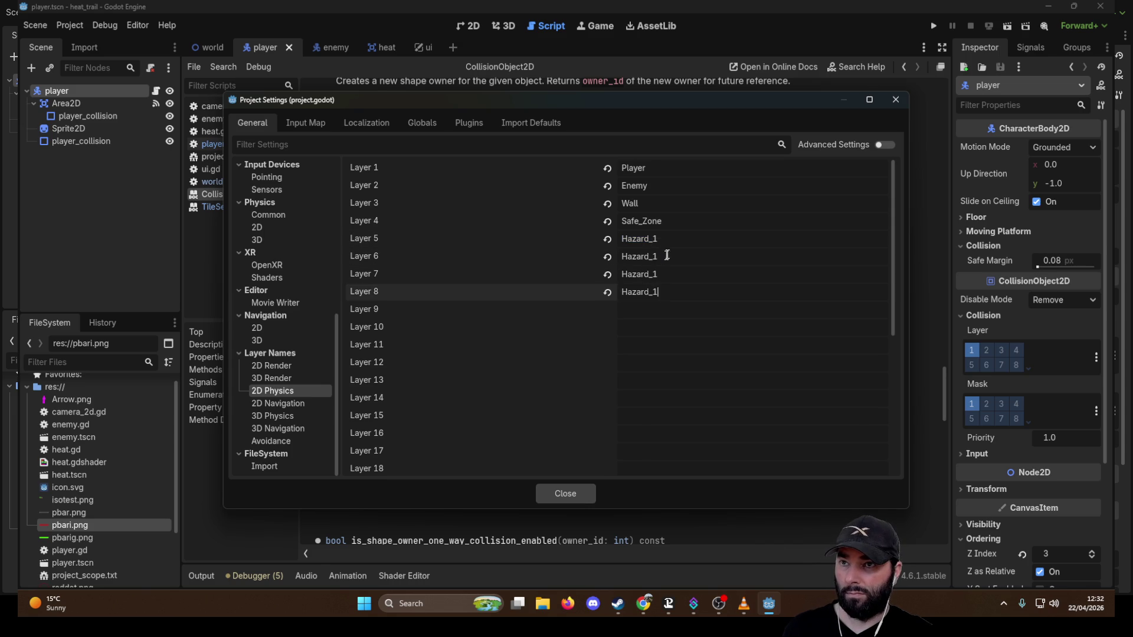
Rename layers 6–9 to Hazard_2 through Hazard_5 and close Project Settings.
click(677, 260)
key(BackSpace)
text(2)
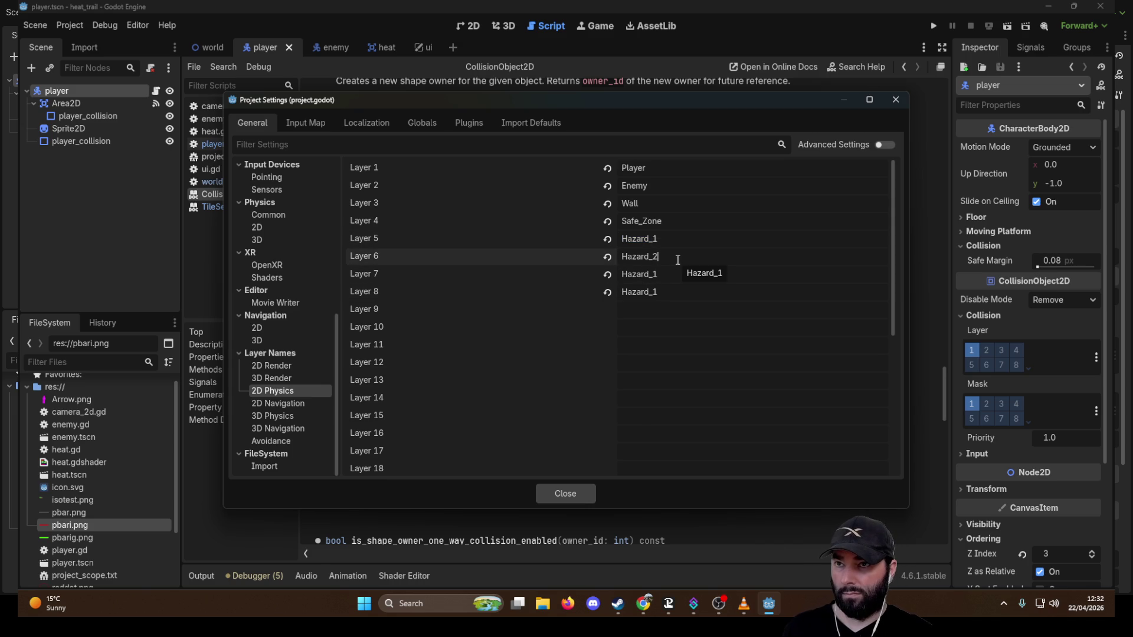
click(678, 273)
key(BackSpace)
text(3)
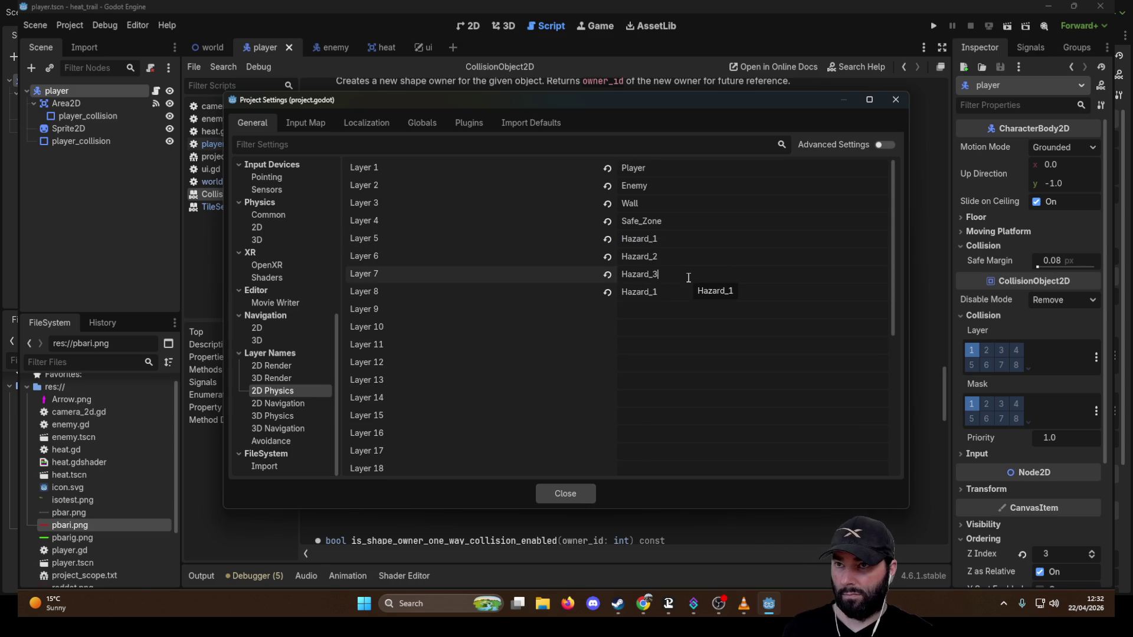
click(694, 293)
key(BackSpace)
text(4)
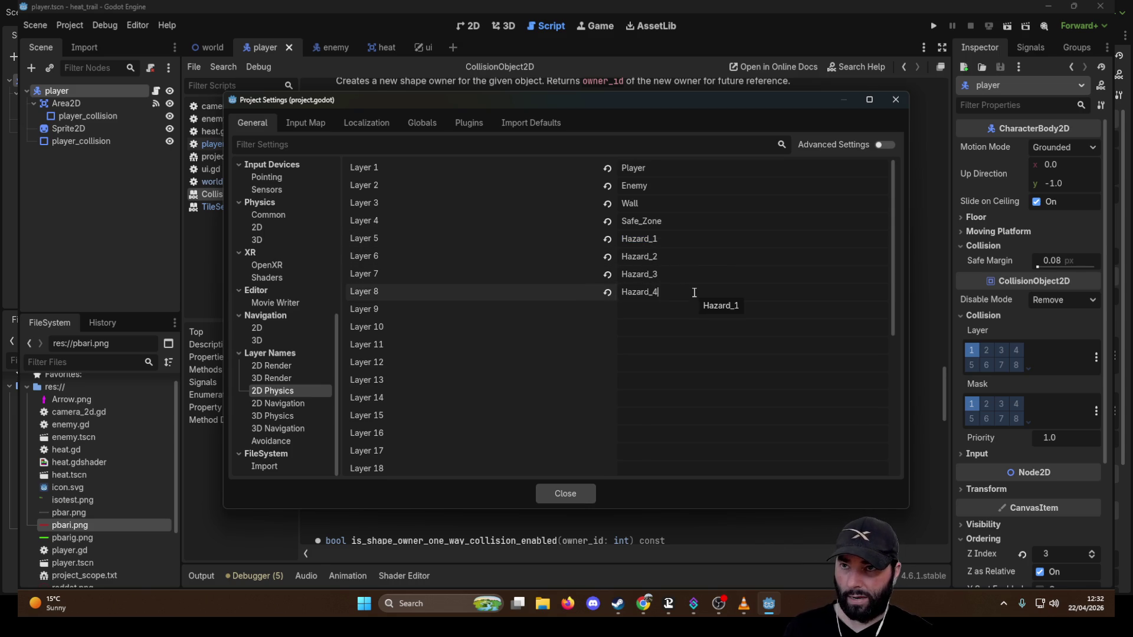
drag(669, 293, 598, 291)
key(ctrl+c)
click(649, 307)
key(ctrl+v)
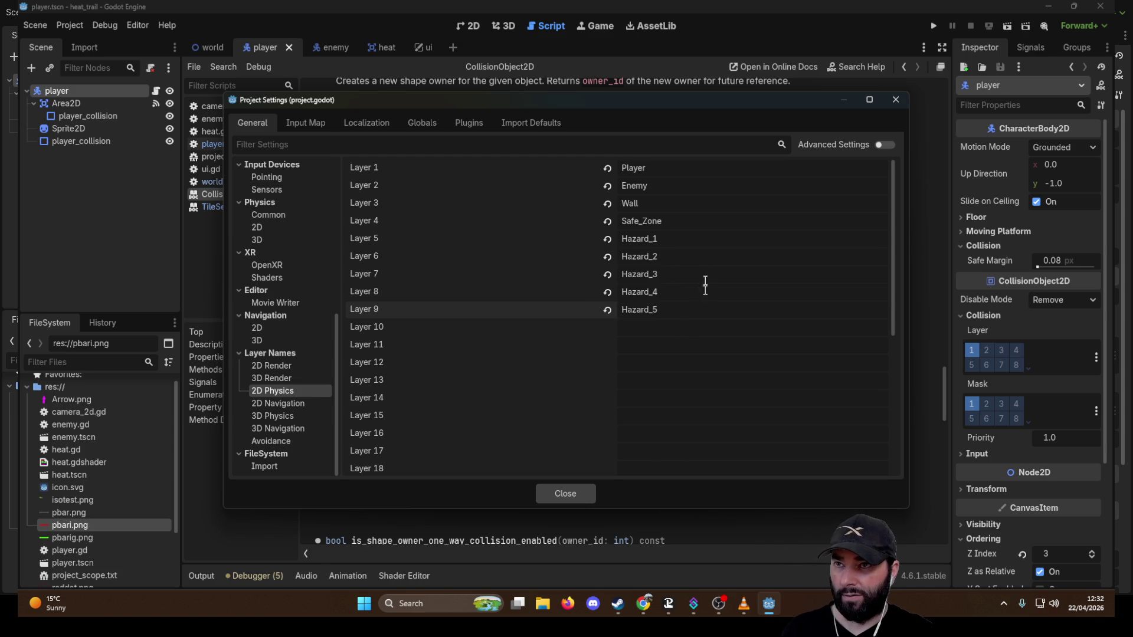
click(730, 257)
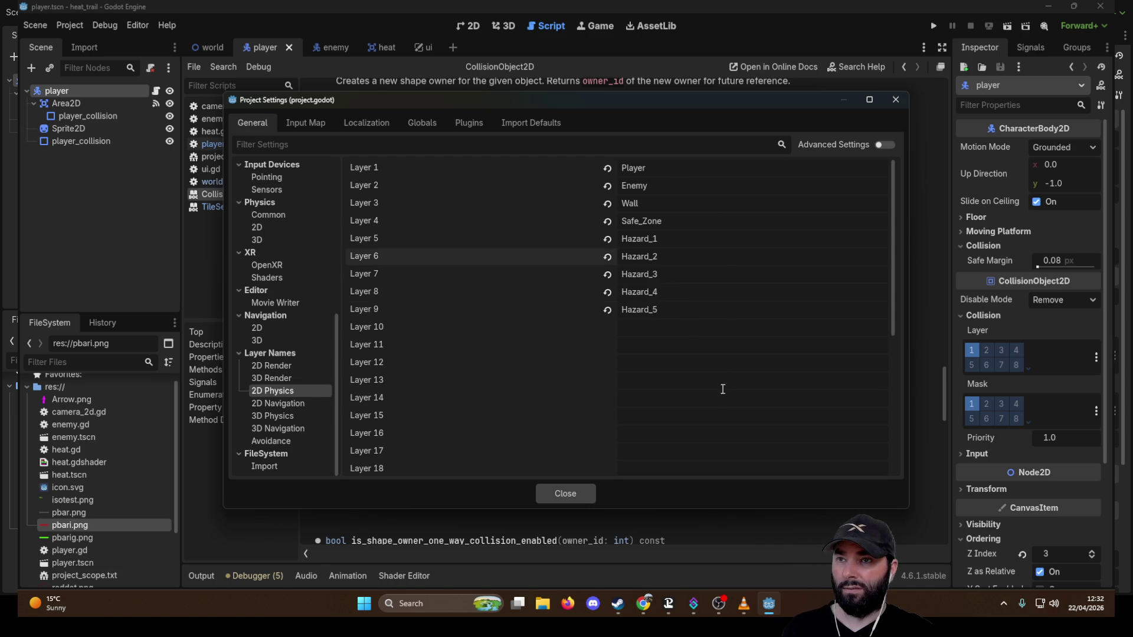
click(568, 495)
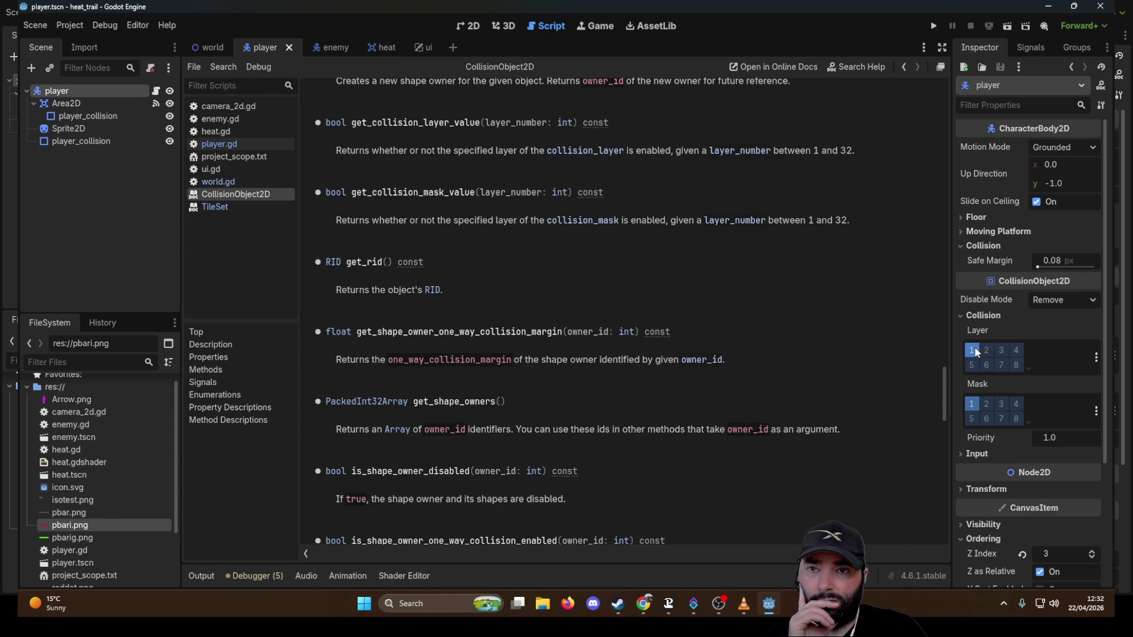
Extend the player's collision mask to layers 1–9 and add the player to collision layer 3 (Wall).
click(986, 404)
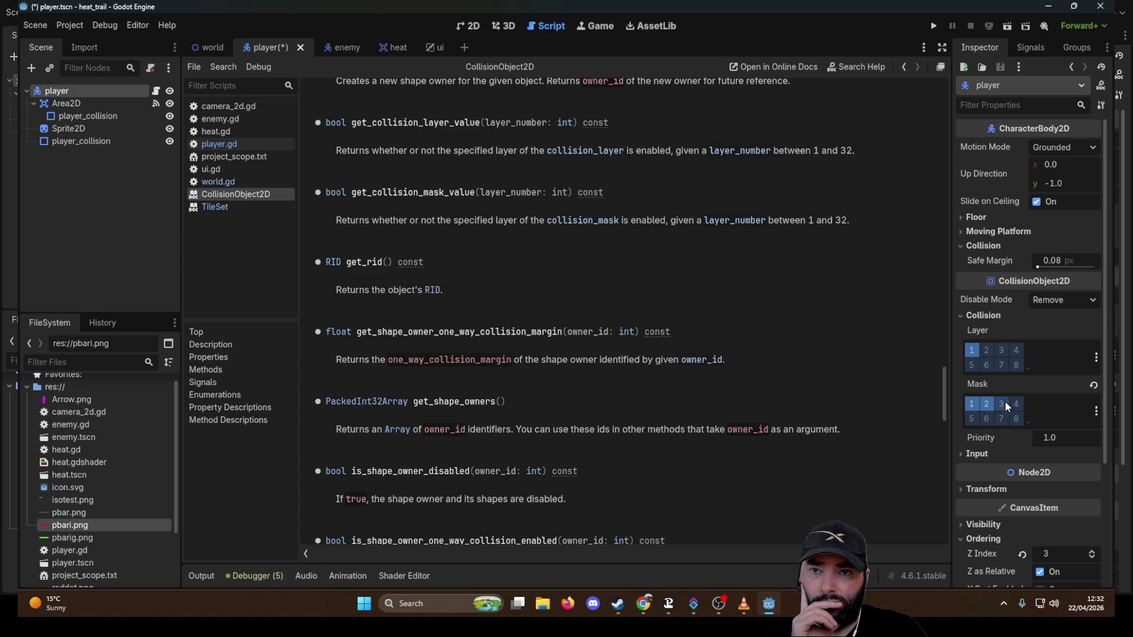
click(1005, 402)
click(1016, 404)
click(971, 417)
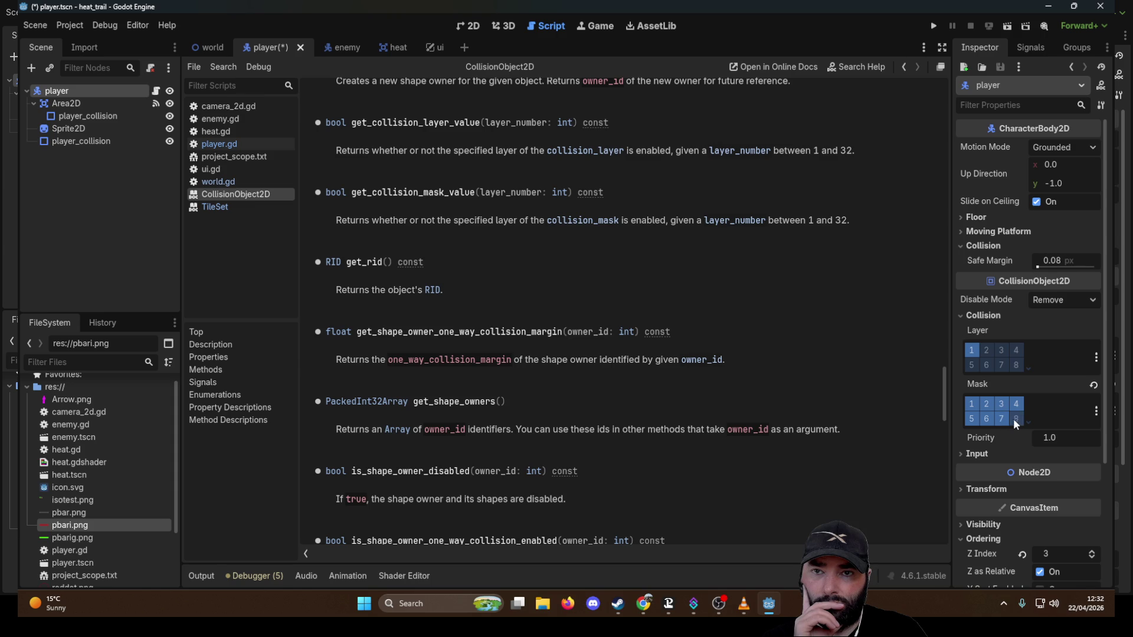
scroll(1023, 417, down, 2)
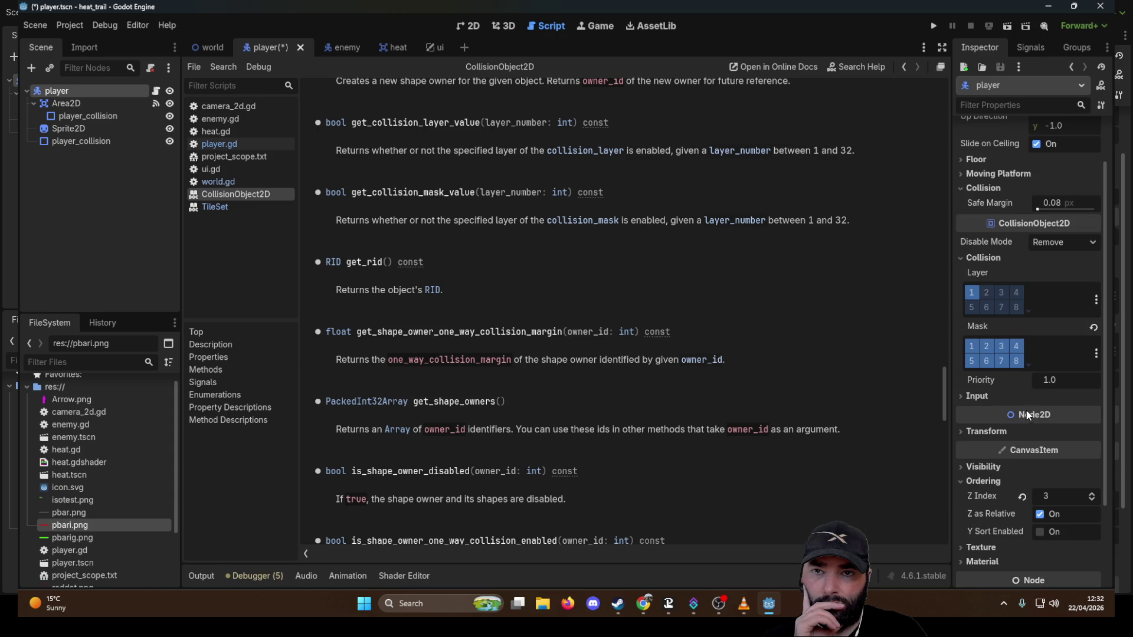
click(1028, 366)
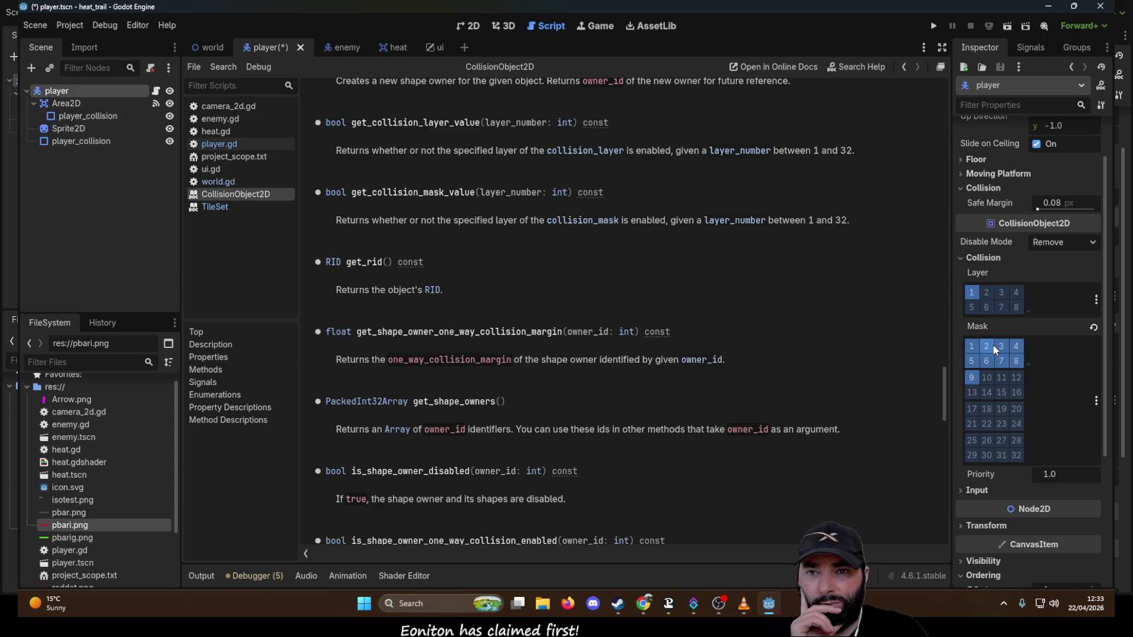
click(1001, 295)
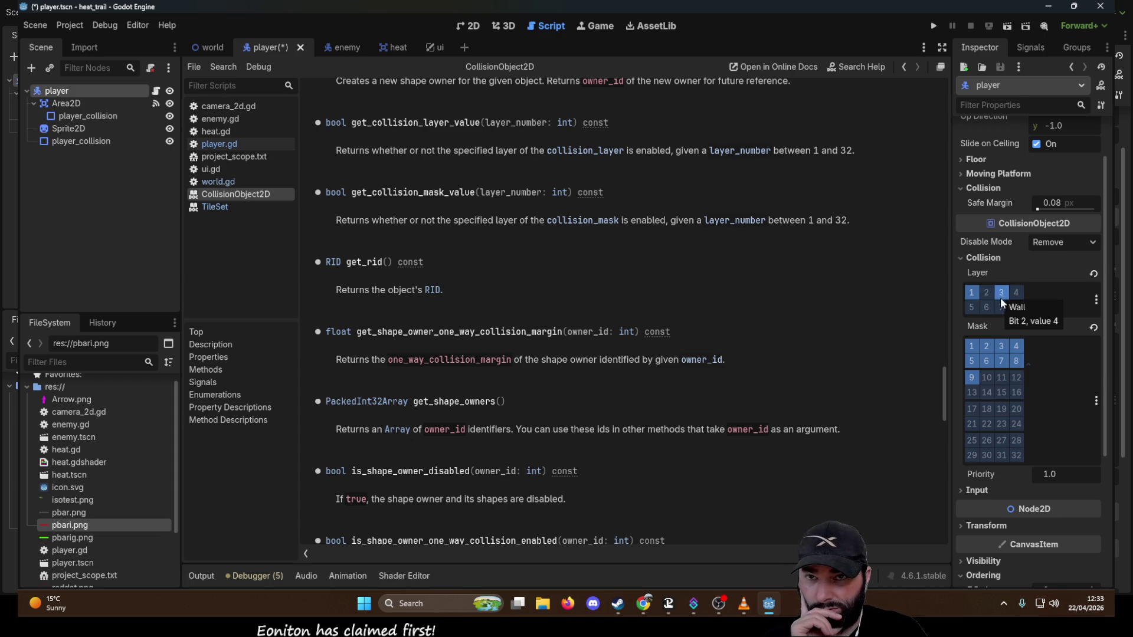
Put the enemy on collision layers 1, 3 and 4 with mask layers 1 and 3, then open the world scene.
click(342, 47)
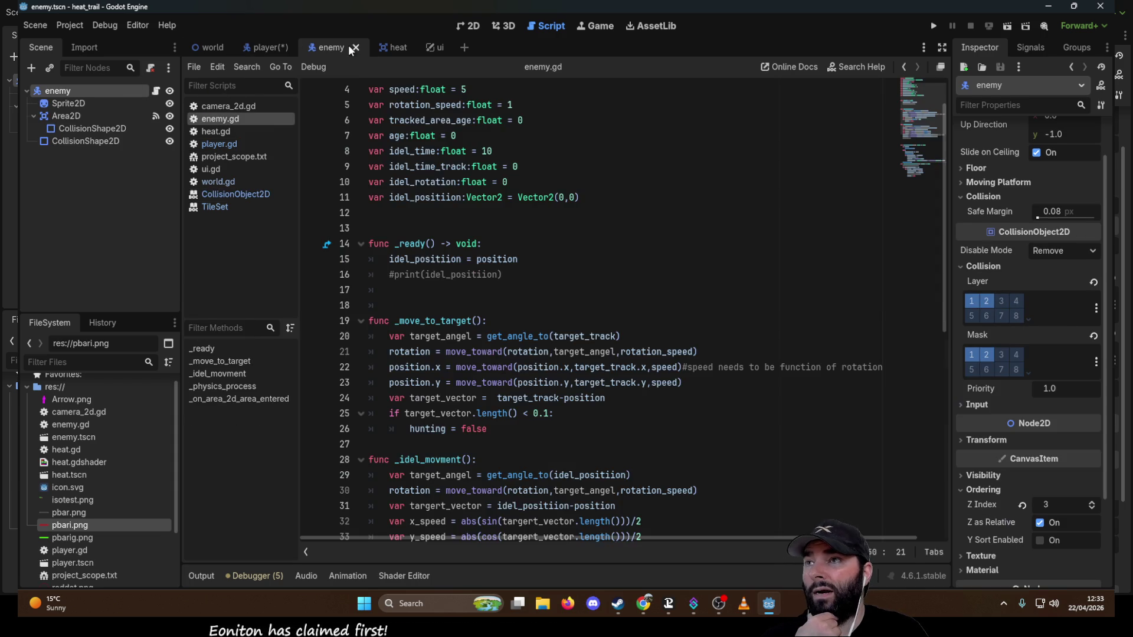
click(983, 299)
click(1003, 301)
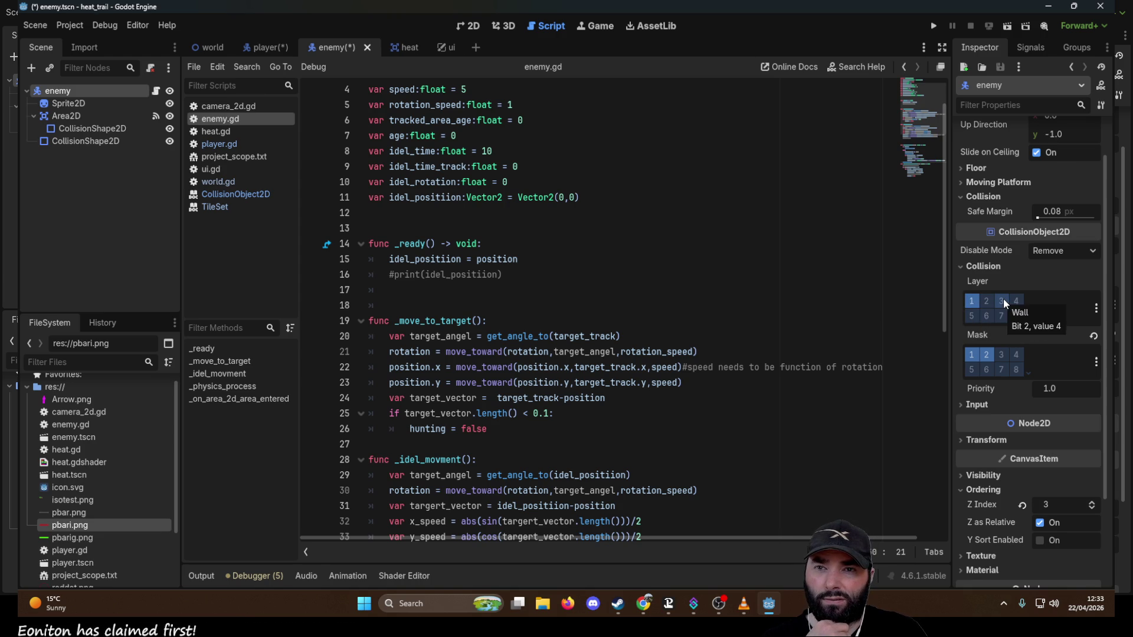
click(985, 354)
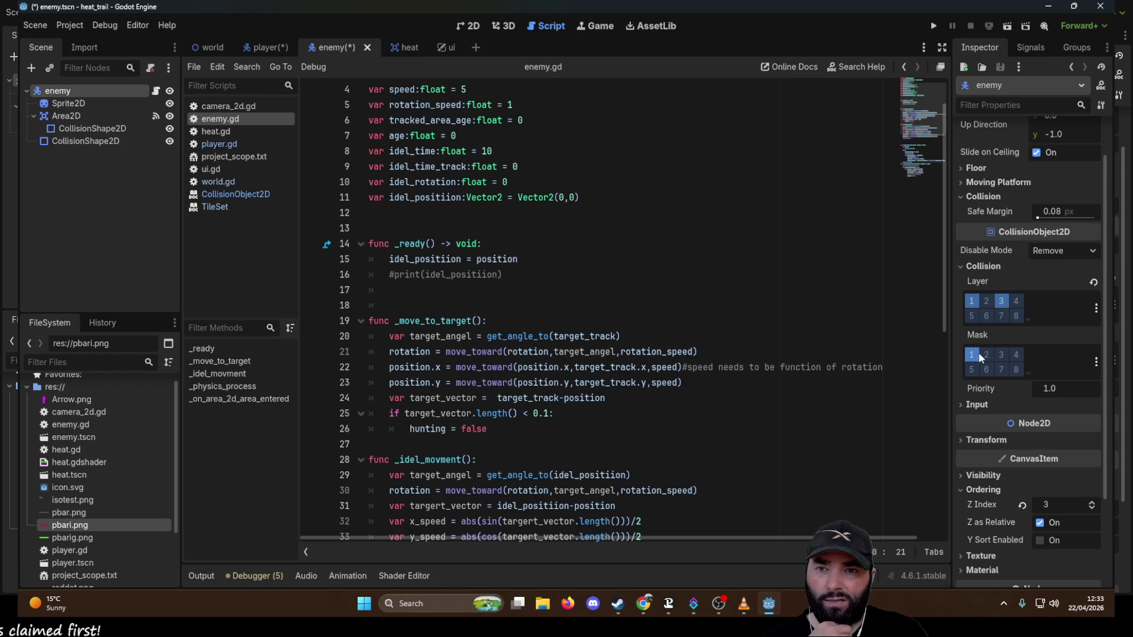
click(1003, 355)
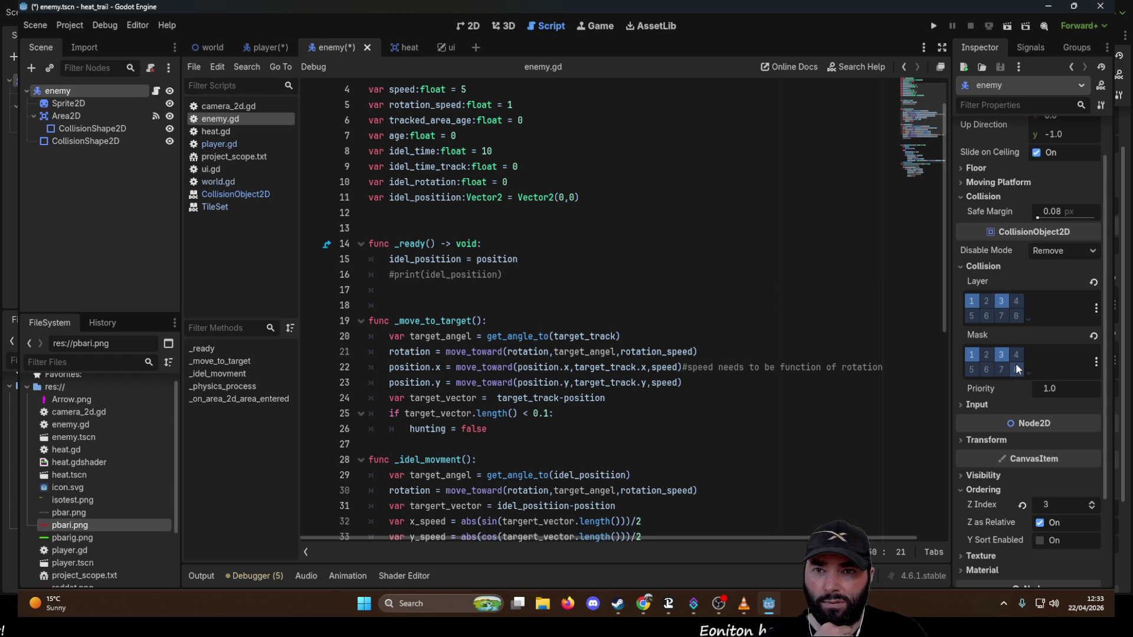
click(1015, 300)
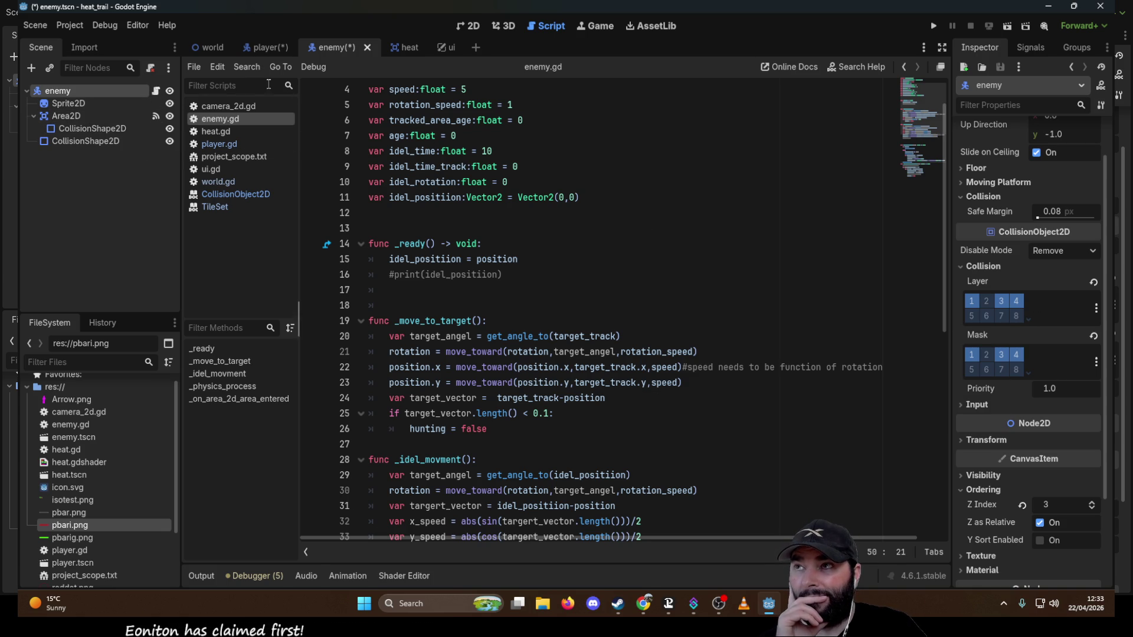
click(210, 48)
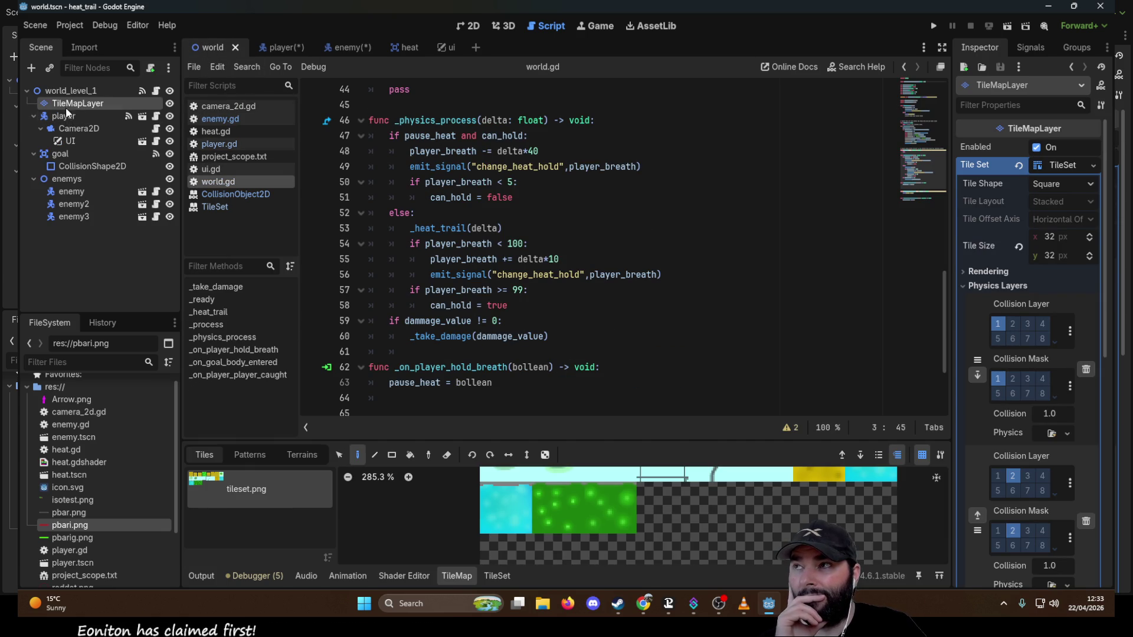
Put the tilemap's first physics layer on Wall (layer 3) and enable mask layers 1–3.
click(999, 326)
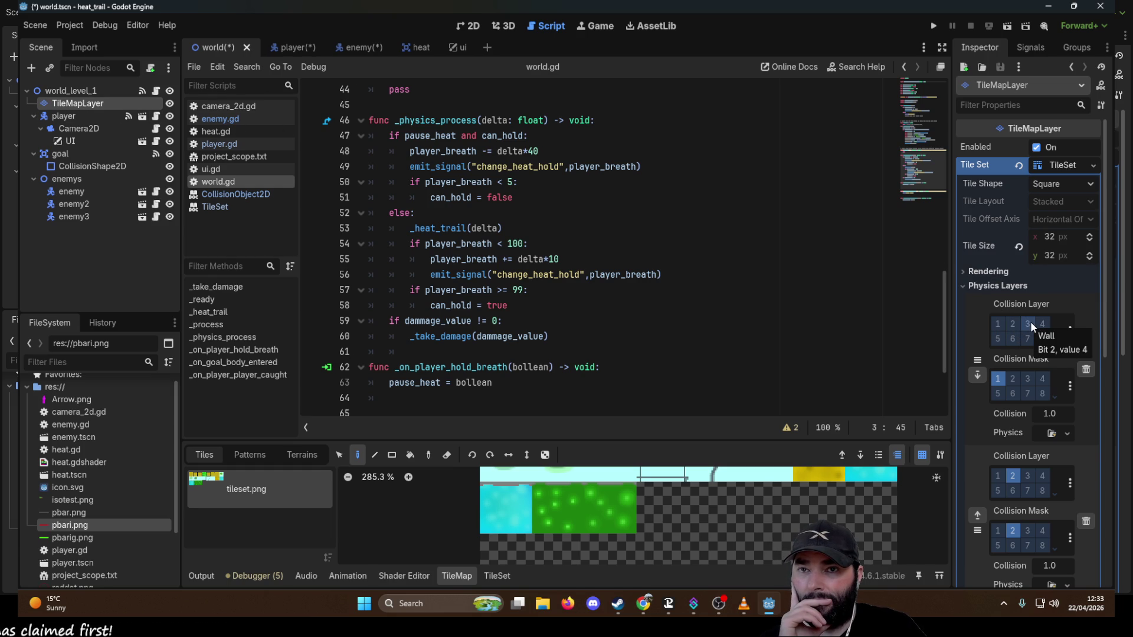
click(1030, 325)
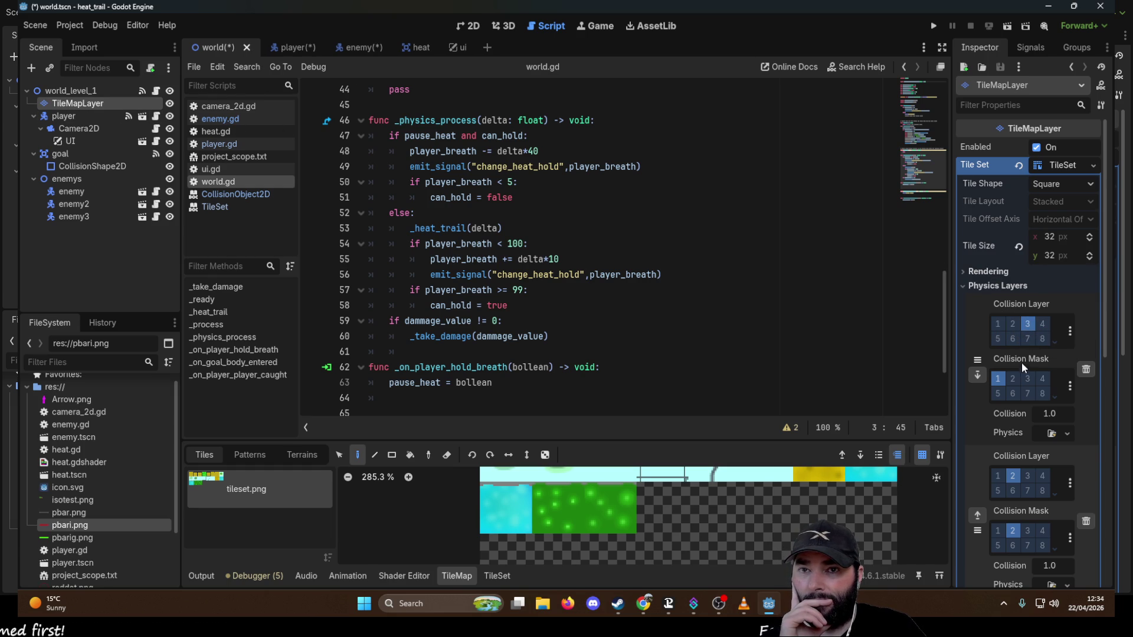
click(1029, 377)
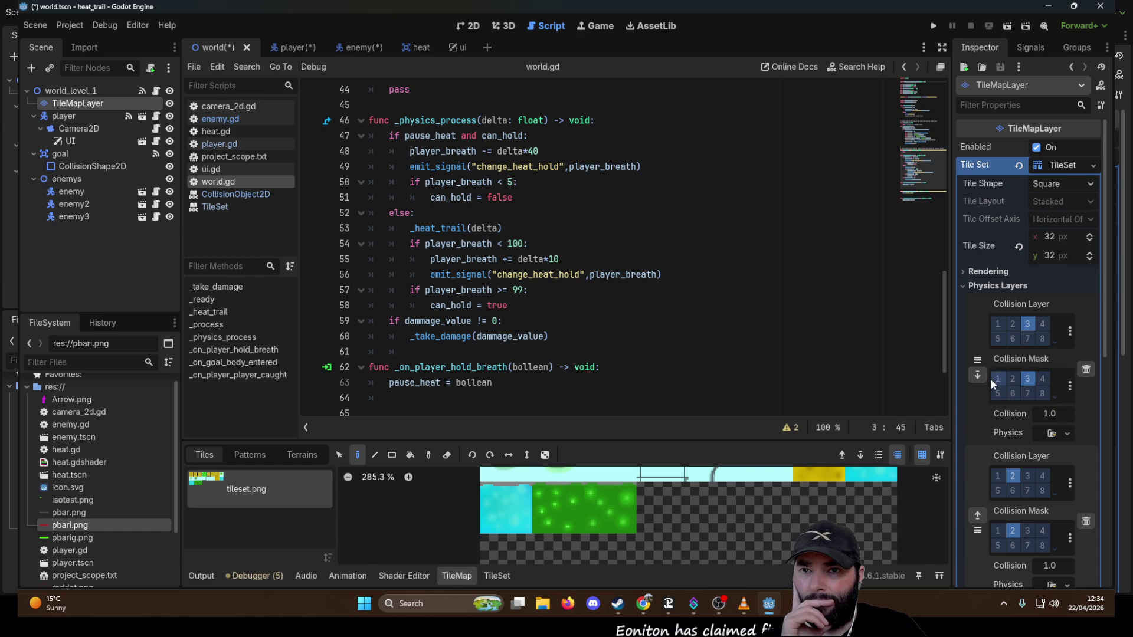
click(1003, 379)
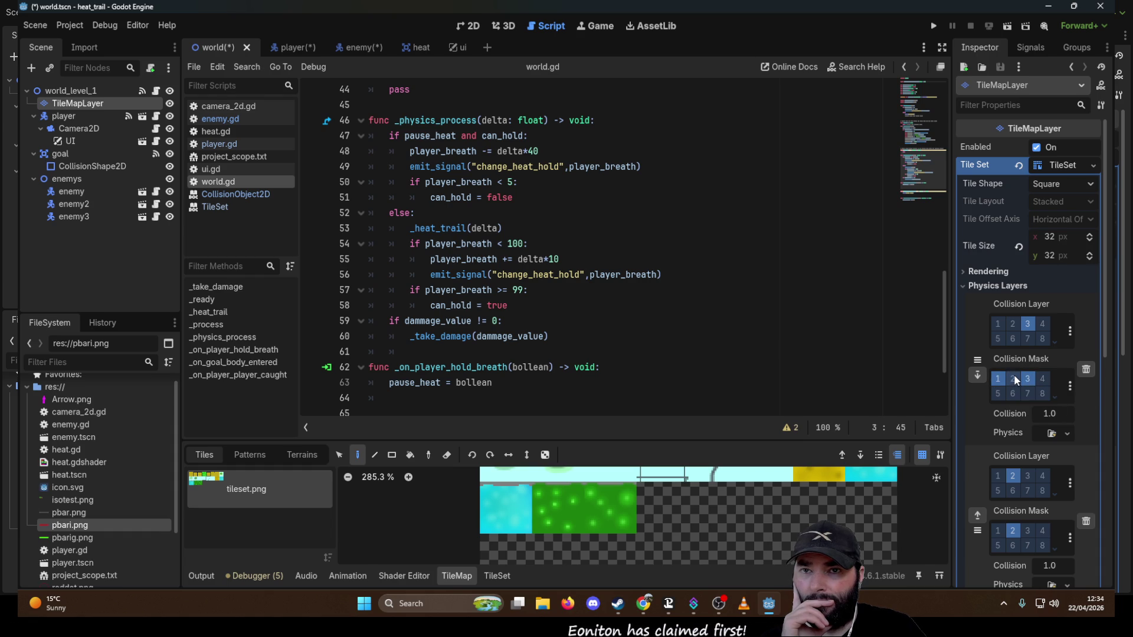
click(1015, 381)
Move the second physics layer to Safe_Zone (layer 4) and adjust its mask bits.
scroll(1029, 338, down, 4)
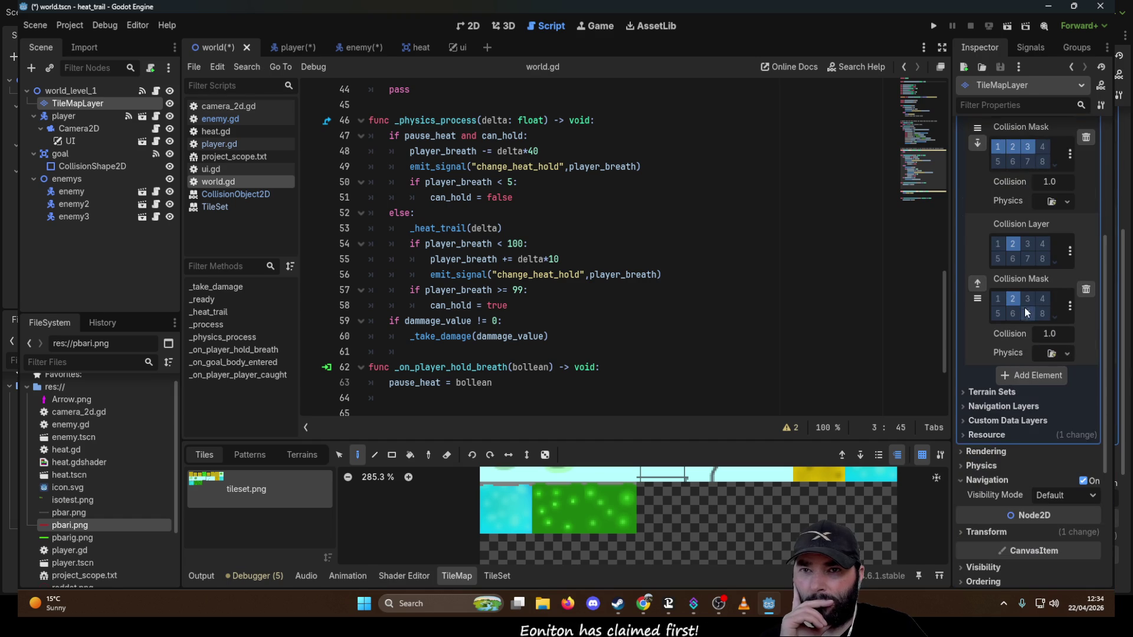
click(1014, 243)
click(1013, 300)
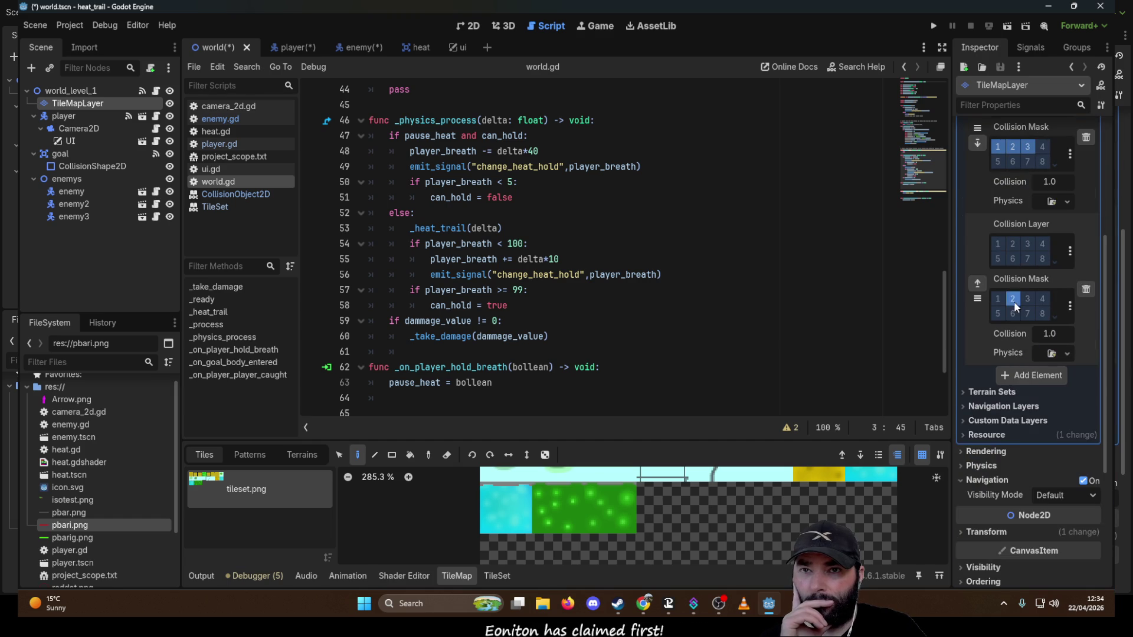
click(1044, 242)
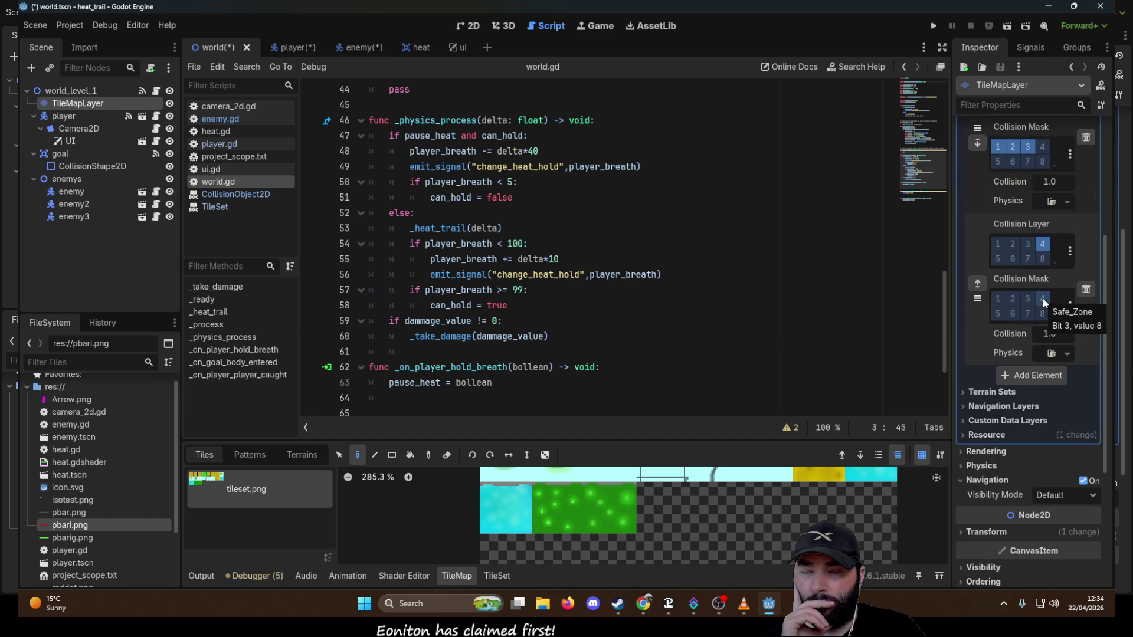
click(1042, 298)
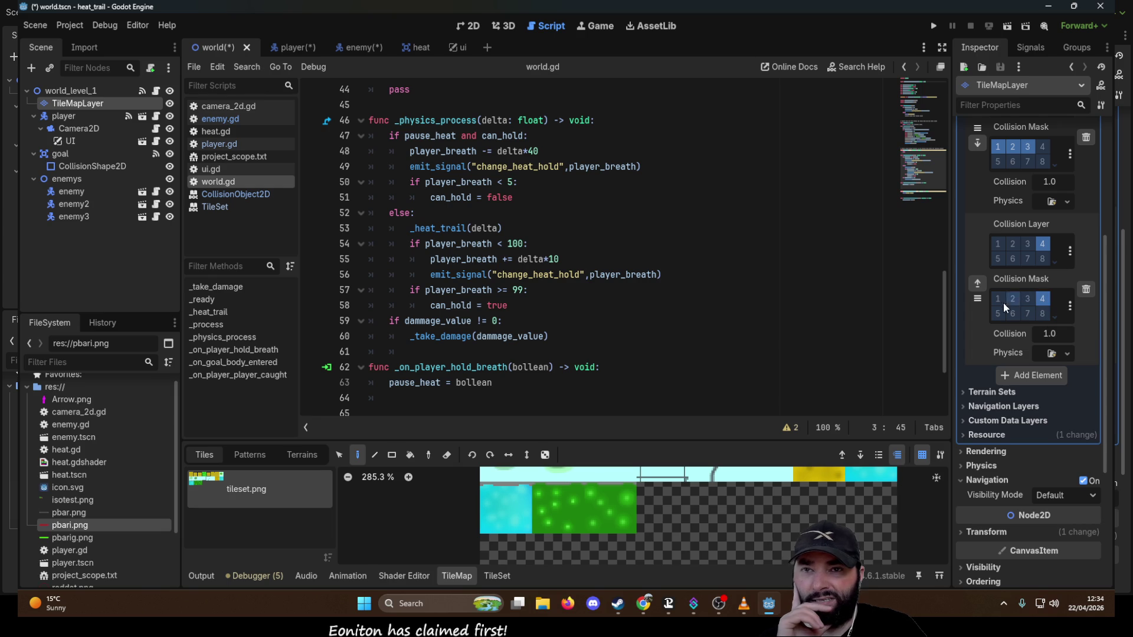
click(998, 298)
click(1012, 298)
click(998, 298)
Correct the masks so physics layer 0 masks layers 1–2 and layer 1 masks only layer 2.
scroll(996, 379, up, 2)
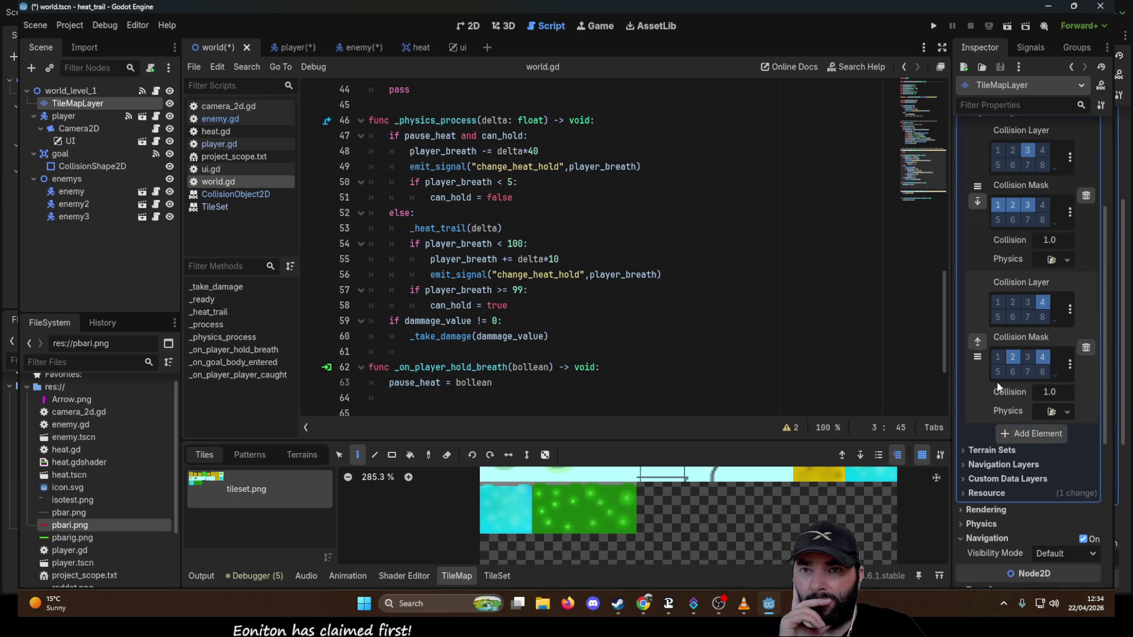
scroll(996, 383, up, 2)
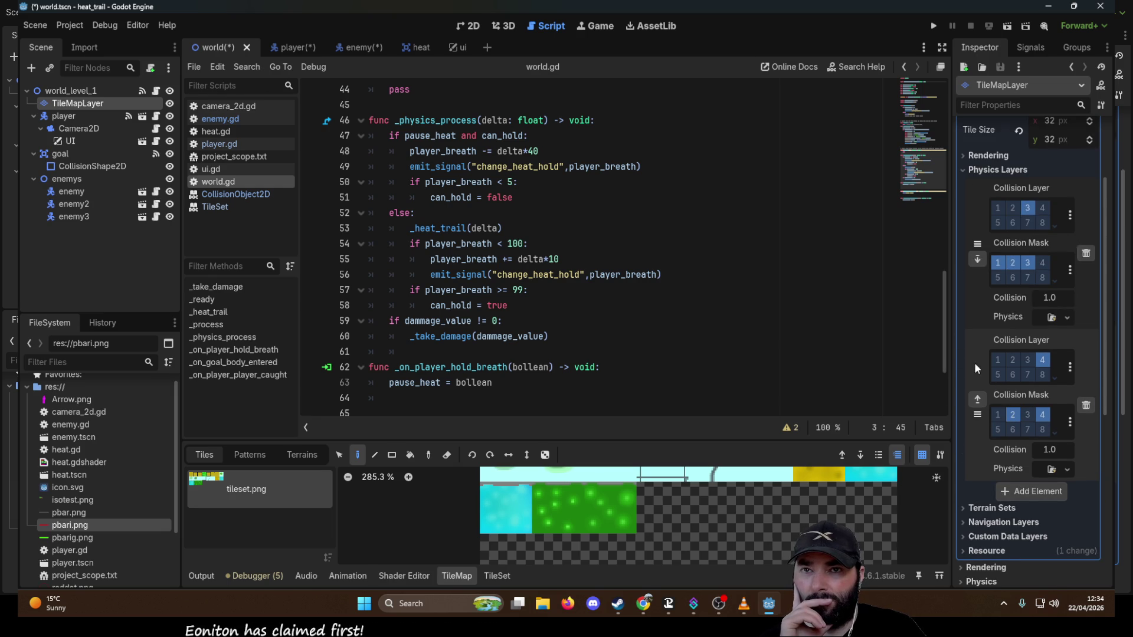
scroll(997, 363, up, 2)
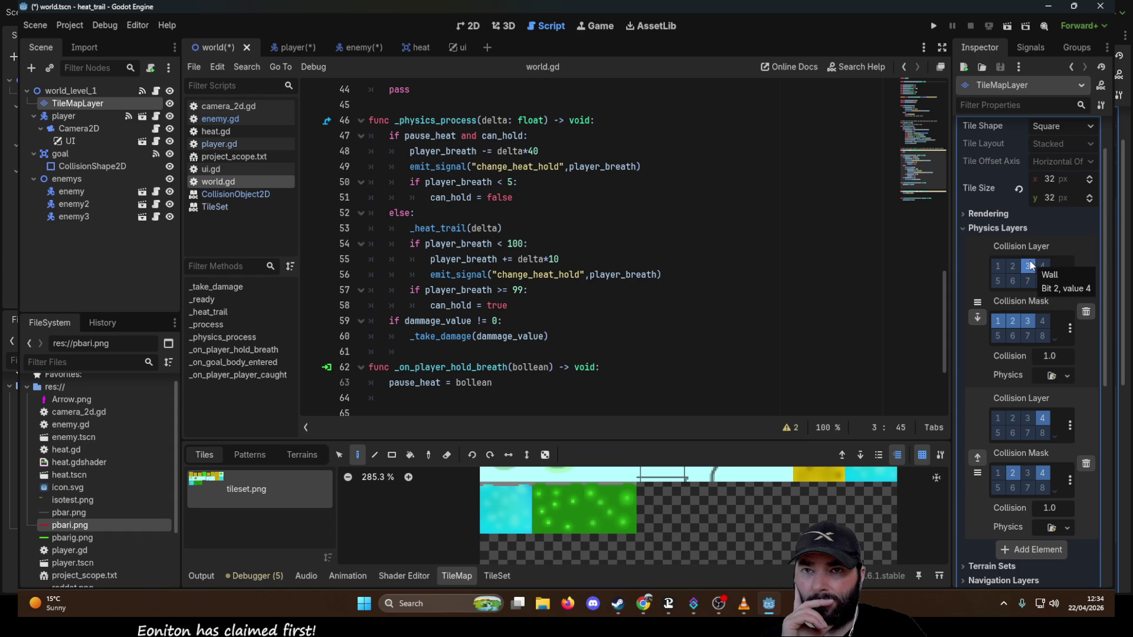
click(998, 322)
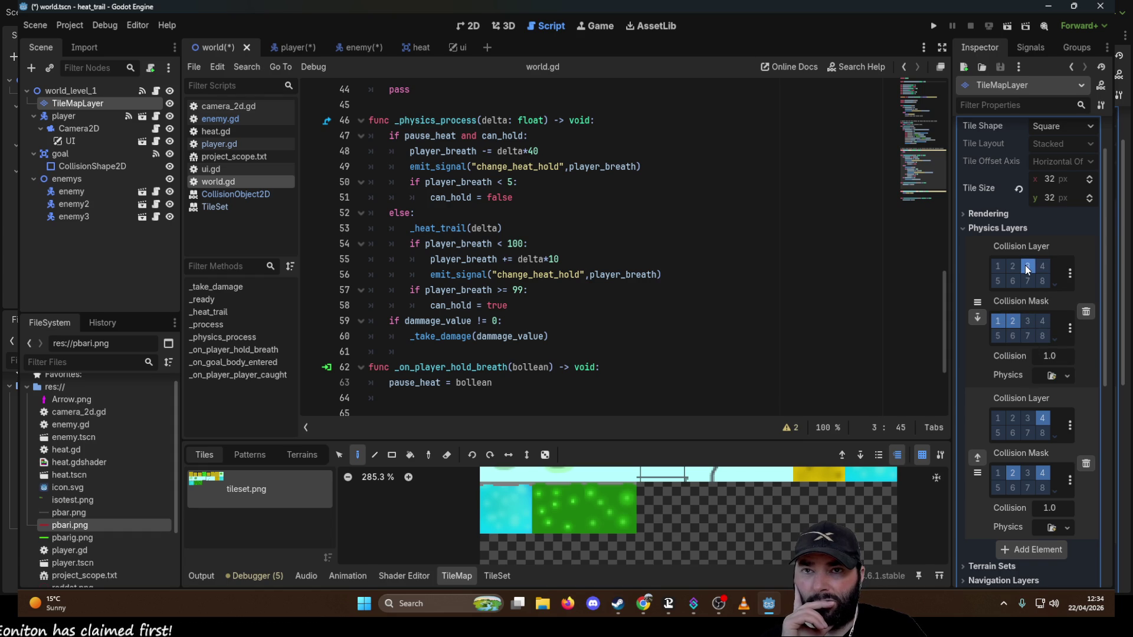
scroll(1030, 322, down, 2)
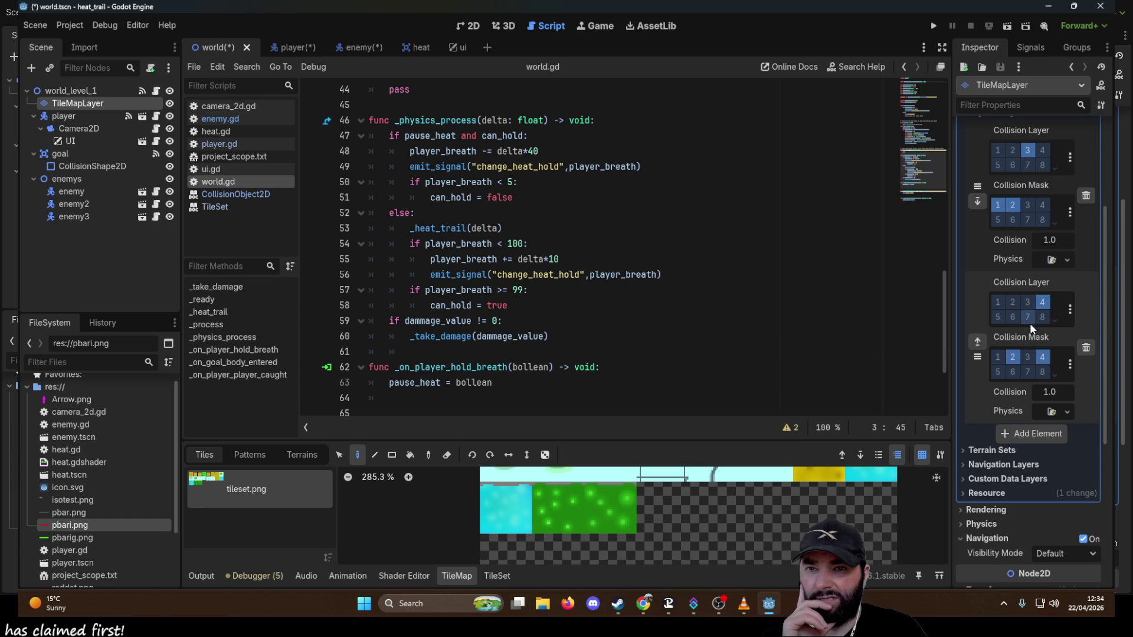
click(1044, 360)
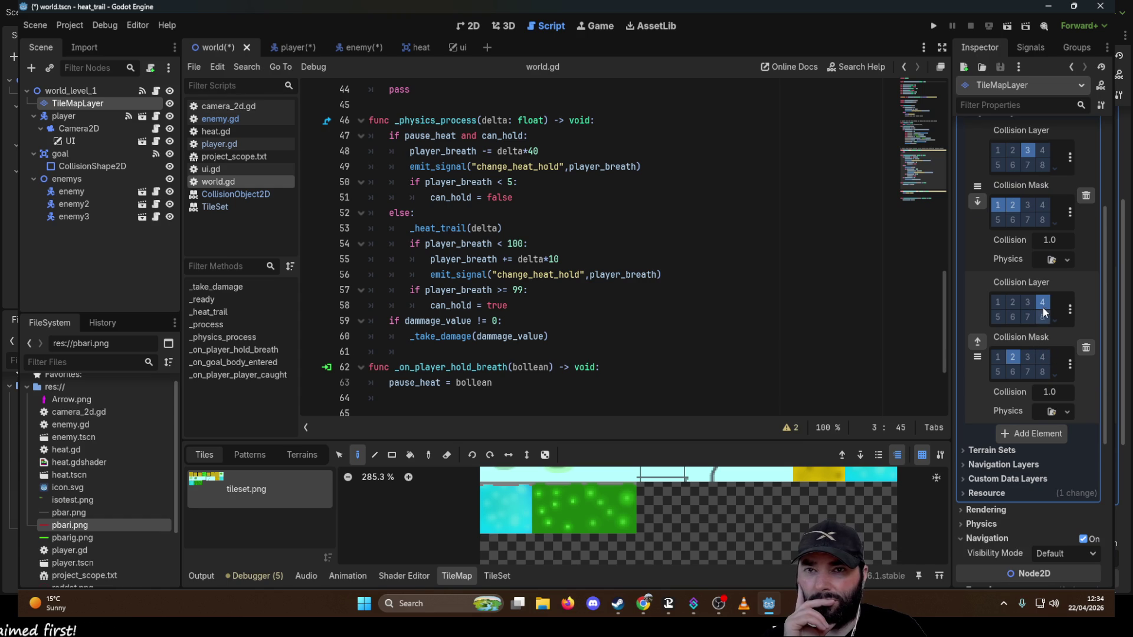
click(1014, 360)
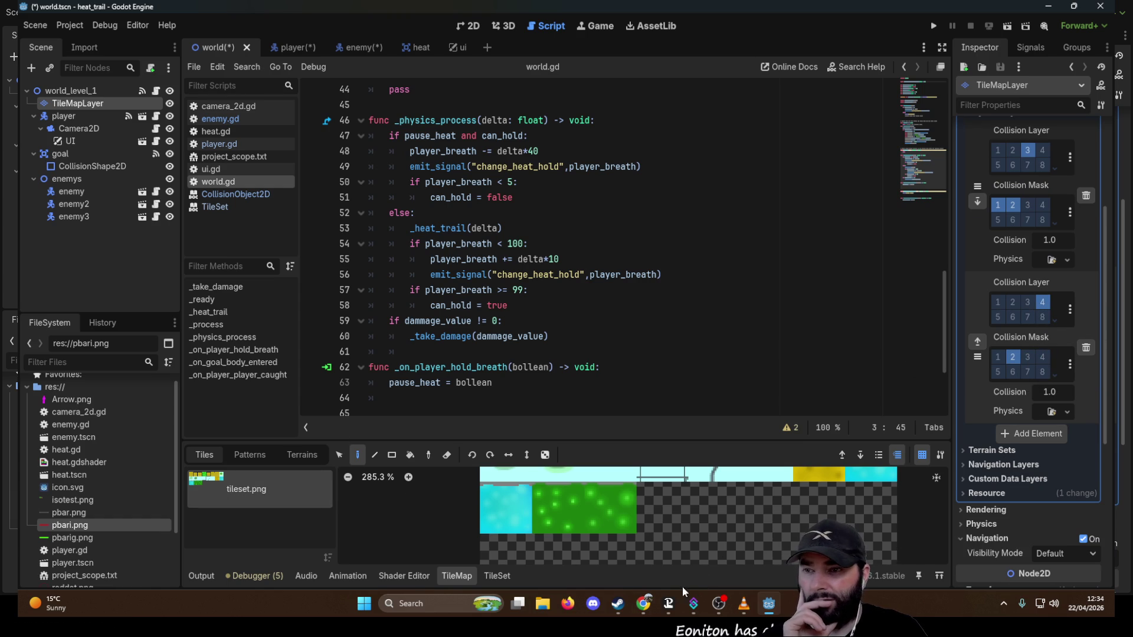
click(509, 582)
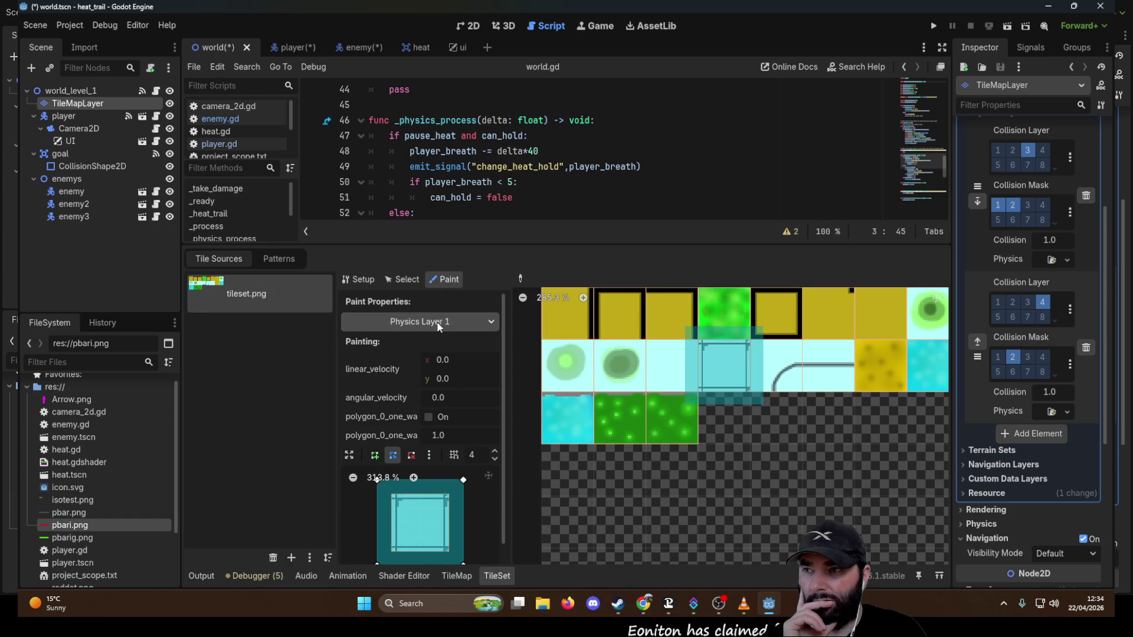
In TileSet Paint mode, compare the Physics Layer 0 and 1 tile collisions, ending on Physics Layer 0.
click(483, 321)
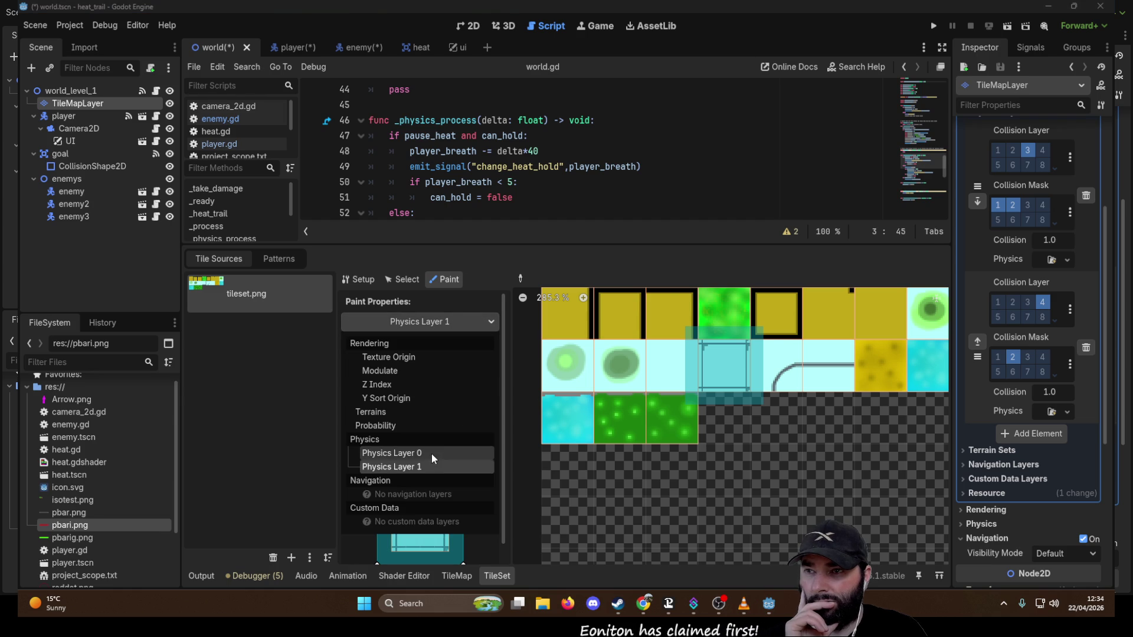
click(431, 453)
scroll(617, 468, down, 3)
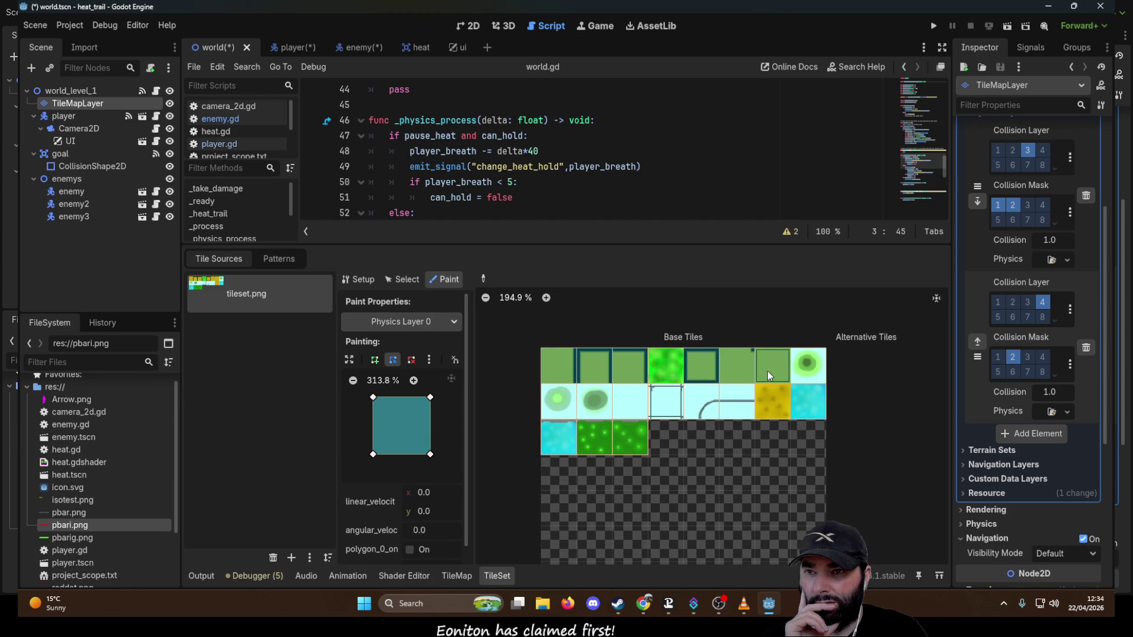
click(439, 323)
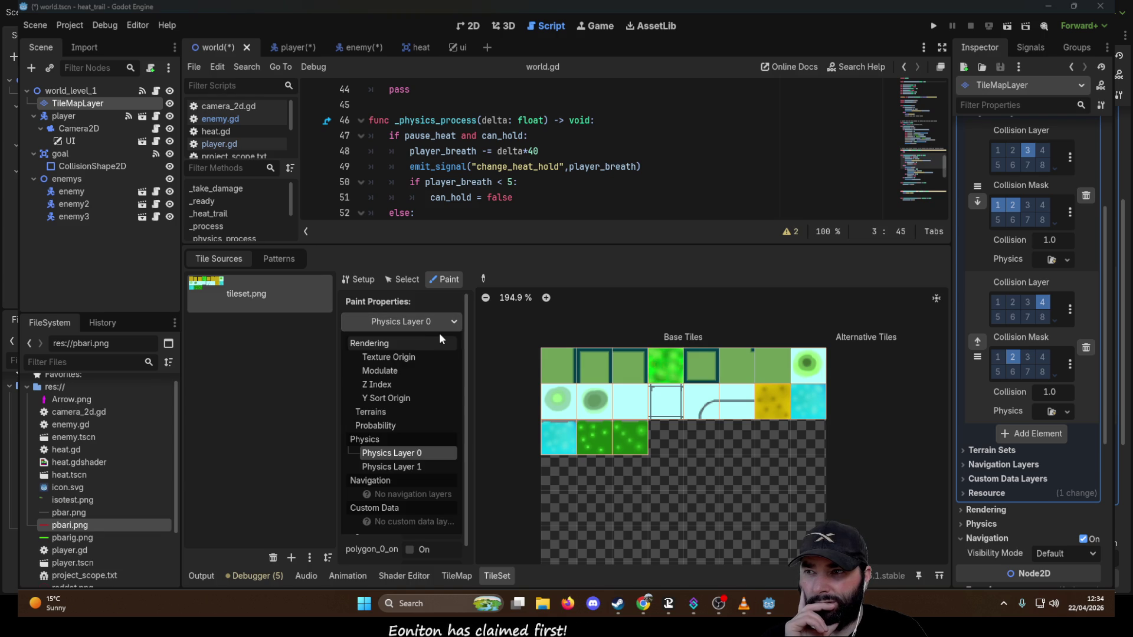
click(403, 466)
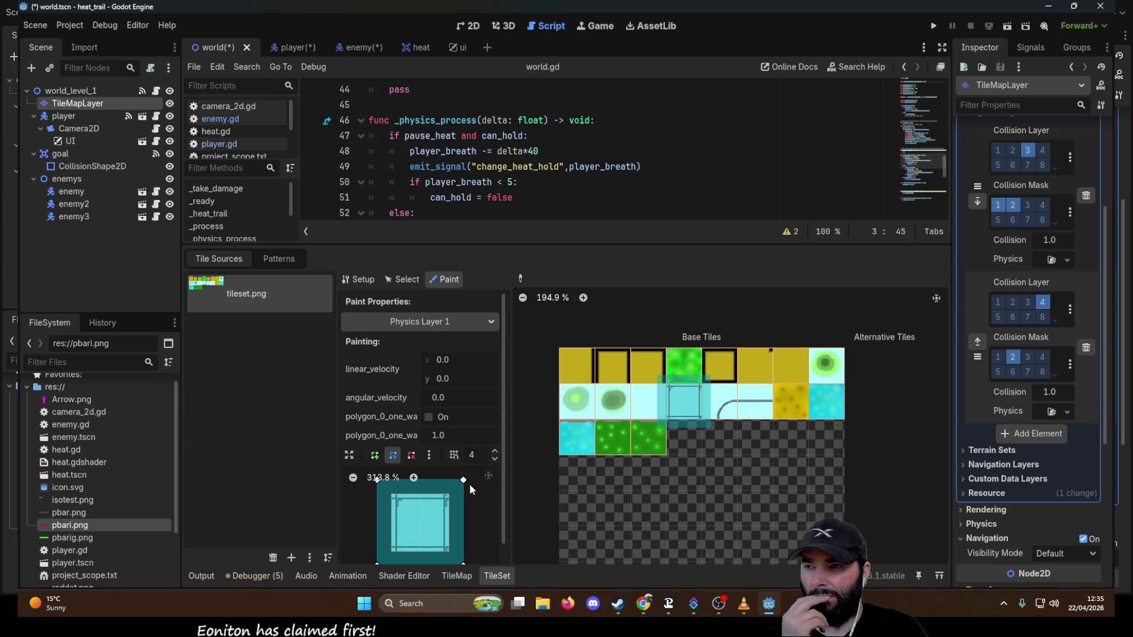
click(414, 321)
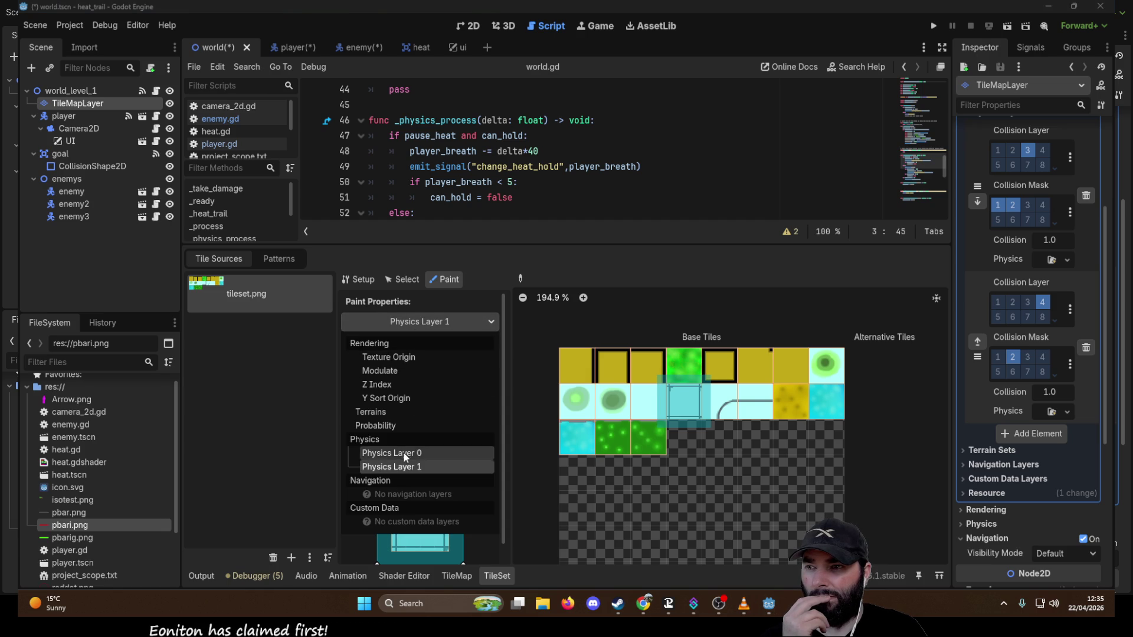
click(402, 451)
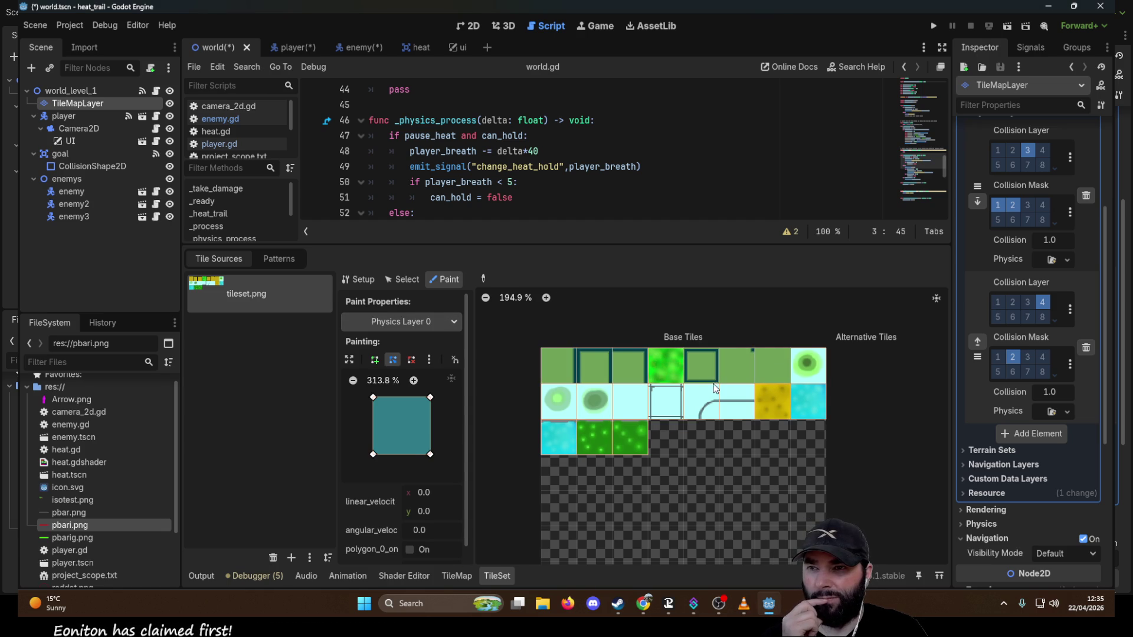
click(934, 26)
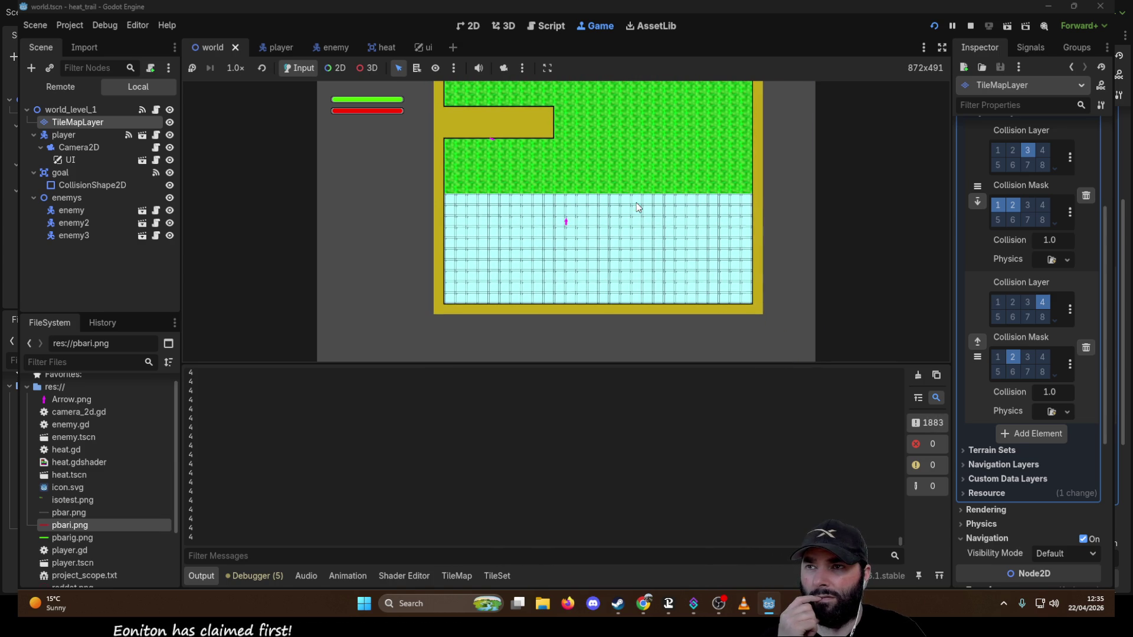
Stop the running game after the output prints 4 repeatedly.
click(973, 27)
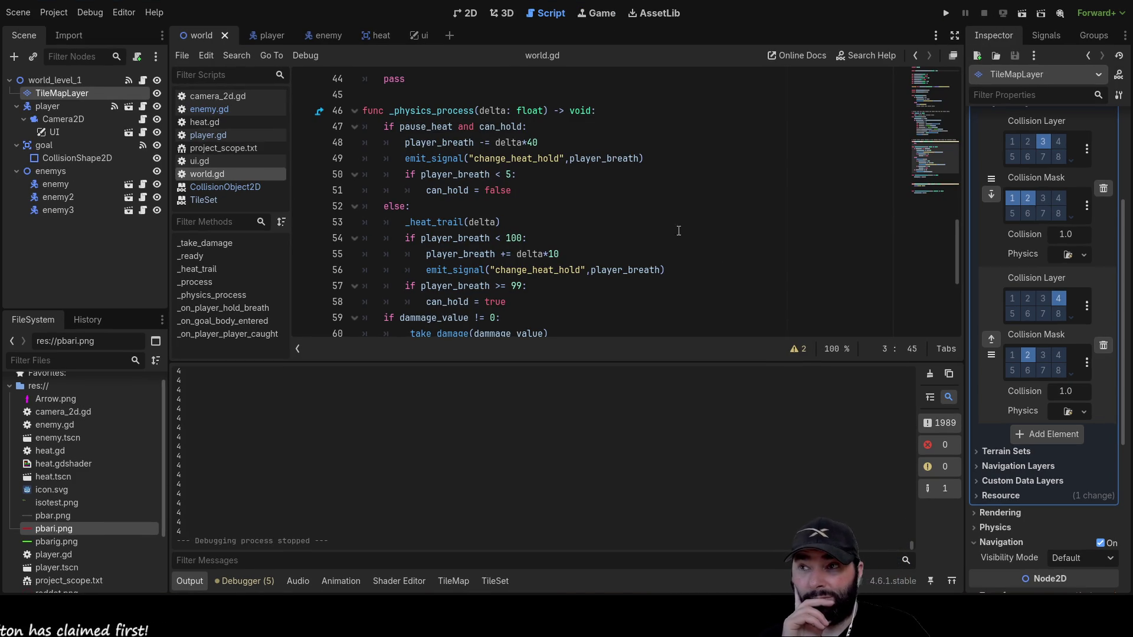
Switch to player.gd and move to the print($Area2D.collision_layer) call on line 57.
scroll(699, 233, up, 6)
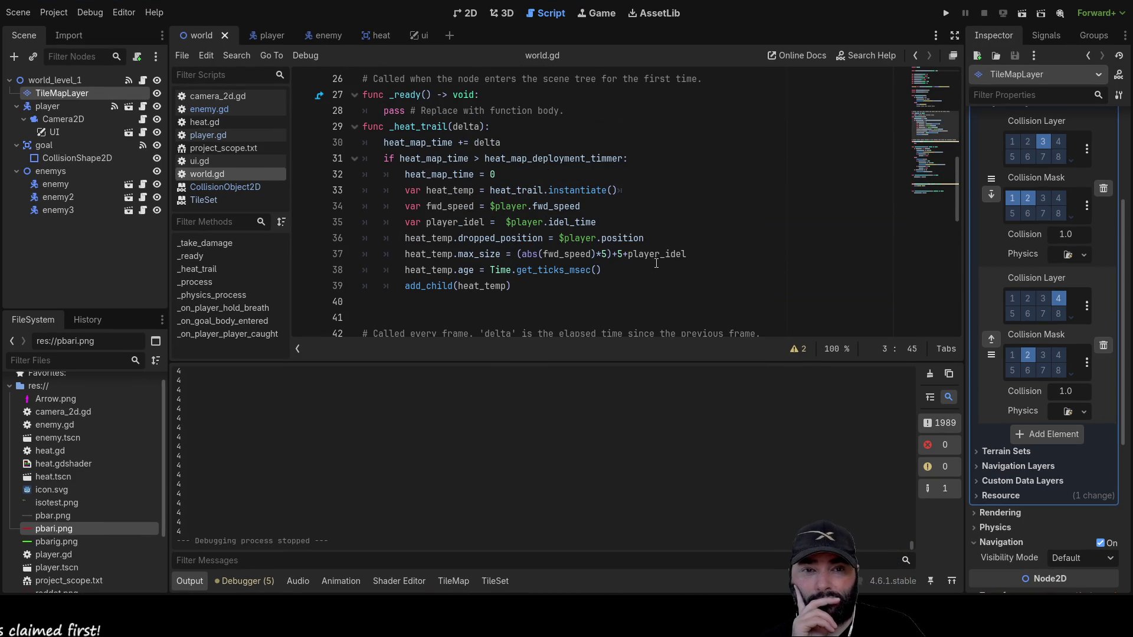
scroll(656, 263, down, 3)
scroll(657, 263, up, 4)
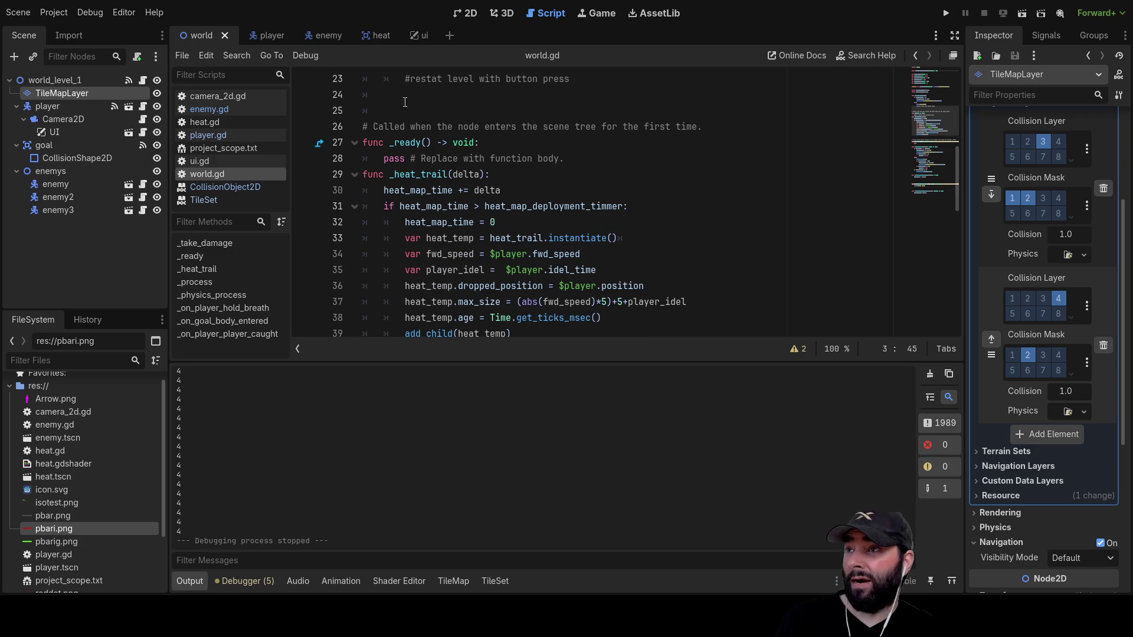
click(269, 35)
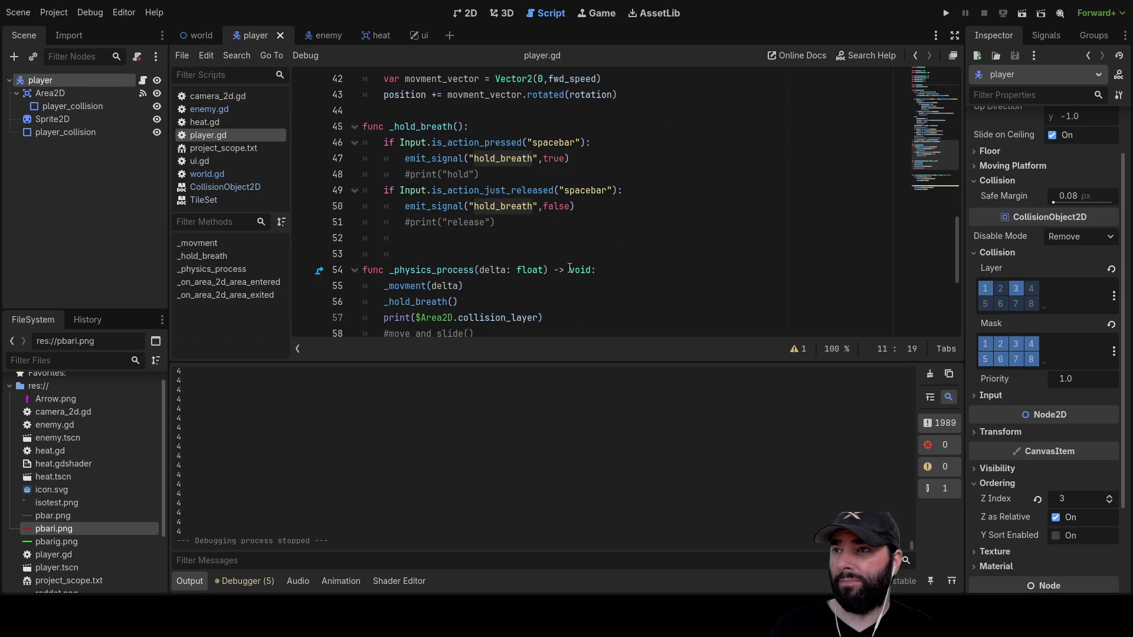
scroll(567, 263, down, 4)
scroll(444, 259, up, 2)
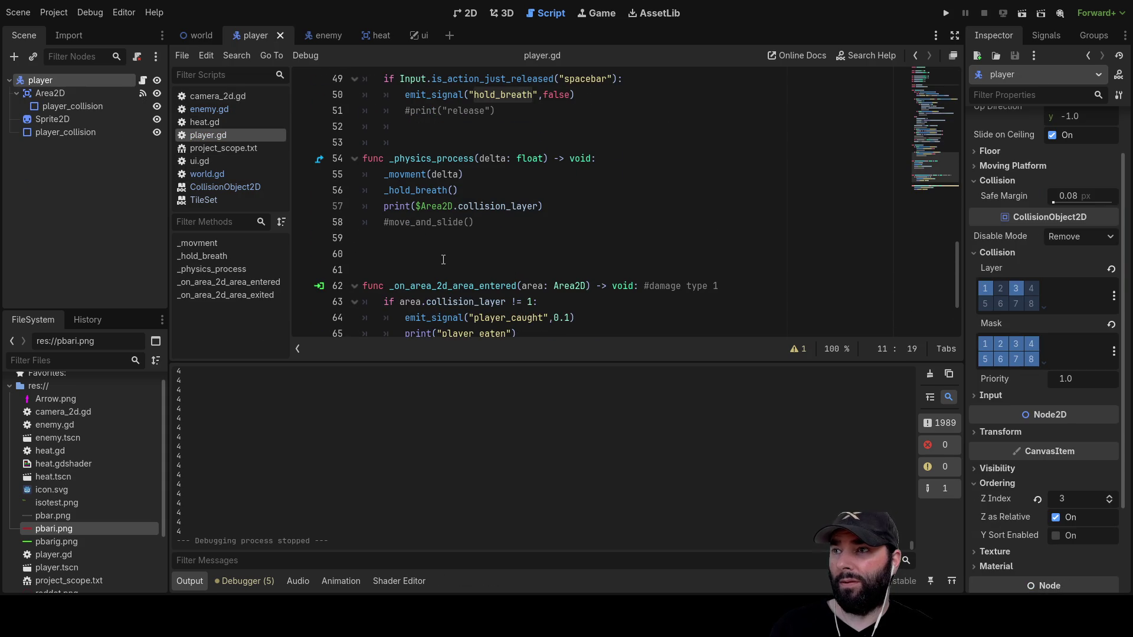
click(380, 222)
key(Up)
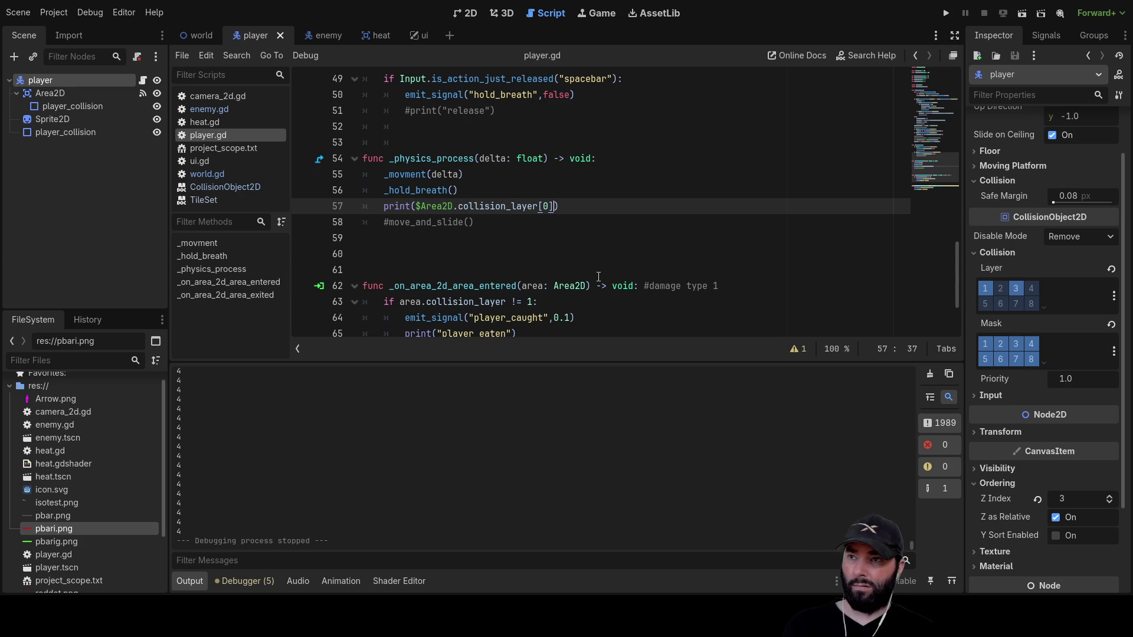
Run the game with collision_layer index [0], then [1], stopping after each Invalid access error.
click(946, 13)
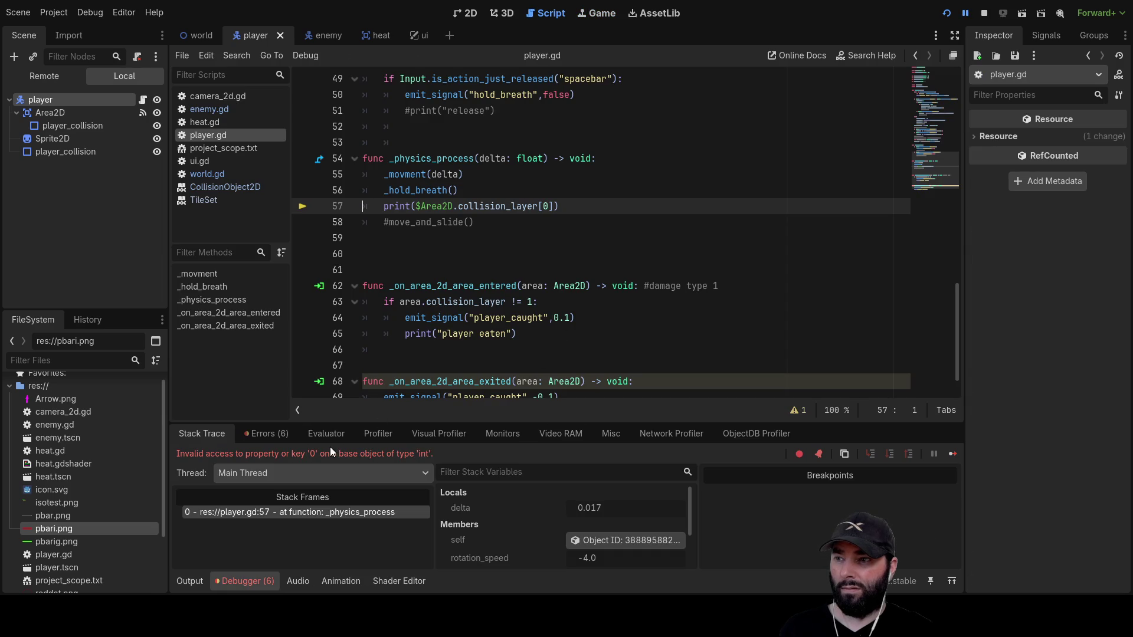
click(984, 13)
text(1)
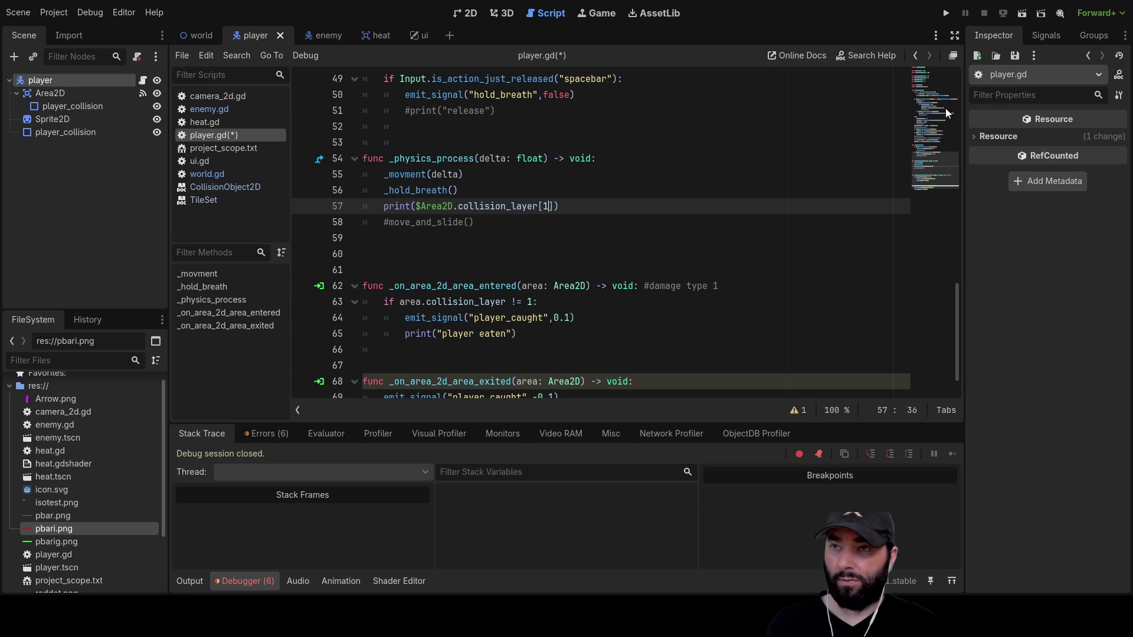
click(946, 13)
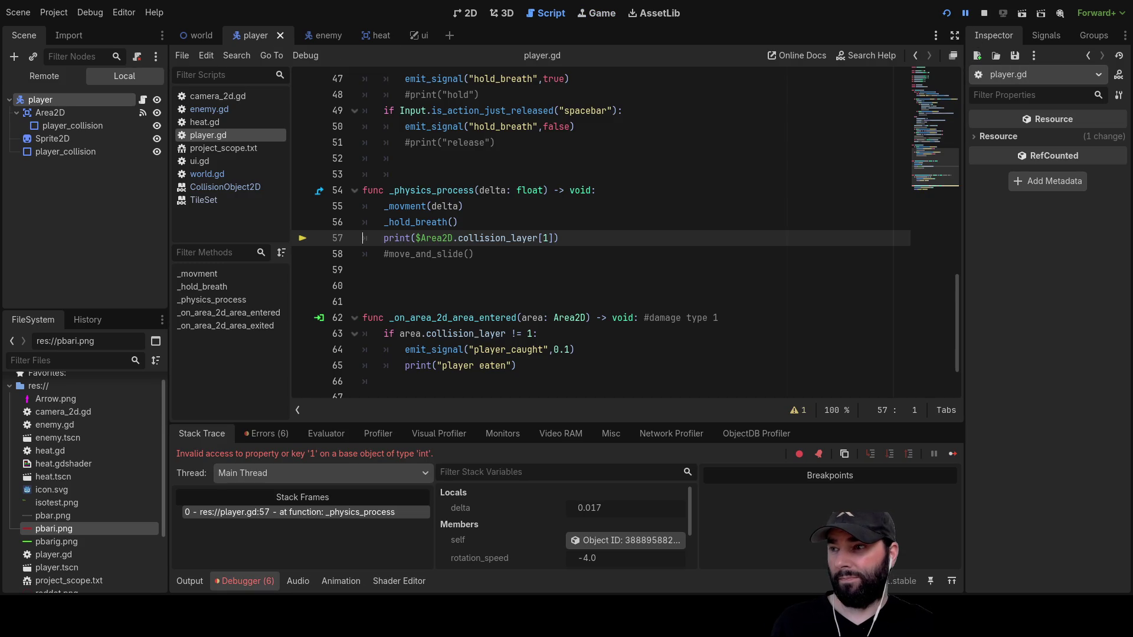
click(985, 13)
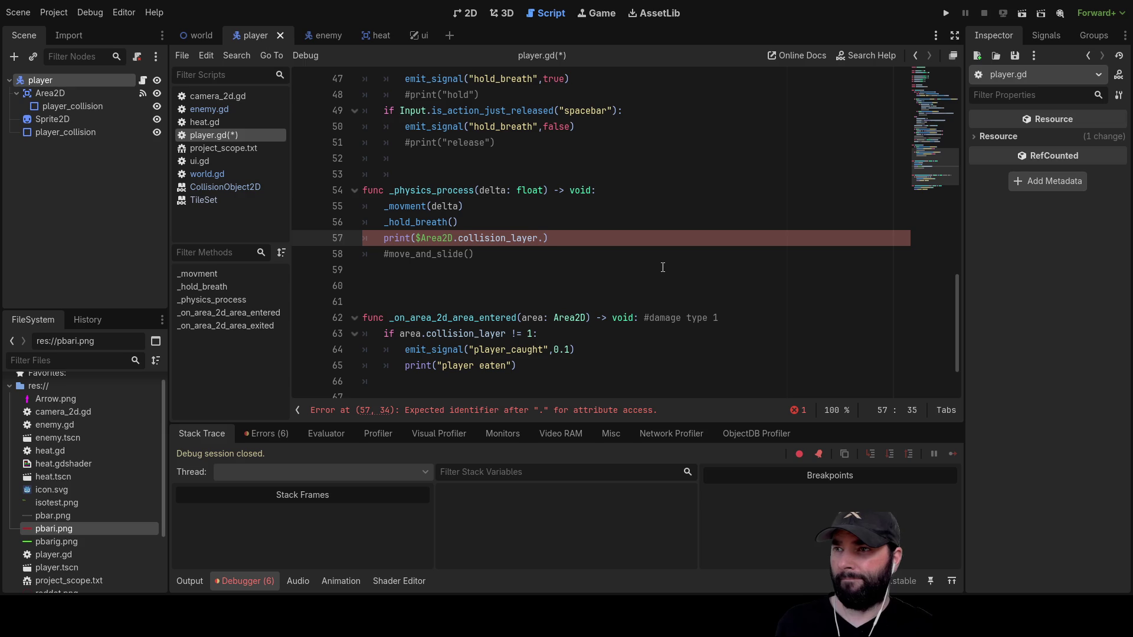
Compare Area2D and player layers, change line 57 to print the player's own collision_layer, and run.
click(41, 94)
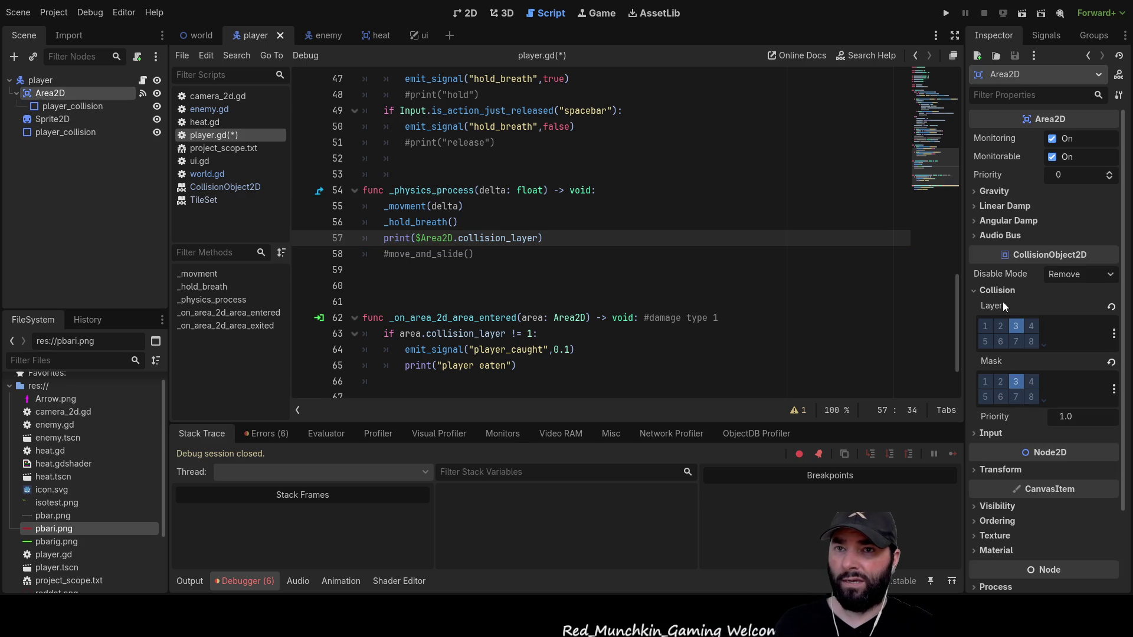
click(40, 79)
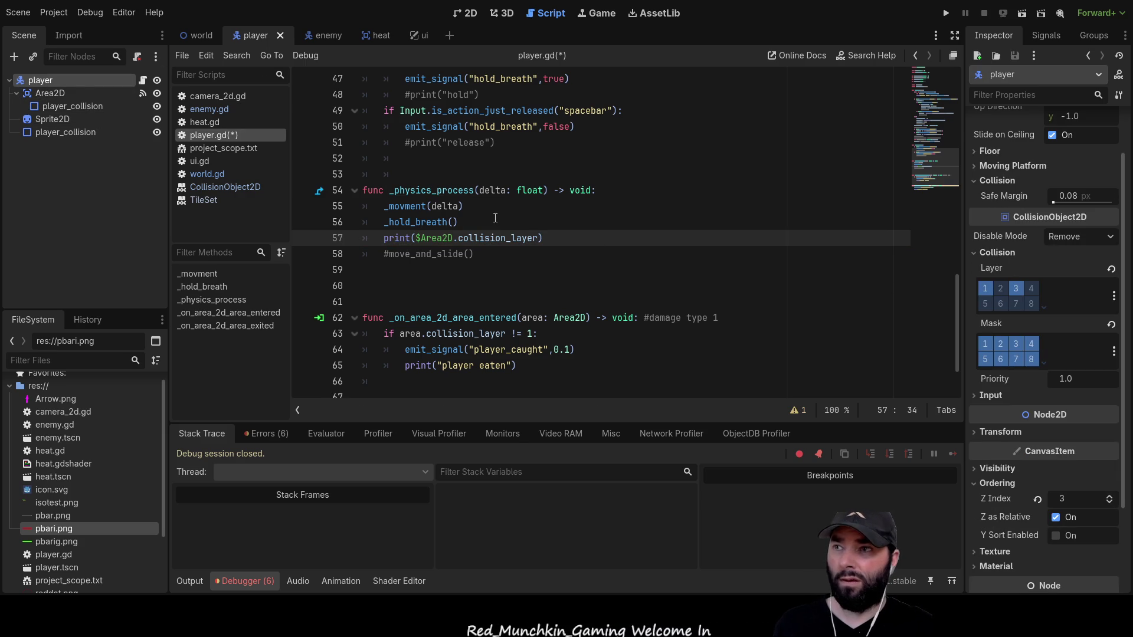
click(458, 237)
key(BackSpace)
key(BackSpace)
key(BackSpace)
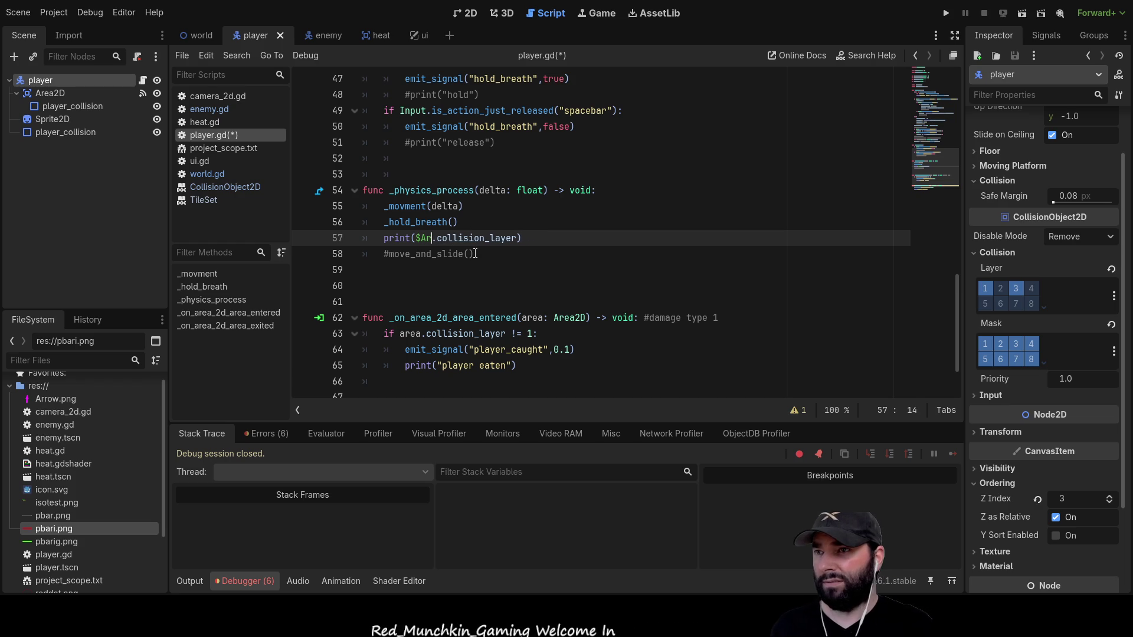
key(BackSpace)
key(Delete)
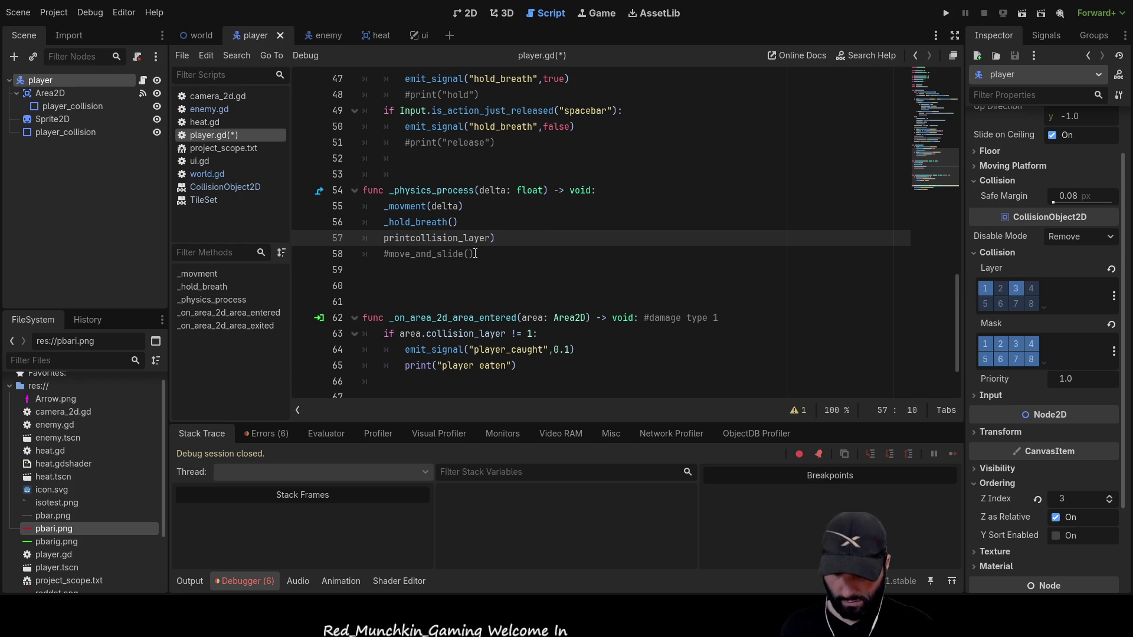
text(()
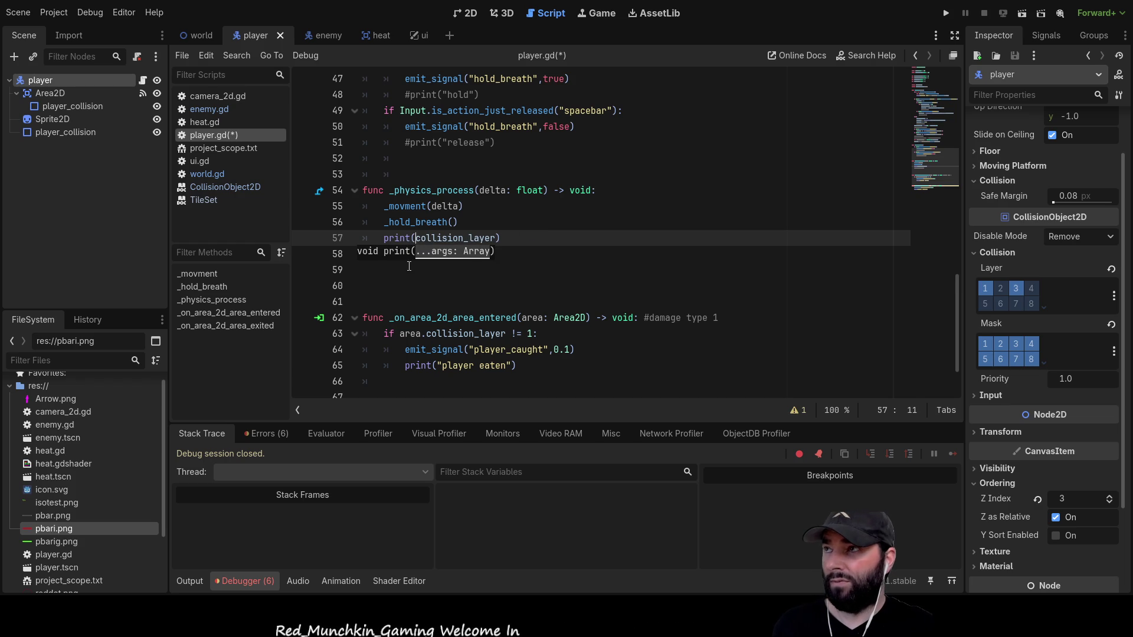
click(494, 238)
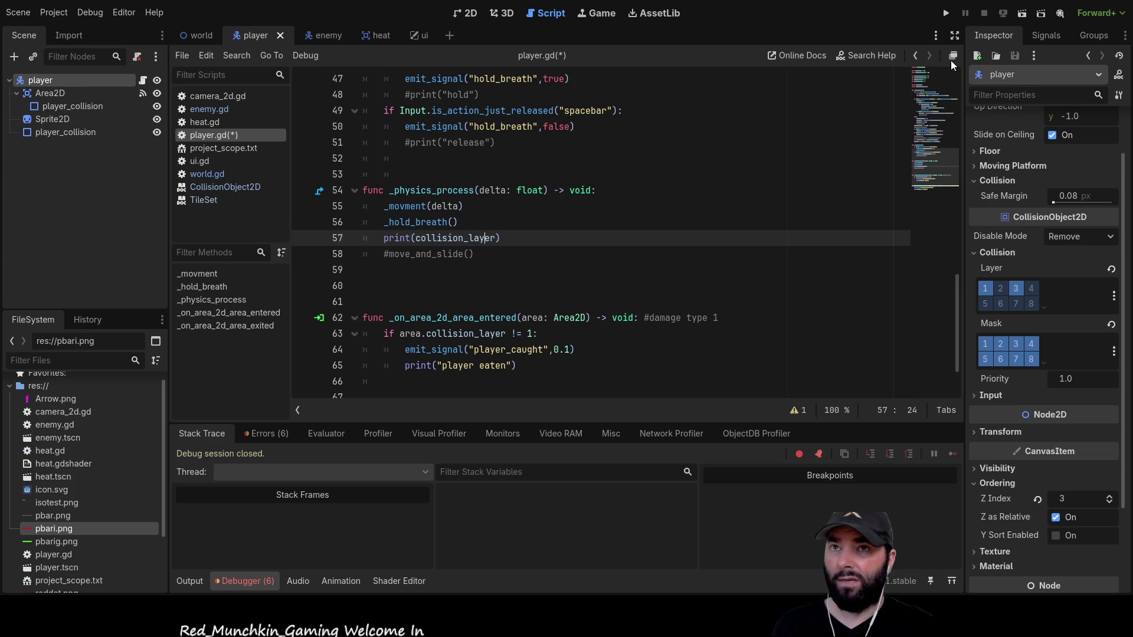
click(947, 14)
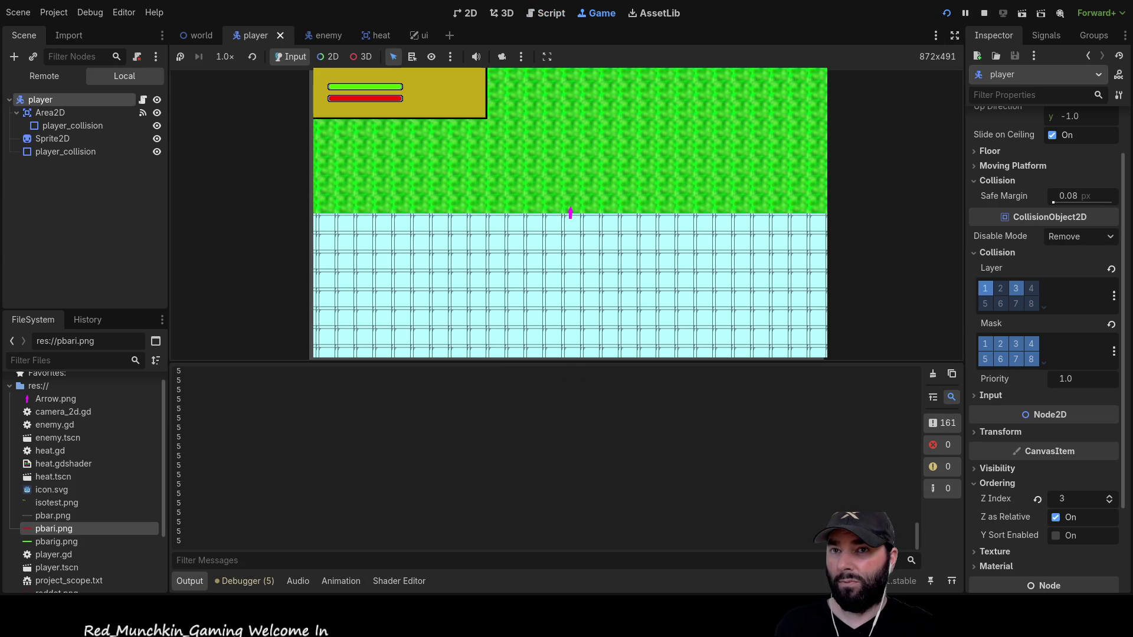
Move the player around the level while the Output keeps printing collision layer 5.
key(w)
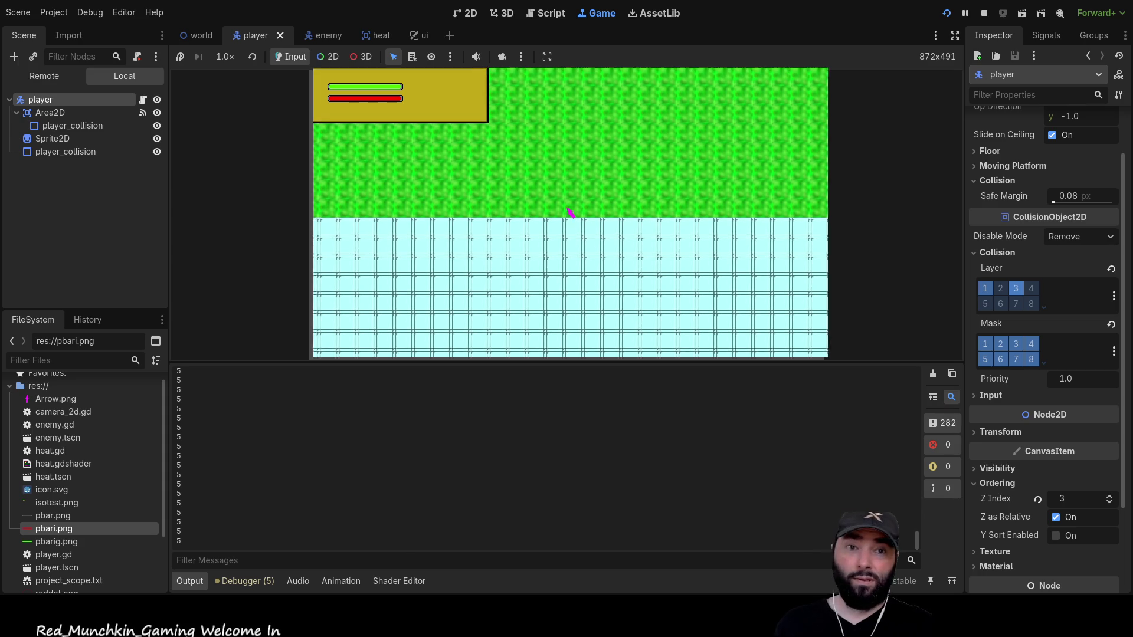
key(a)
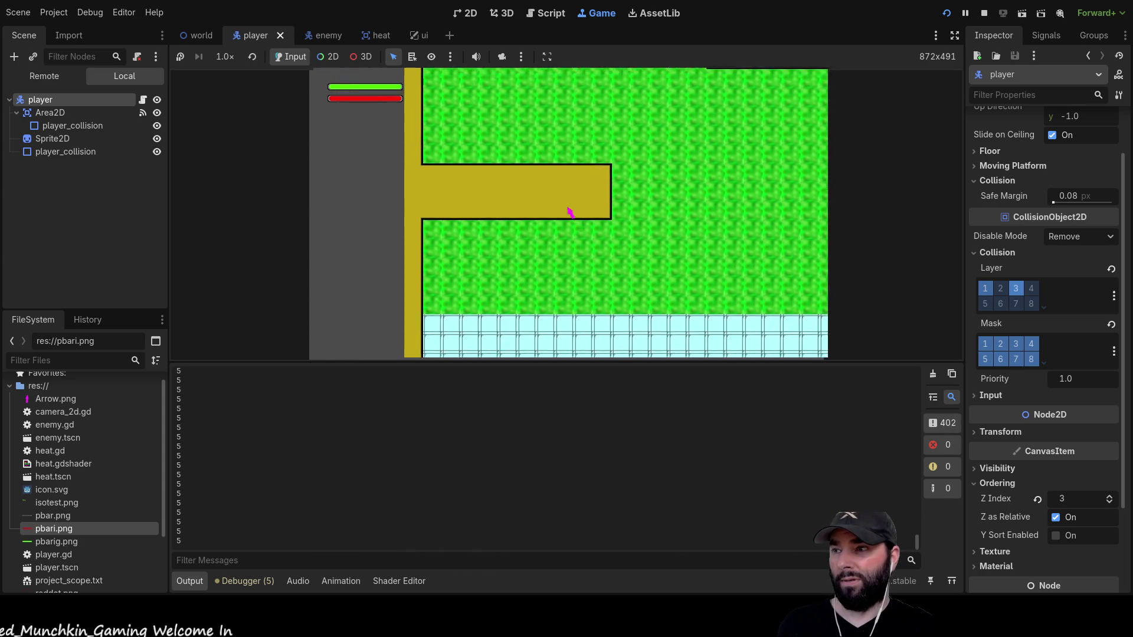
key(s)
key(d)
key(w)
key(s)
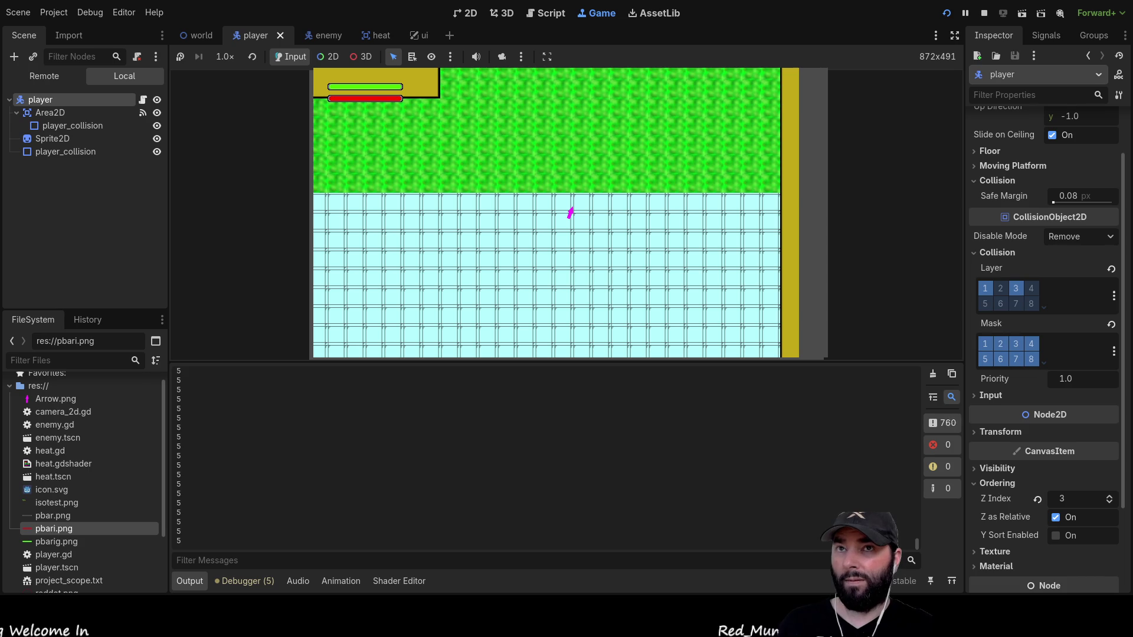
Stop the game and start erasing 'layer' from collision_layer on line 57.
key(F8)
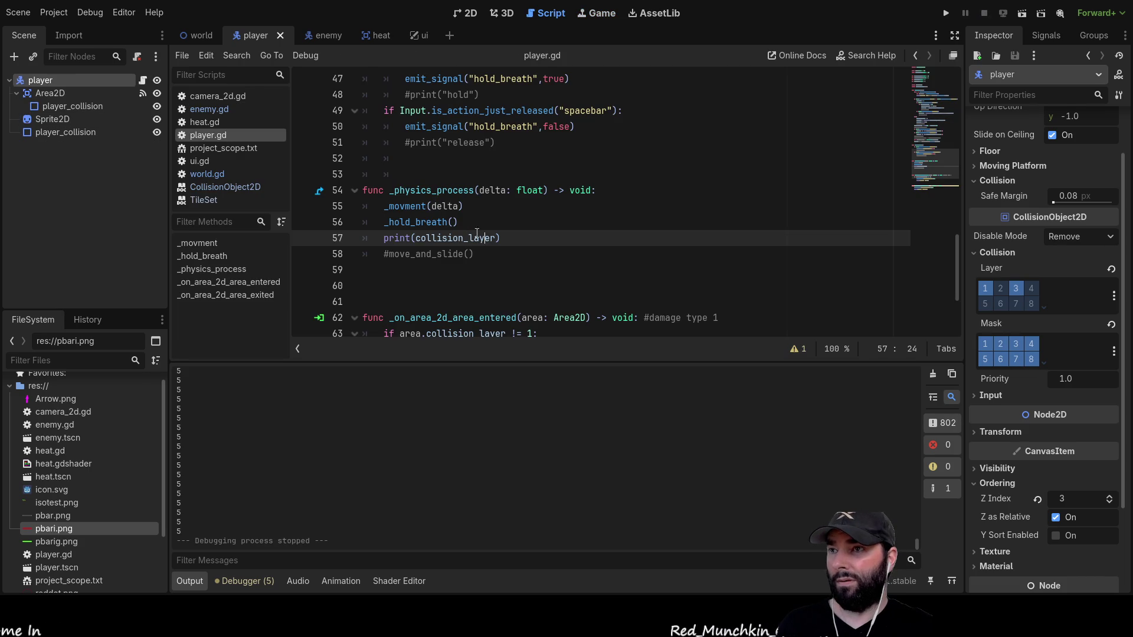
key(Delete)
key(Delete)
key(BackSpace)
key(BackSpace)
key(BackSpace)
Make line 57 print(collision_mask) and run the game with F5.
text(mask)
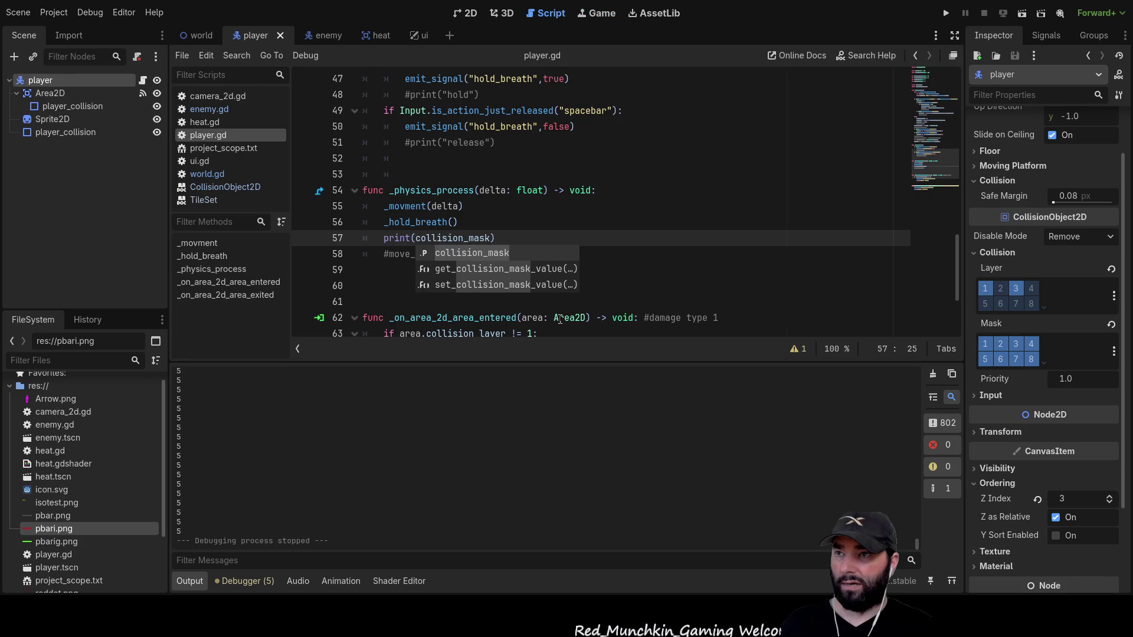
key(Escape)
key(F5)
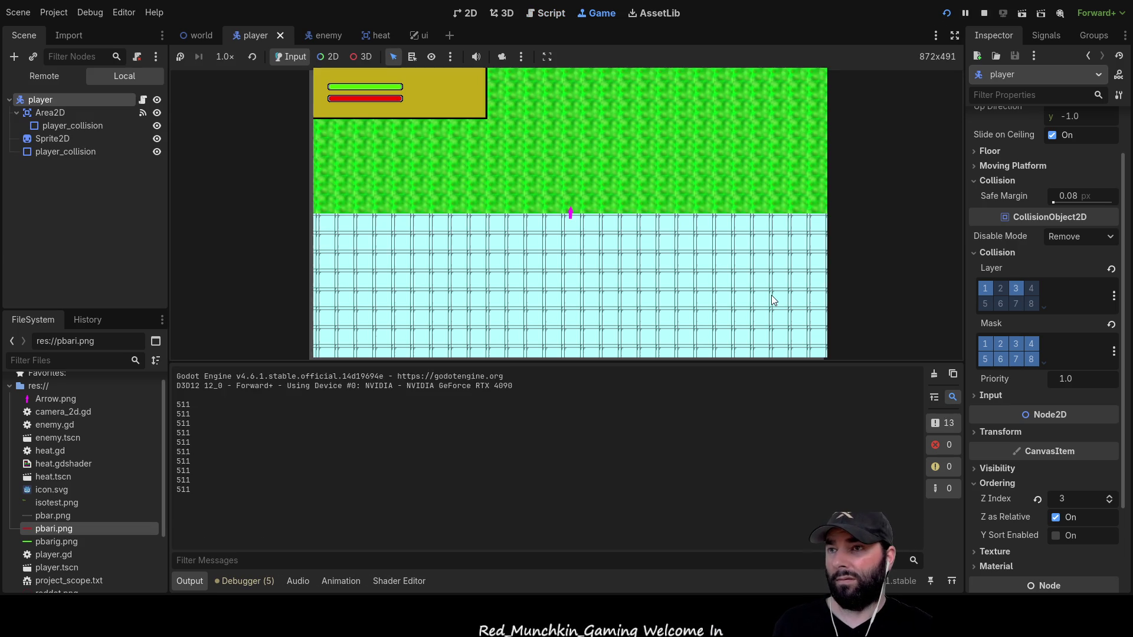
Move the player around the level while the Output prints mask 511, then stop the game.
key(w)
key(d)
key(s)
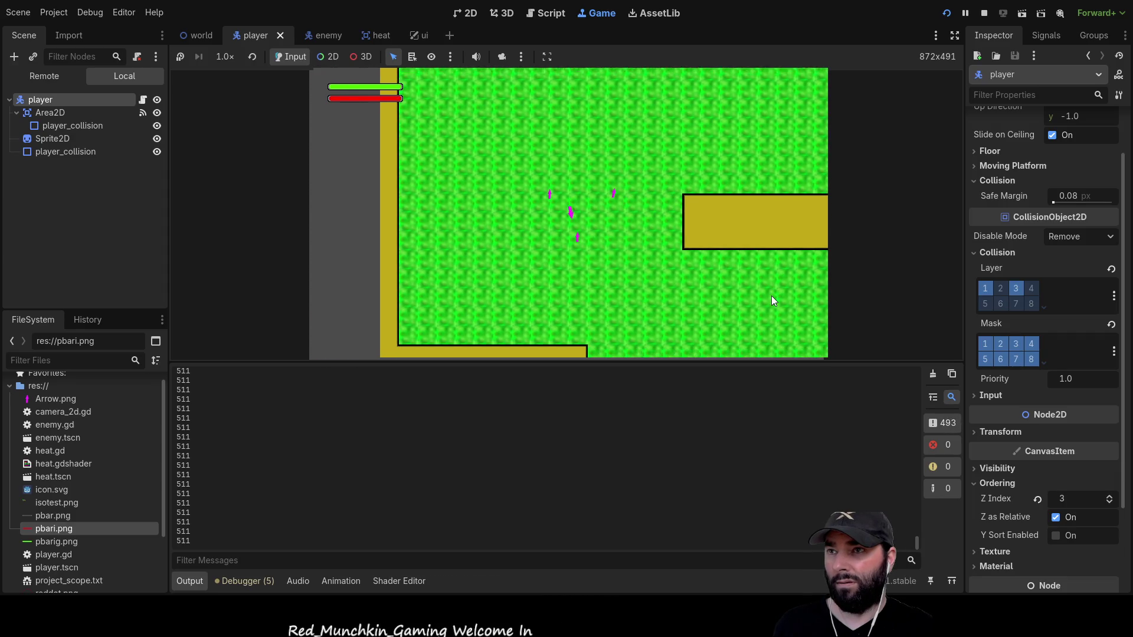
key(s)
key(d)
key(s)
key(d)
key(w)
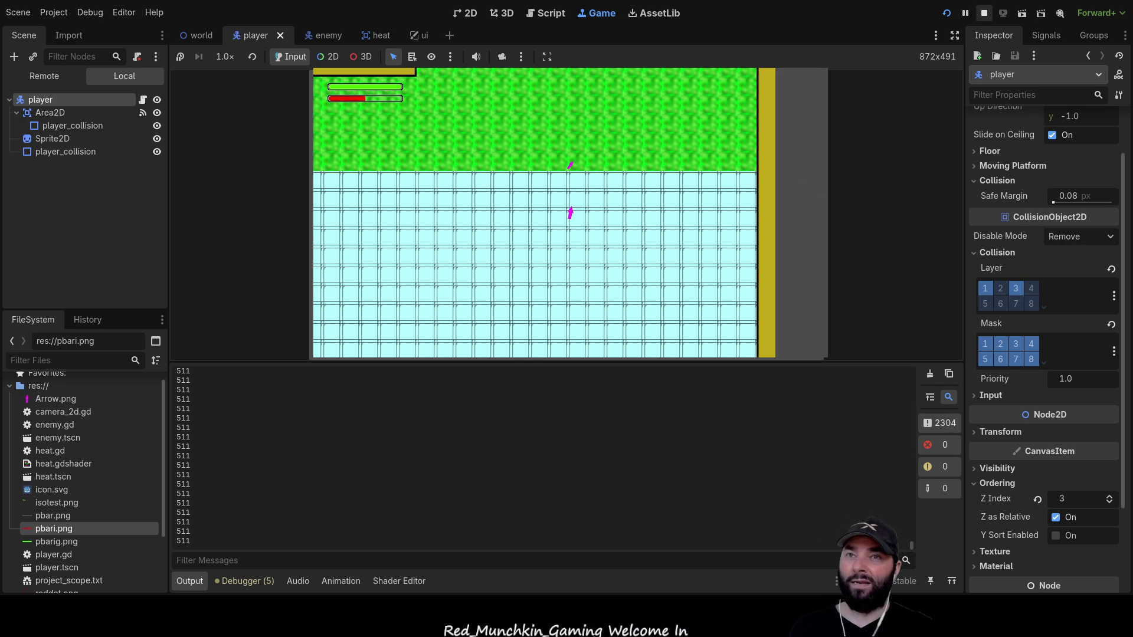
click(985, 13)
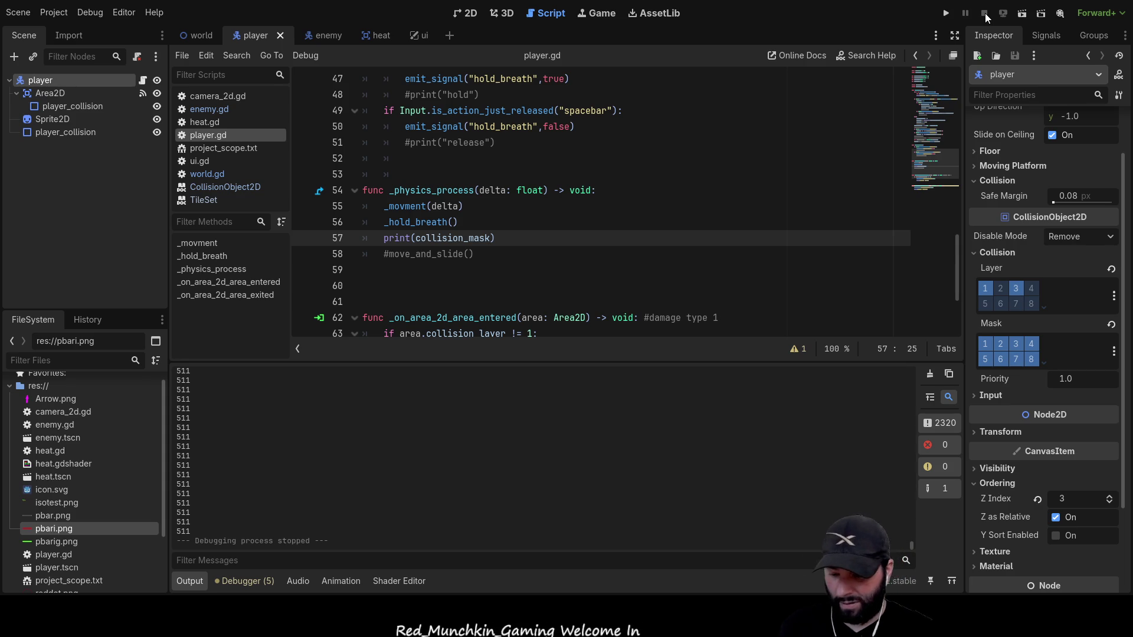
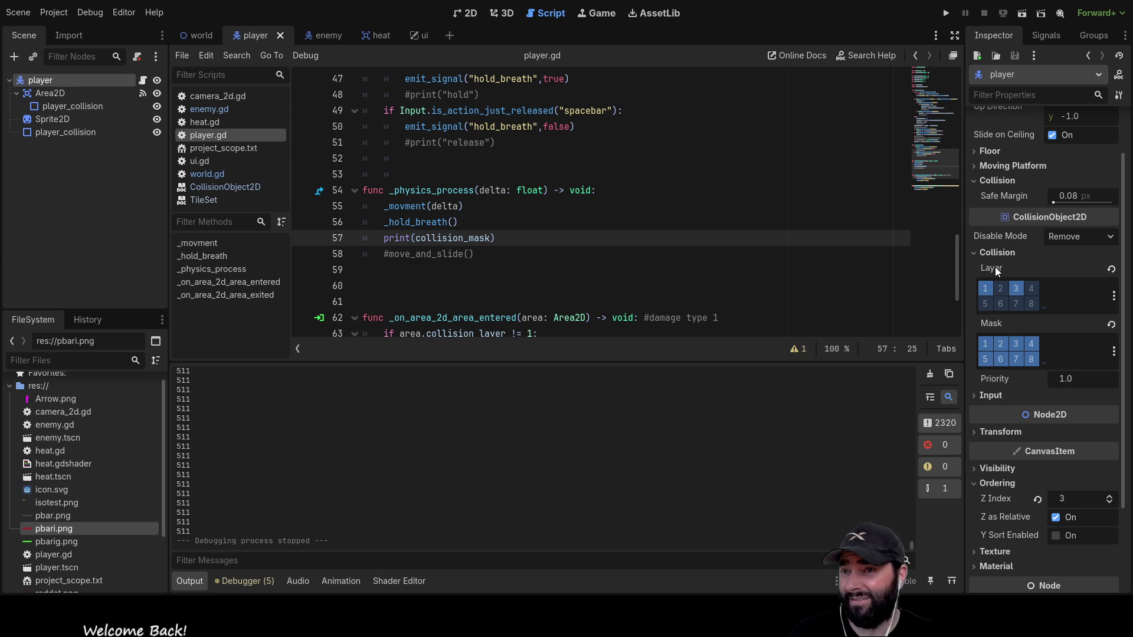
Open the CharacterBody2D class documentation from the player.gd script.
click(32, 83)
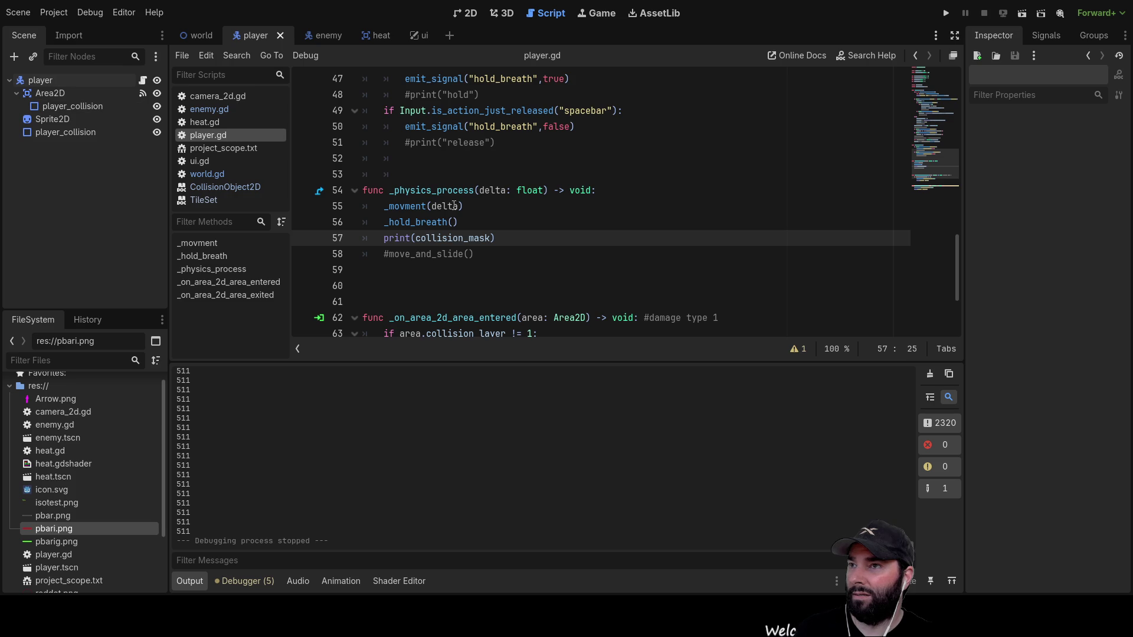
scroll(474, 224, up, 5)
scroll(474, 224, up, 6)
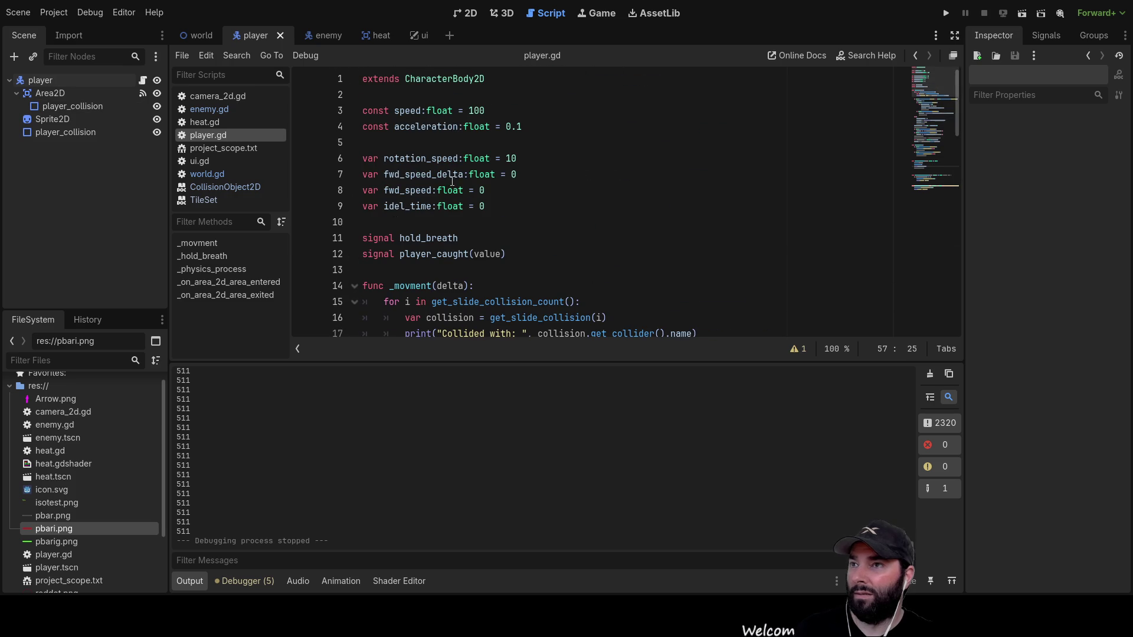
ctrl+click(436, 83)
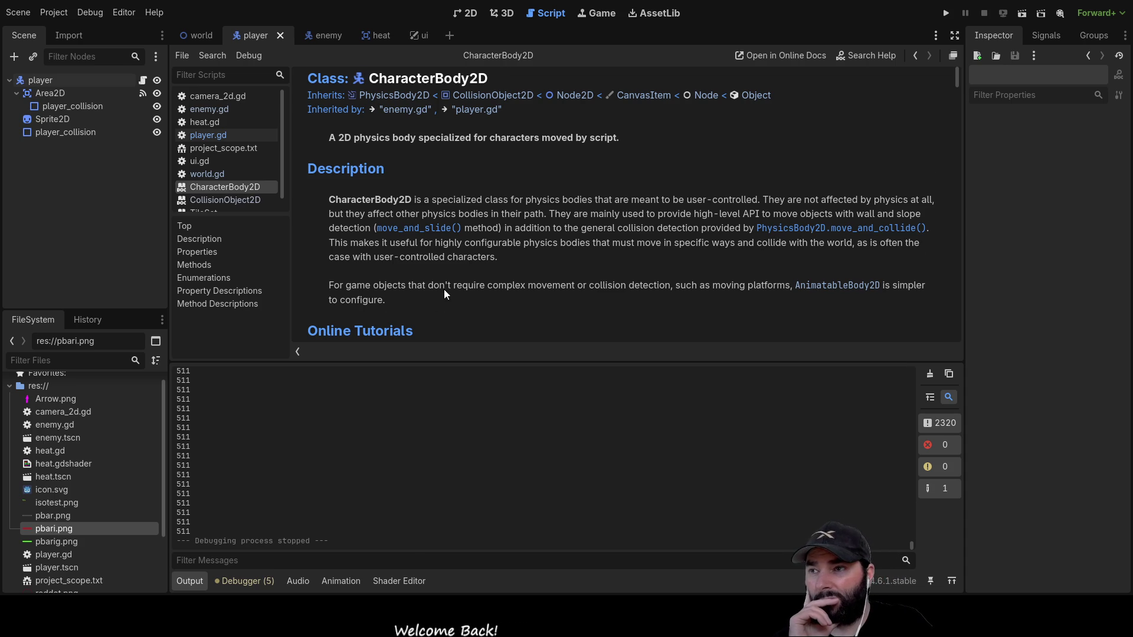
Jump to the move_and_slide() method description on the CharacterBody2D page.
scroll(472, 287, down, 3)
scroll(519, 292, up, 1)
scroll(529, 301, up, 2)
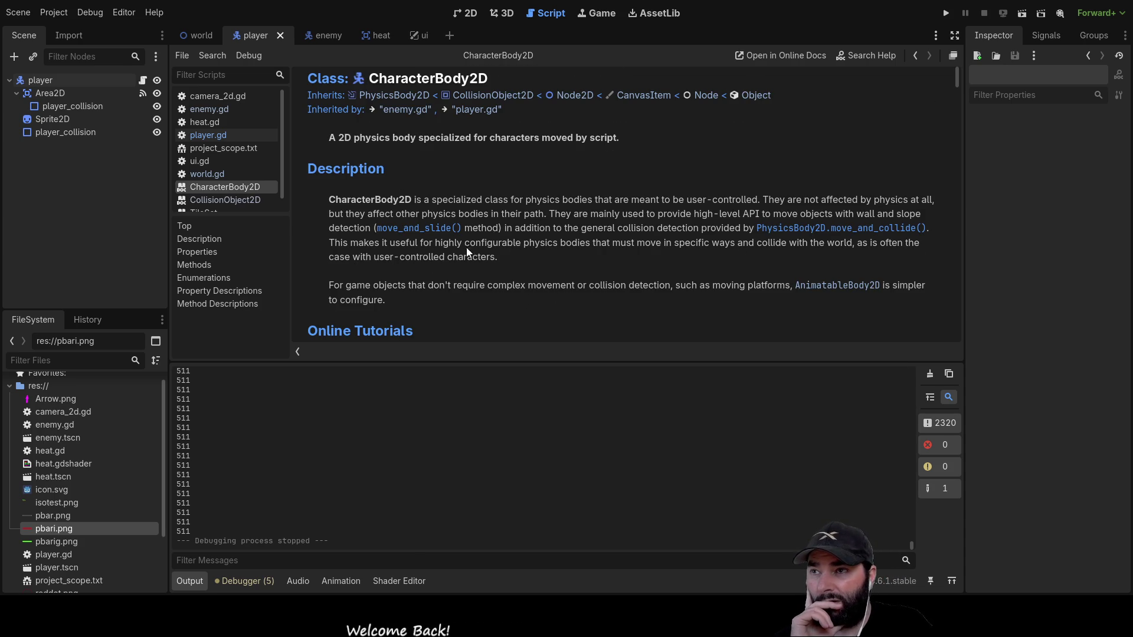
click(432, 230)
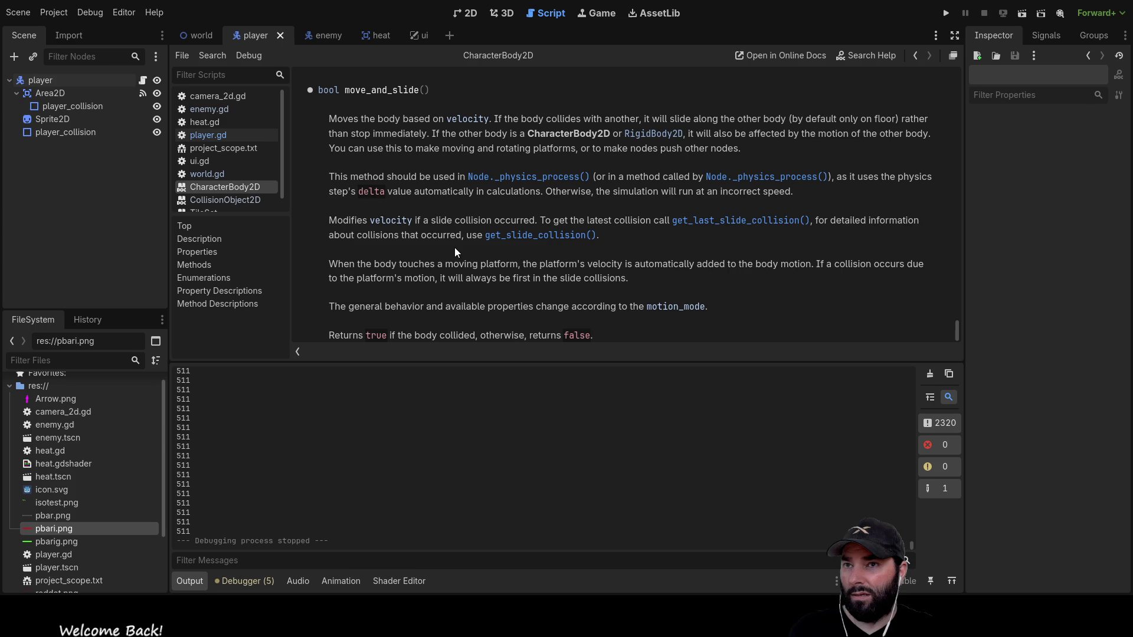
scroll(563, 203, down, 1)
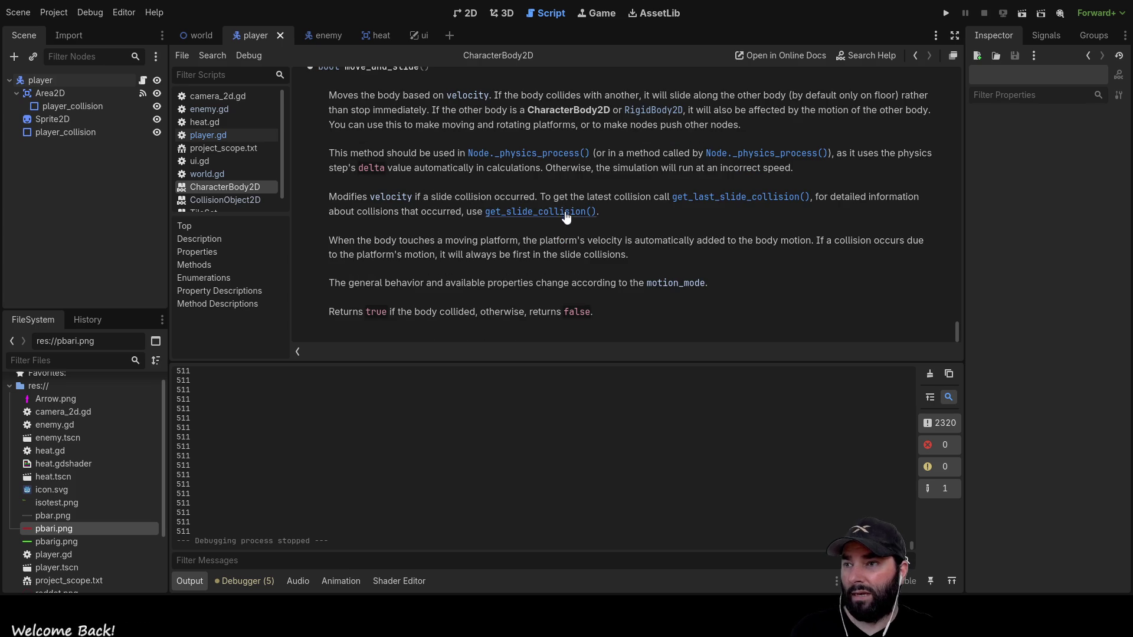
scroll(478, 257, up, 4)
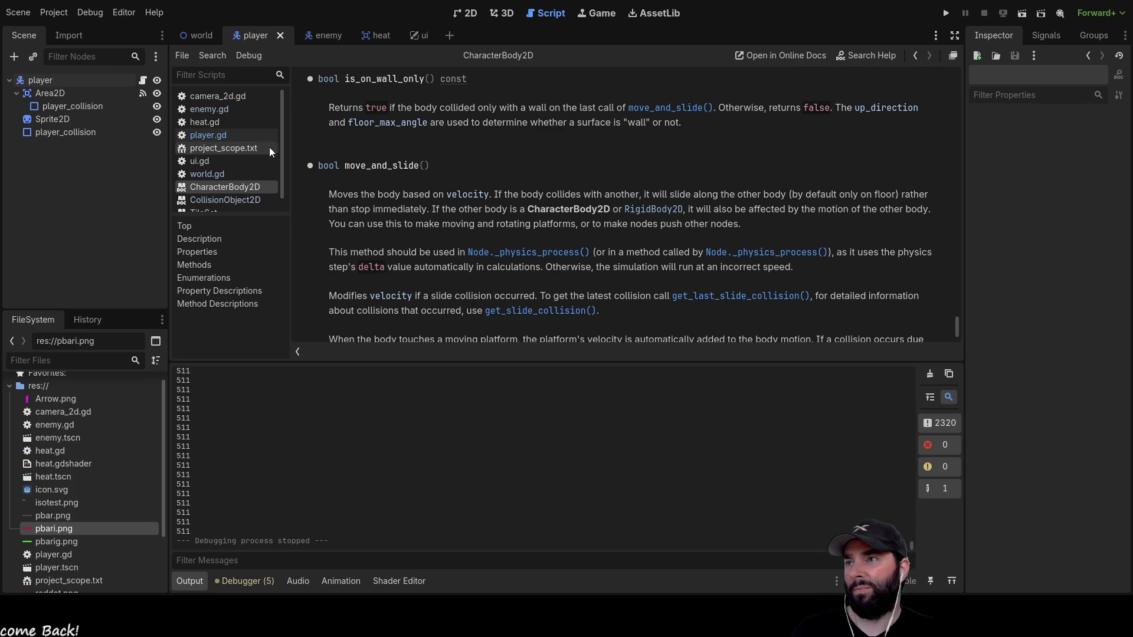
Back in player.gd, uncomment the move_and_slide() call on line 58.
click(225, 135)
scroll(505, 247, down, 10)
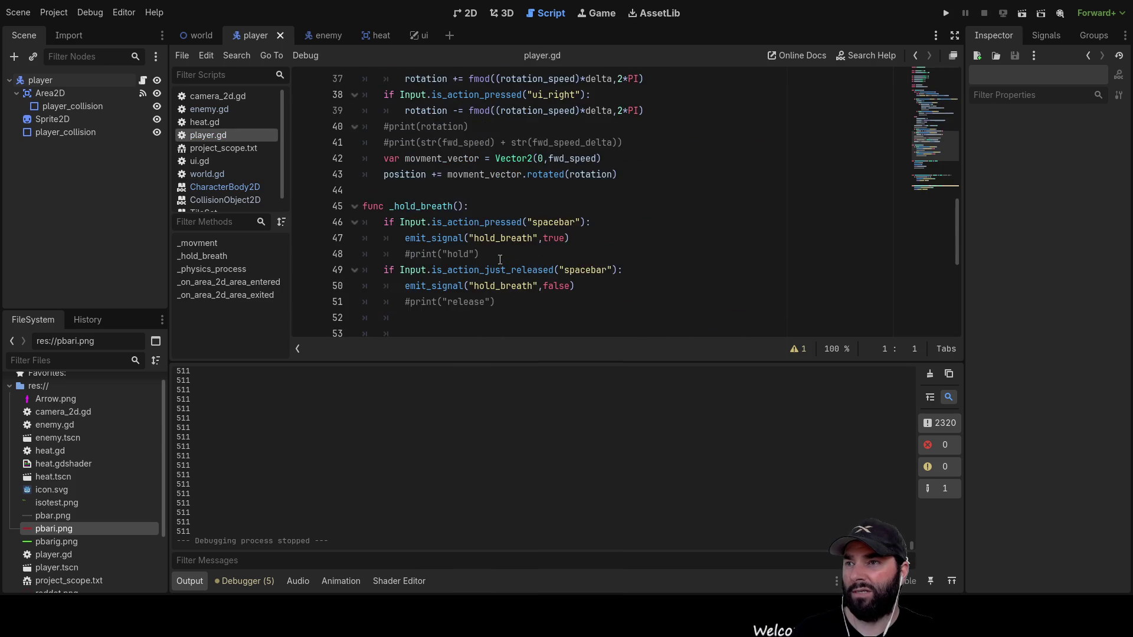
scroll(440, 233, down, 5)
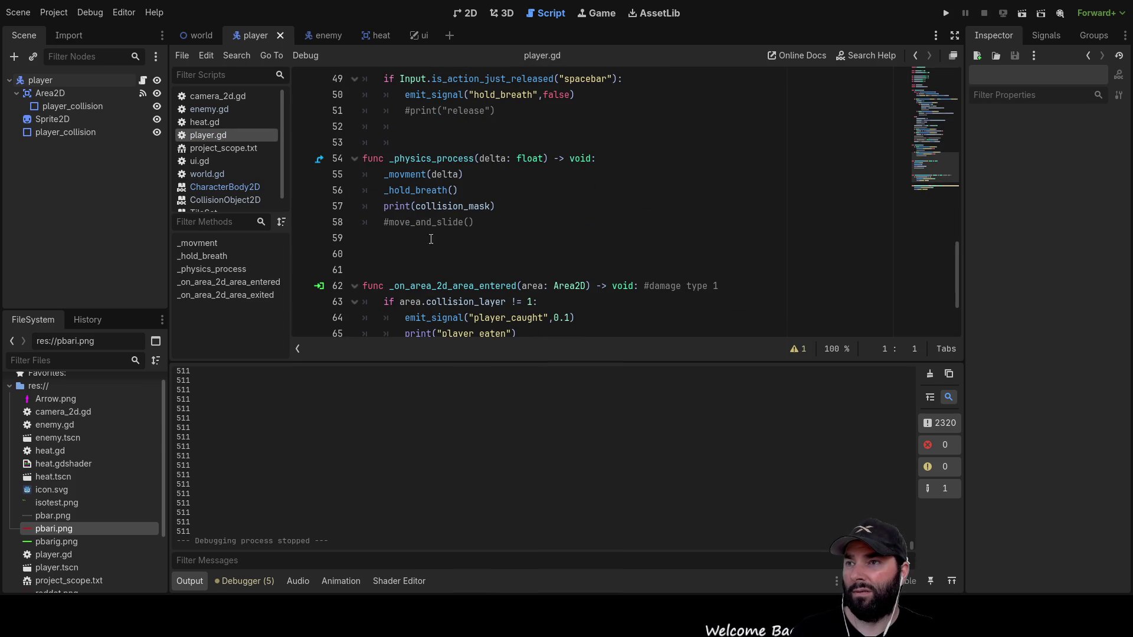
click(379, 223)
key(Delete)
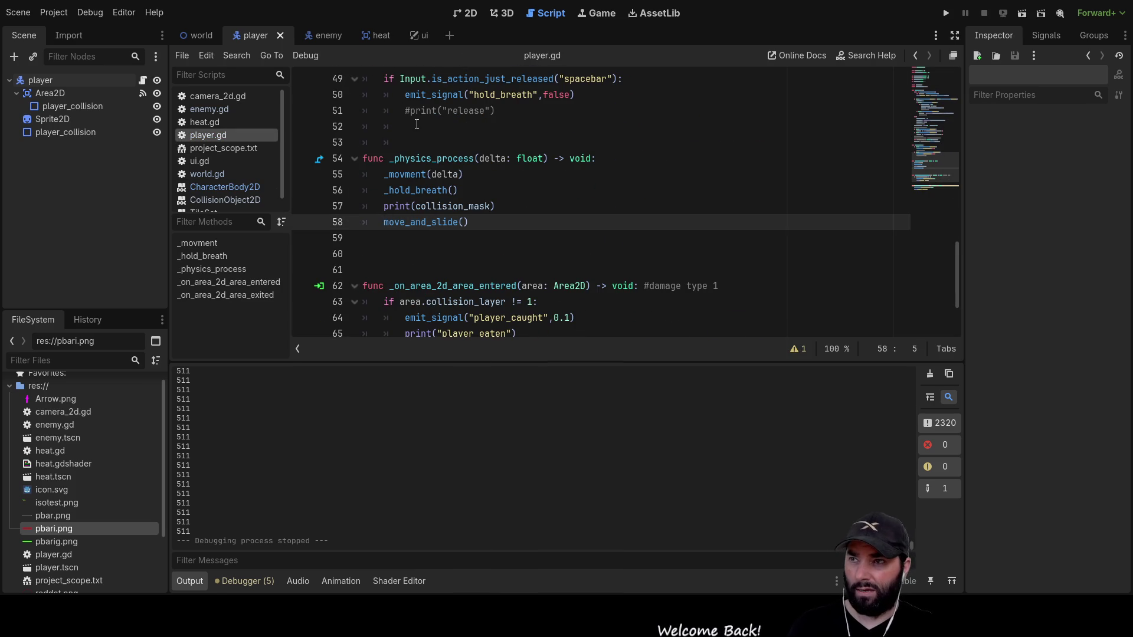
Playtest with arrow keys, hitting a wall and enemy2, then stop with F8.
click(946, 13)
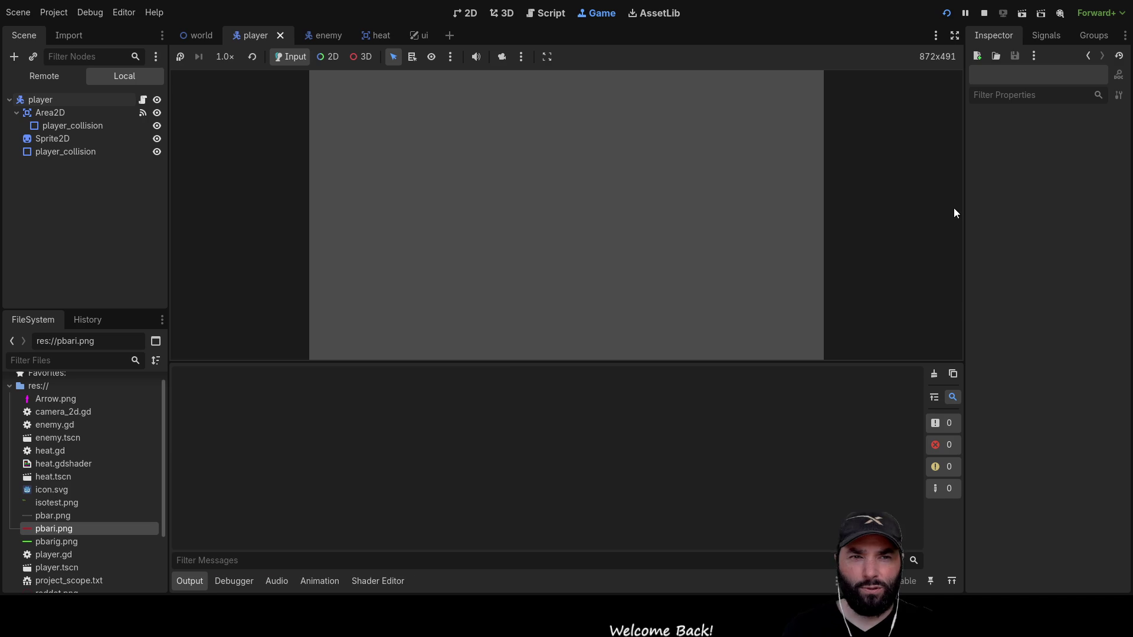
key(Up)
key(Up)
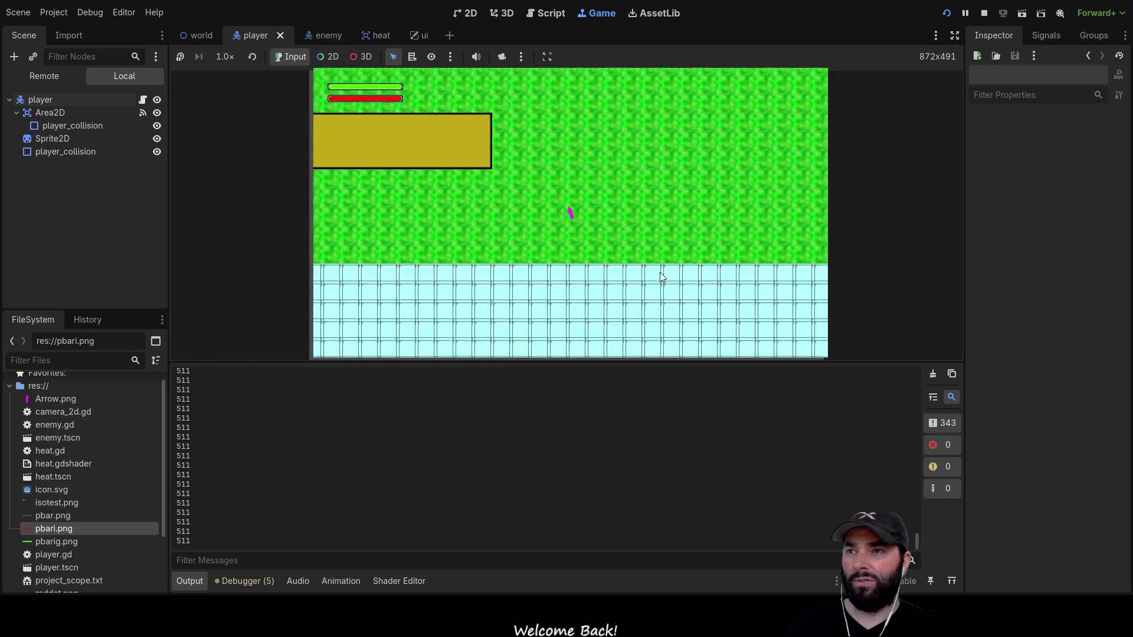
key(Up)
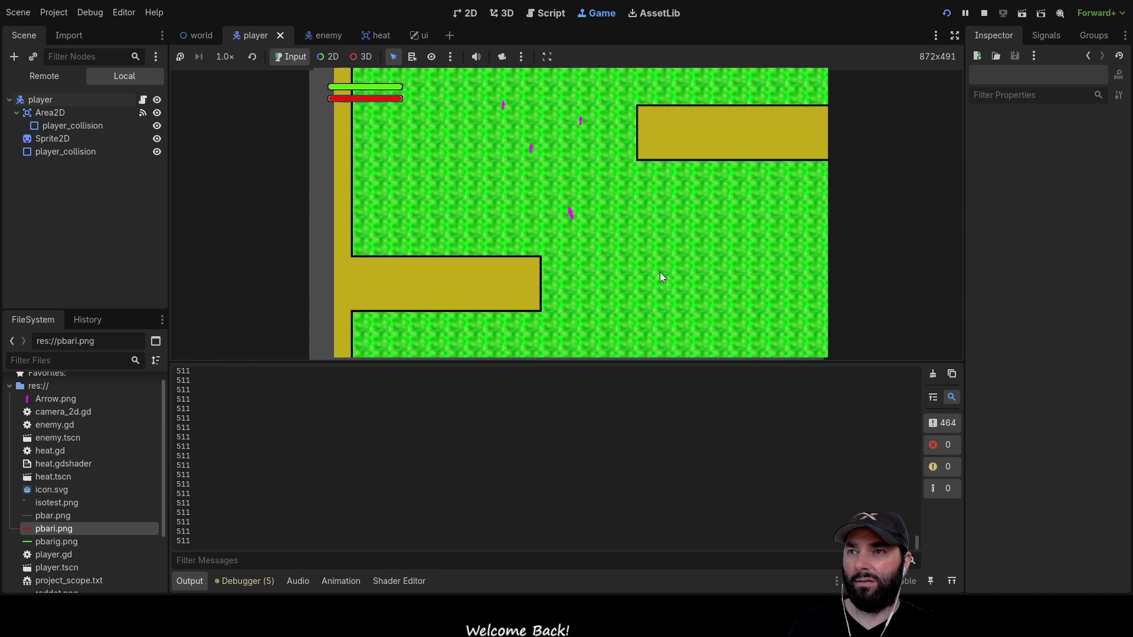
key(Down)
key(Left)
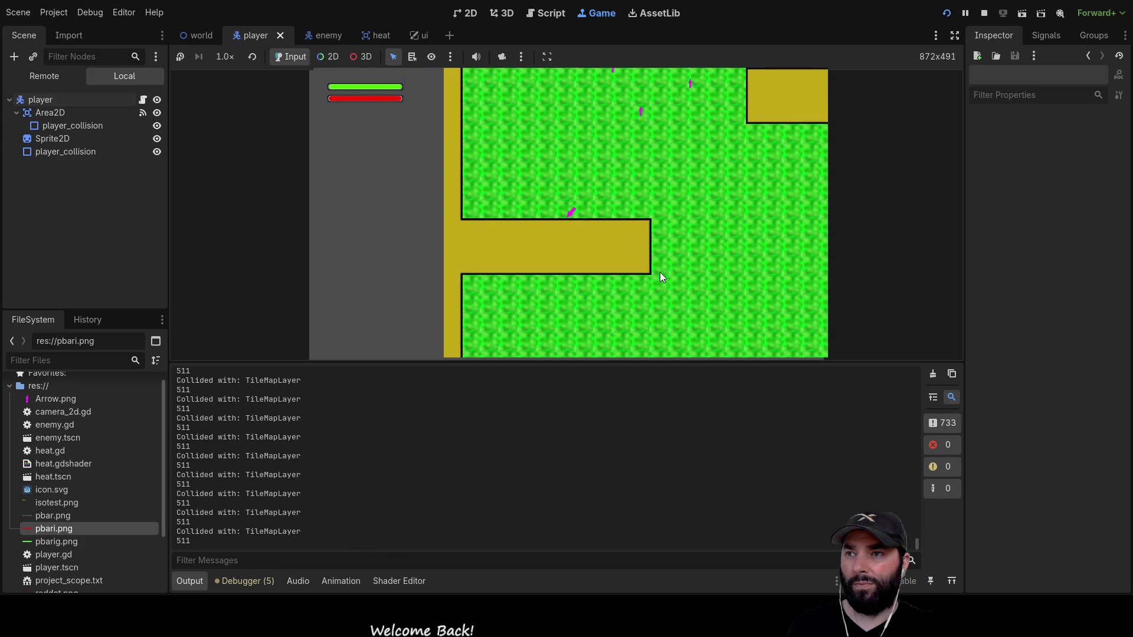
key(Up)
key(Right)
key(Right)
key(Up)
key(Left)
key(Up)
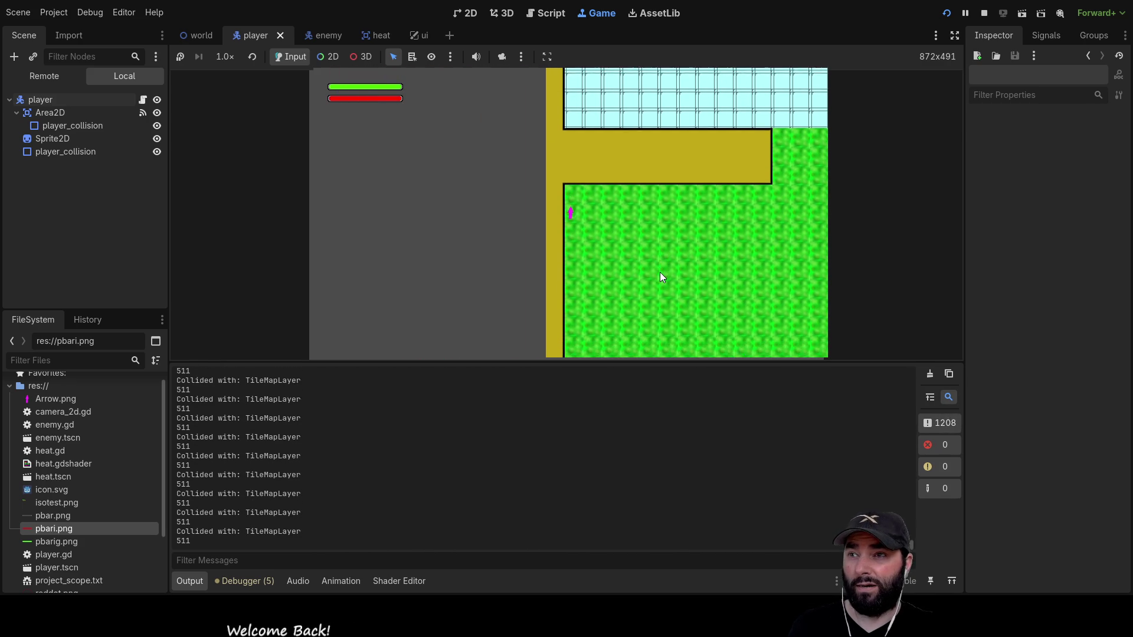
key(Down)
key(Right)
key(Down)
key(Left)
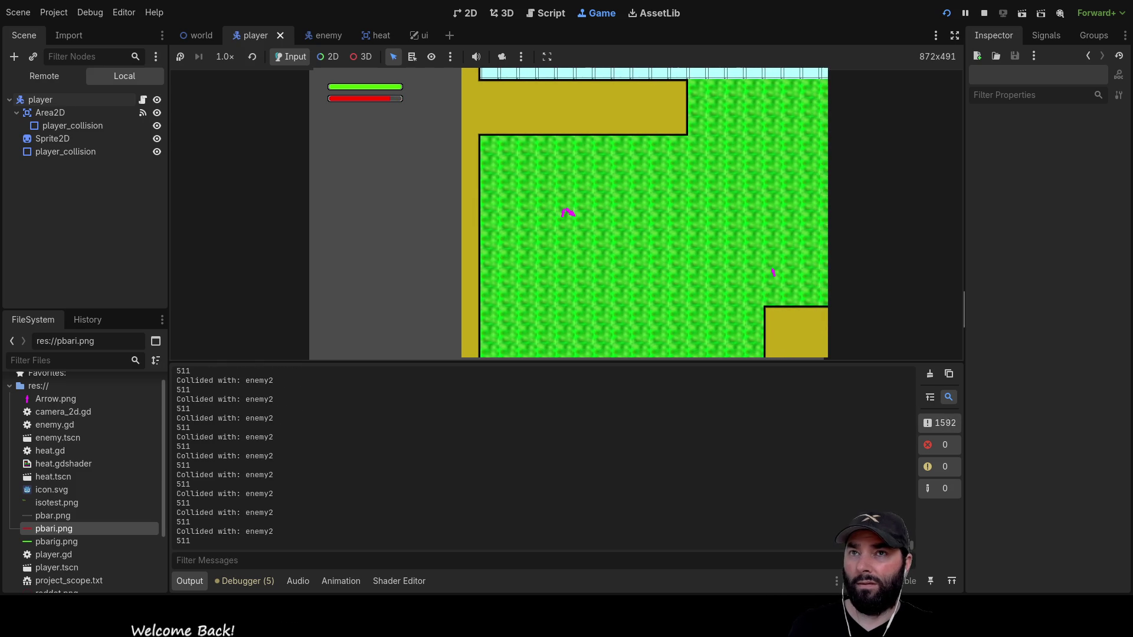
key(F8)
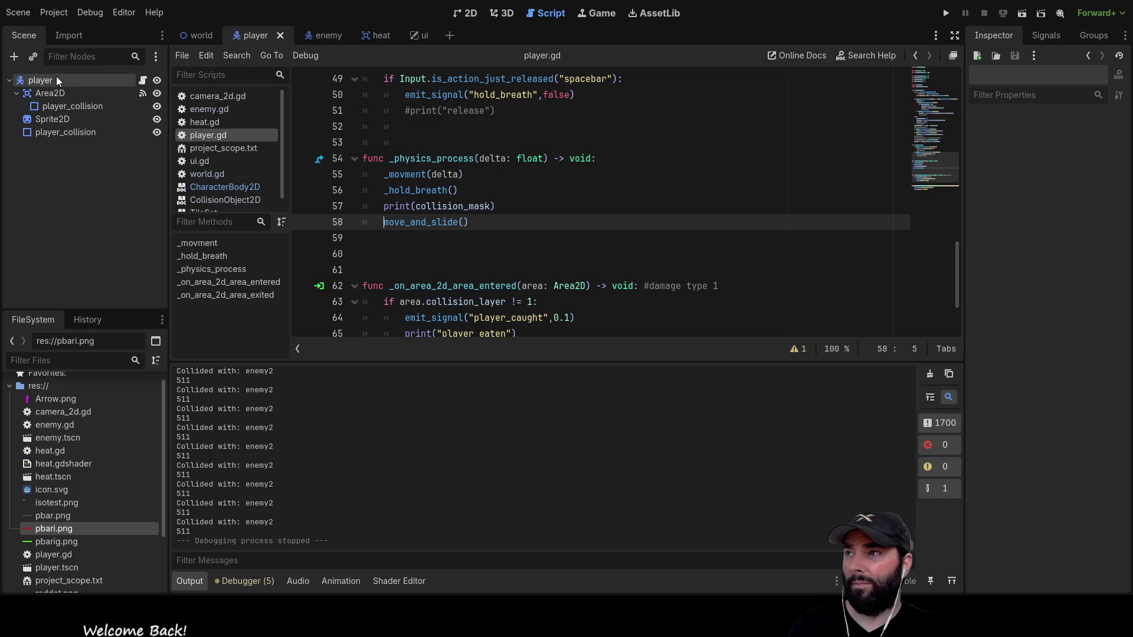
Untick mask layers 2 and 4 on the player node, then playtest and stop.
click(48, 79)
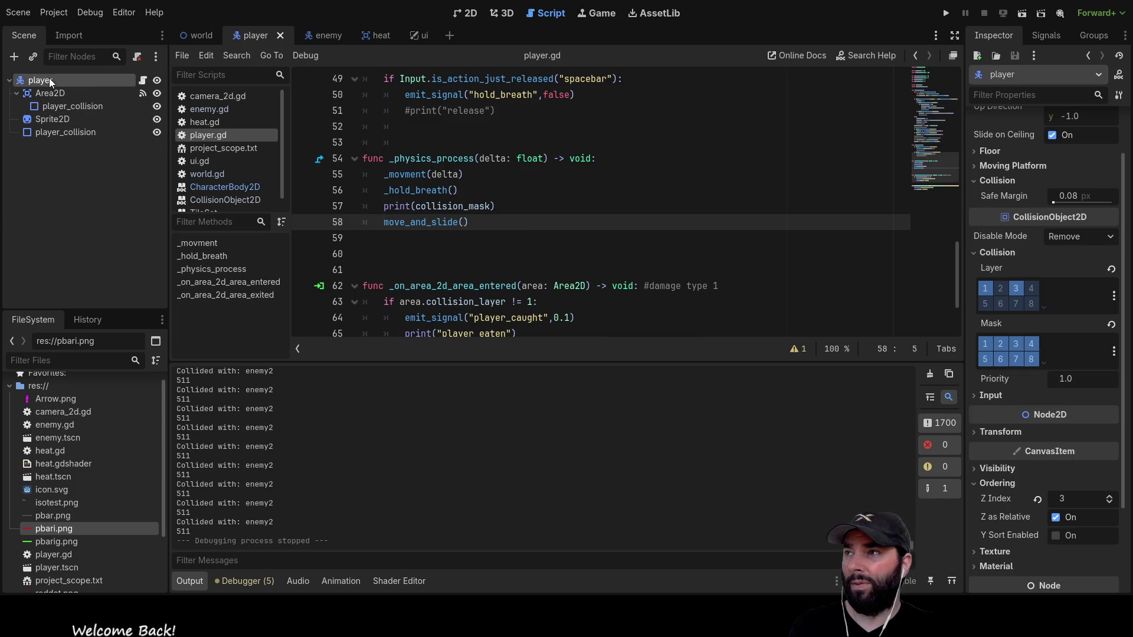
click(1000, 344)
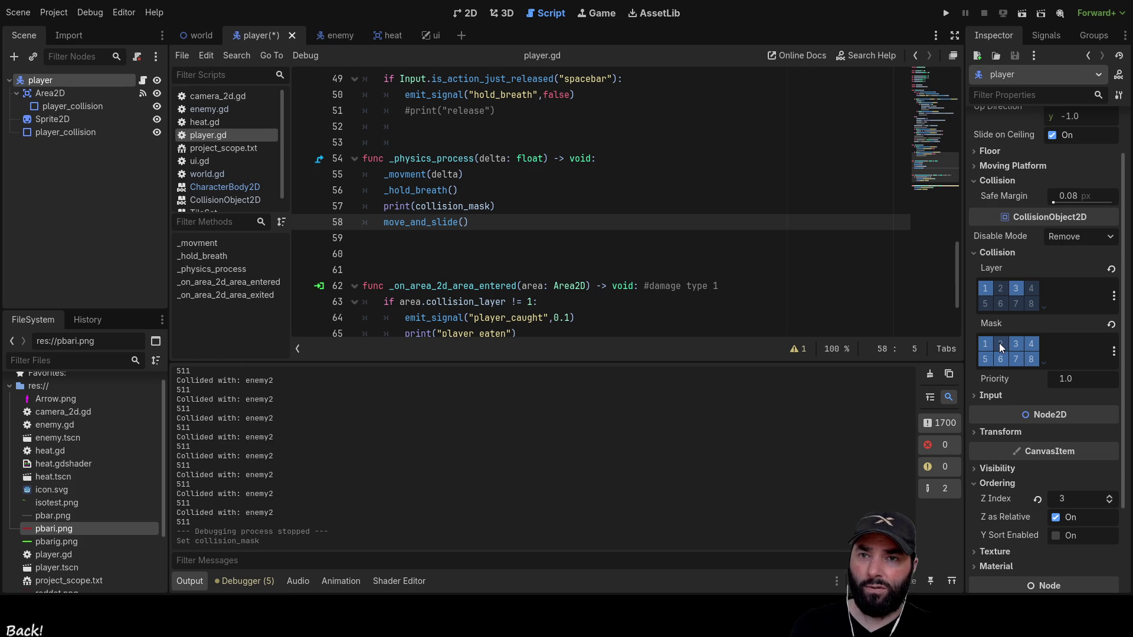
click(1032, 342)
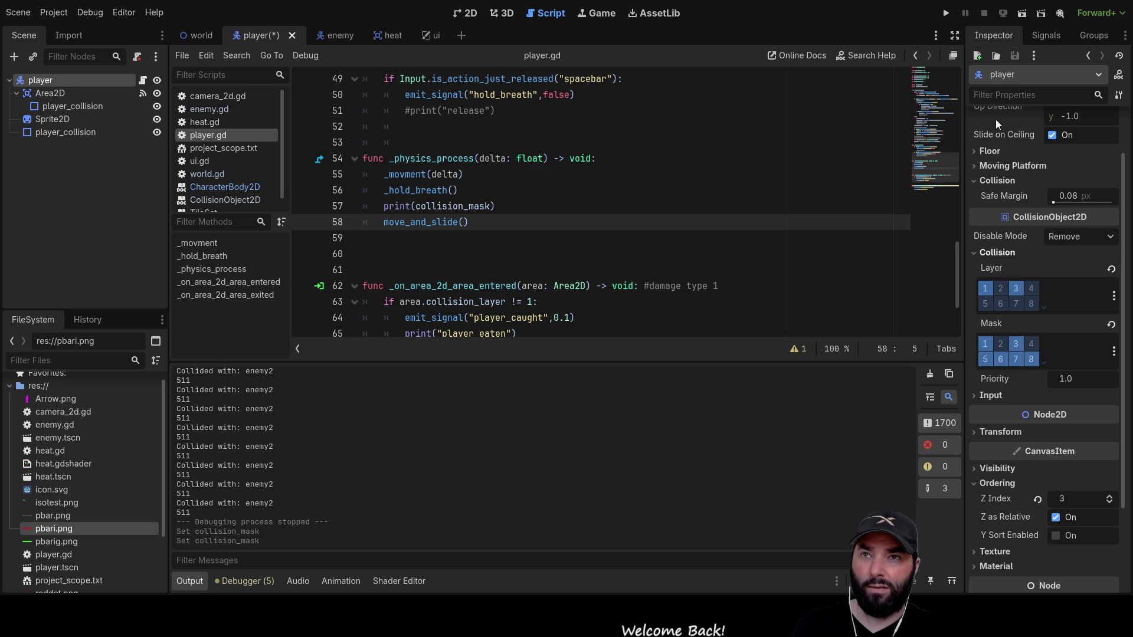
click(947, 13)
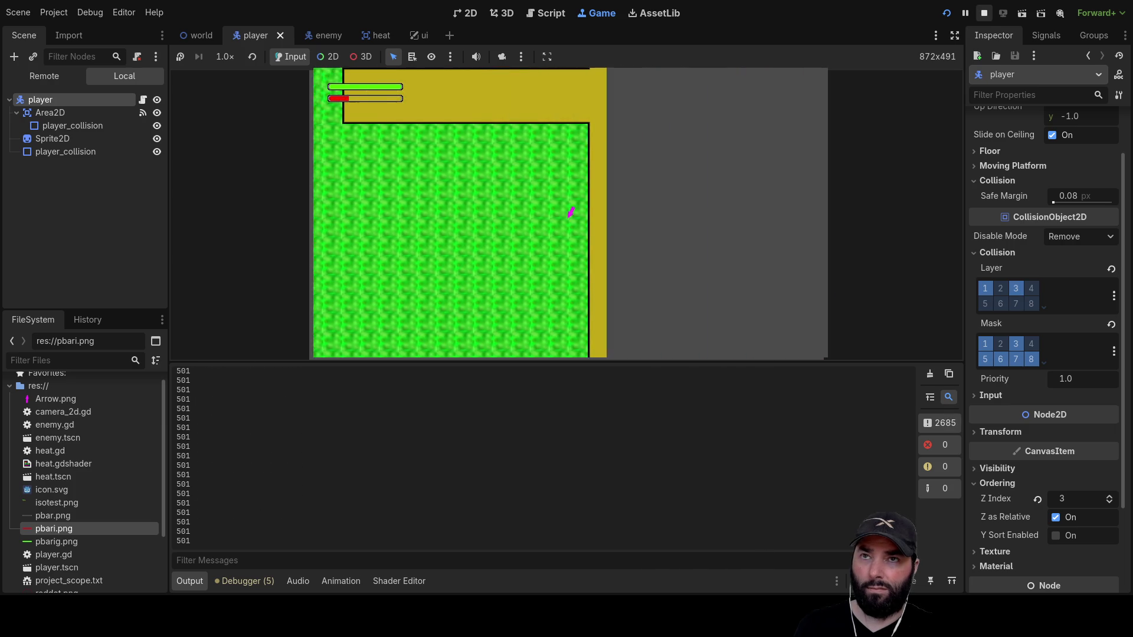
key(F8)
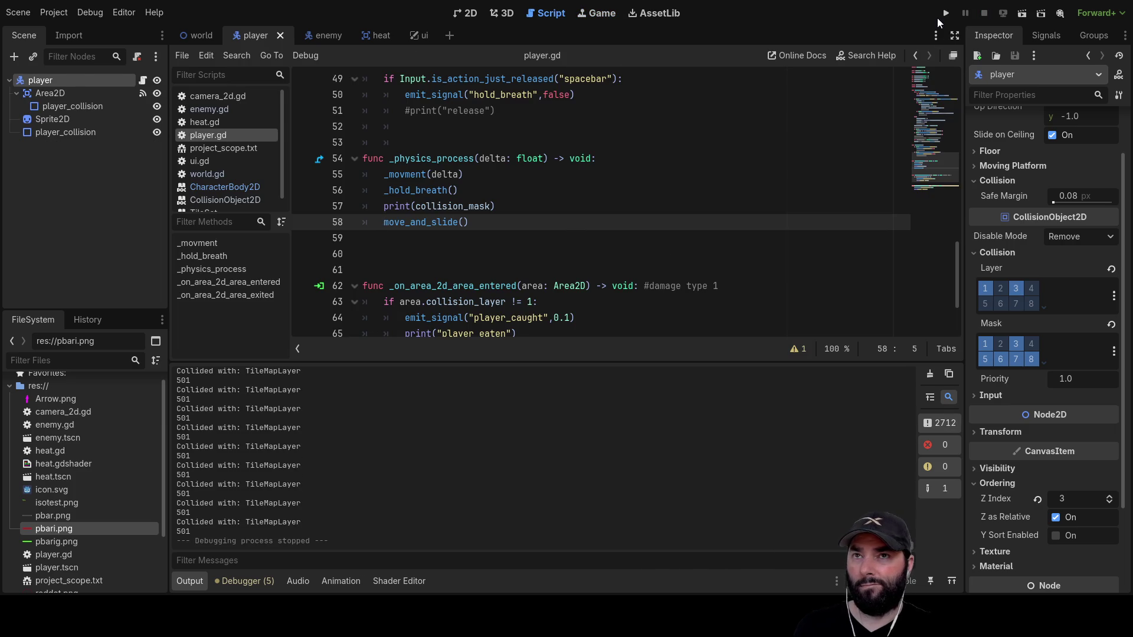
Playtest, steering right into enemy3 and enemy2 until game over, then stop.
click(945, 13)
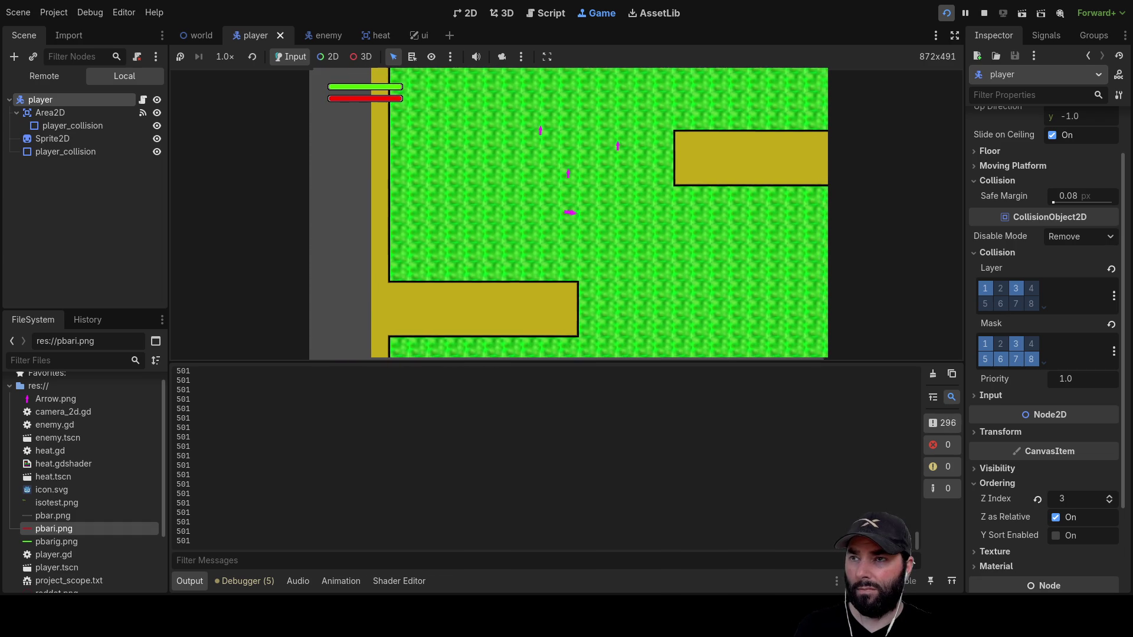
key(Right)
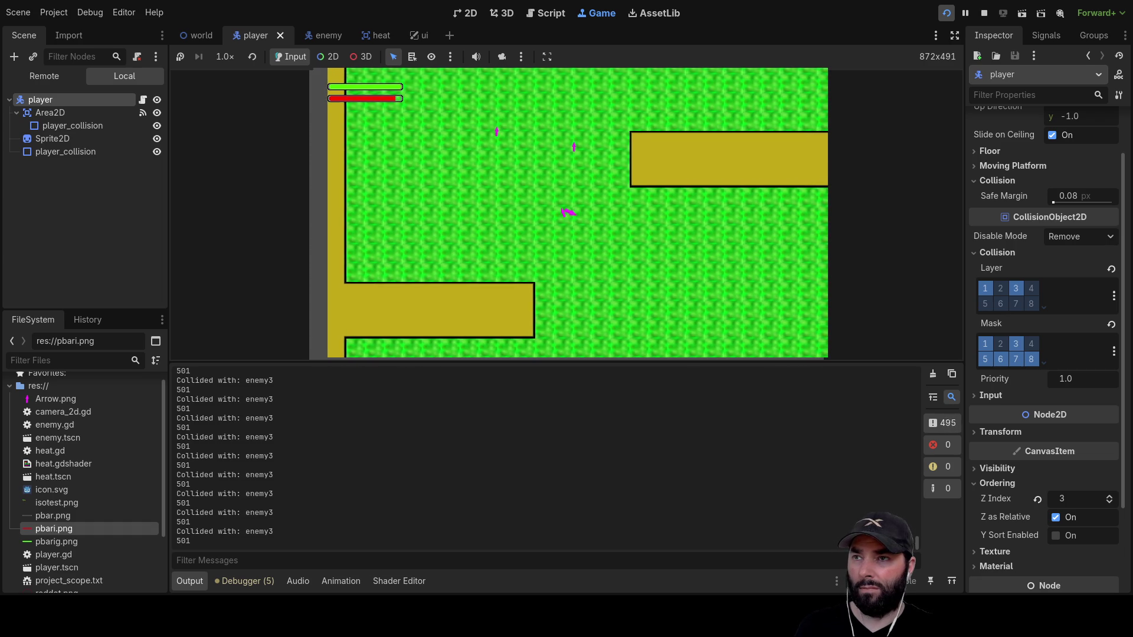
key(Right)
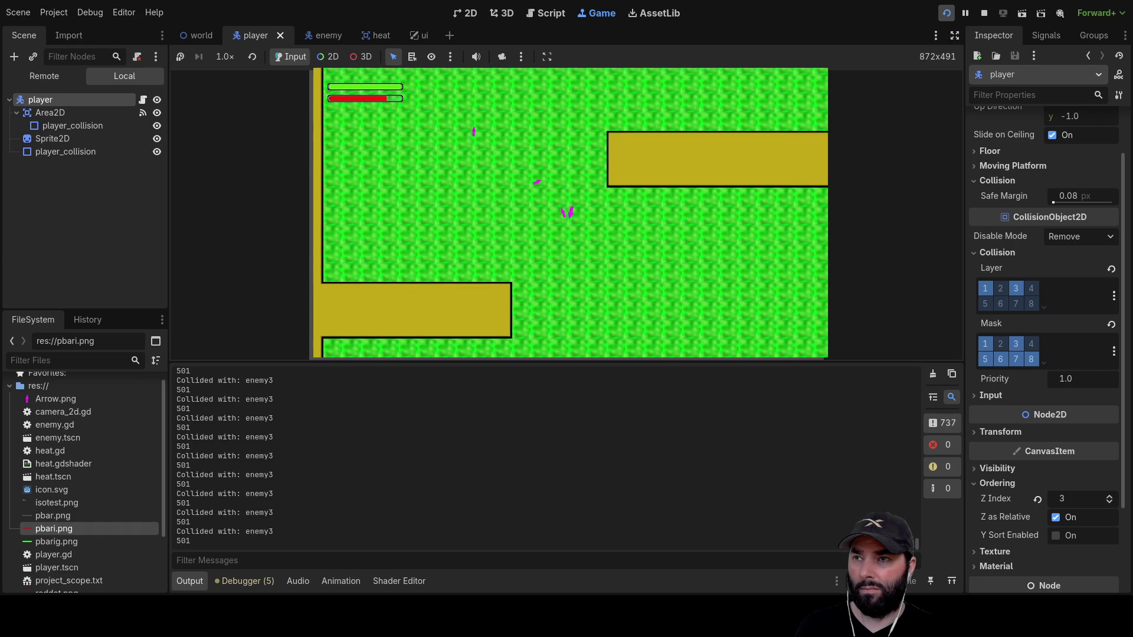
key(Right)
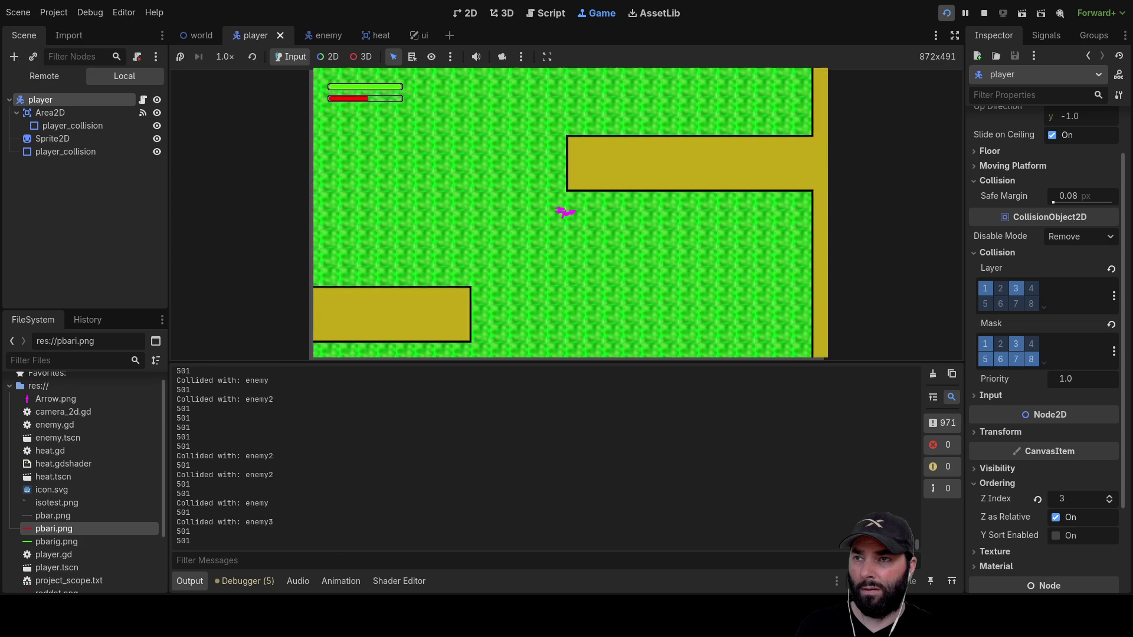
key(Right)
key(Down)
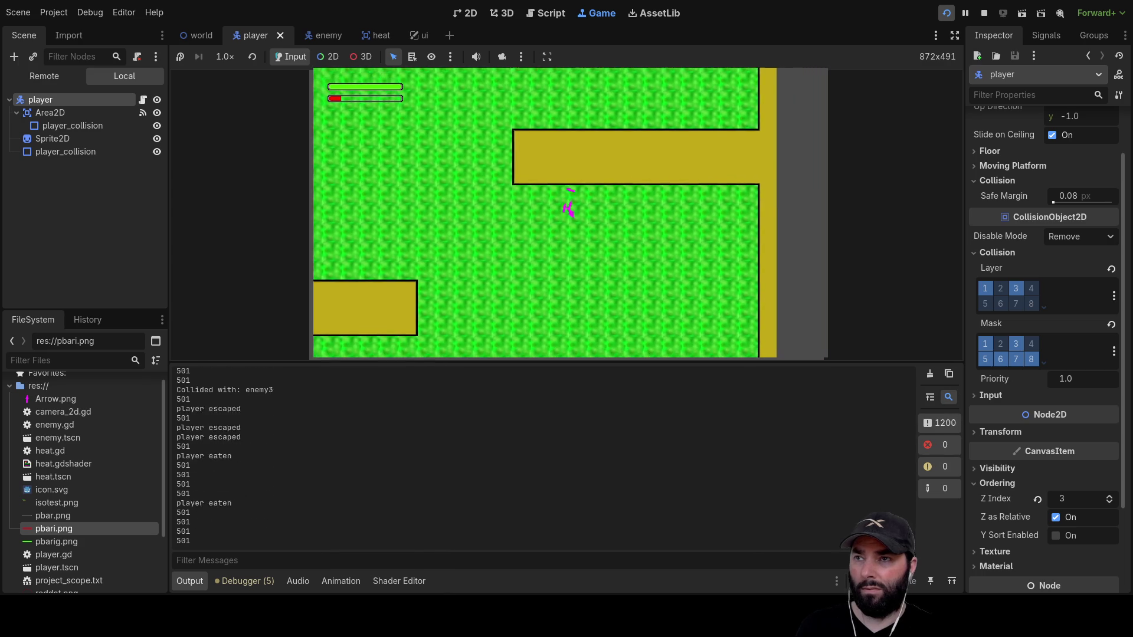
key(Down)
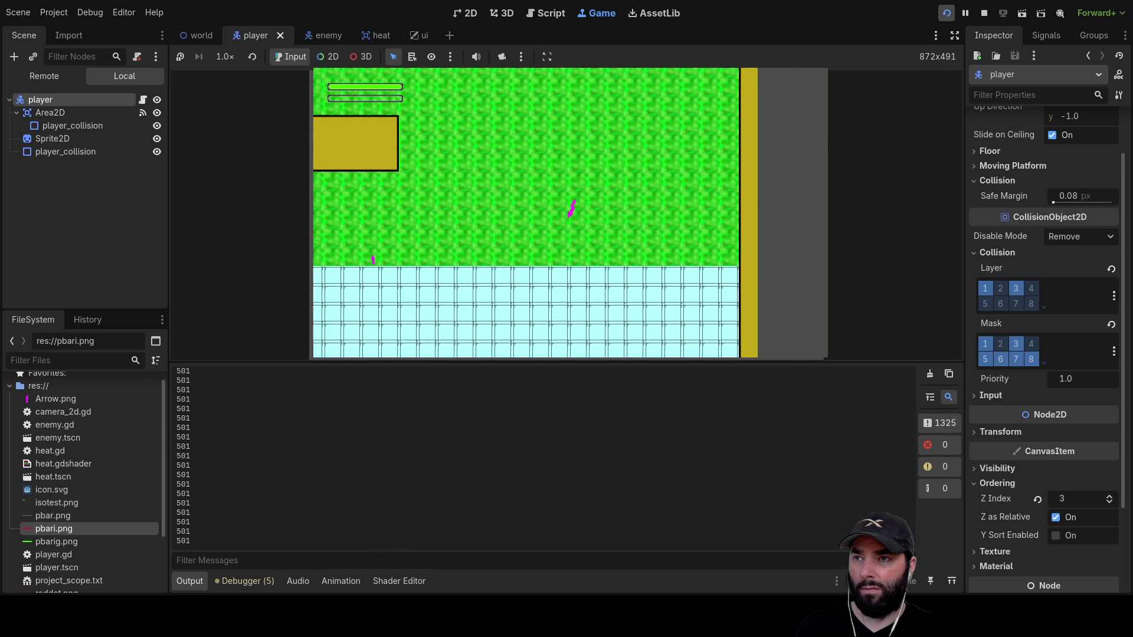
key(Up)
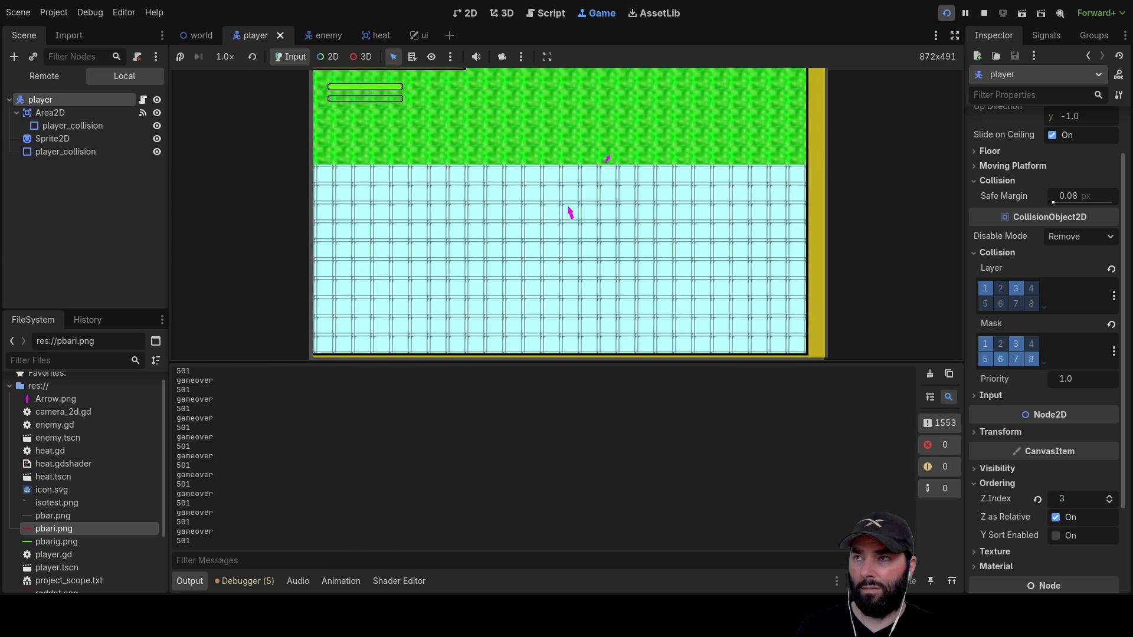
click(985, 14)
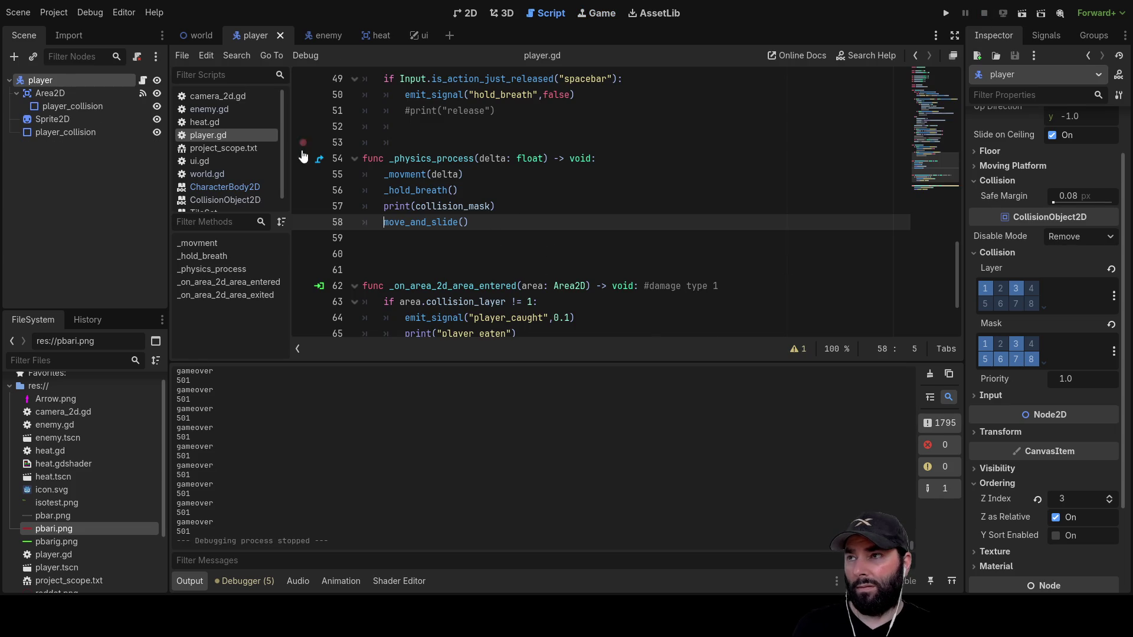
scroll(223, 174, down, 1)
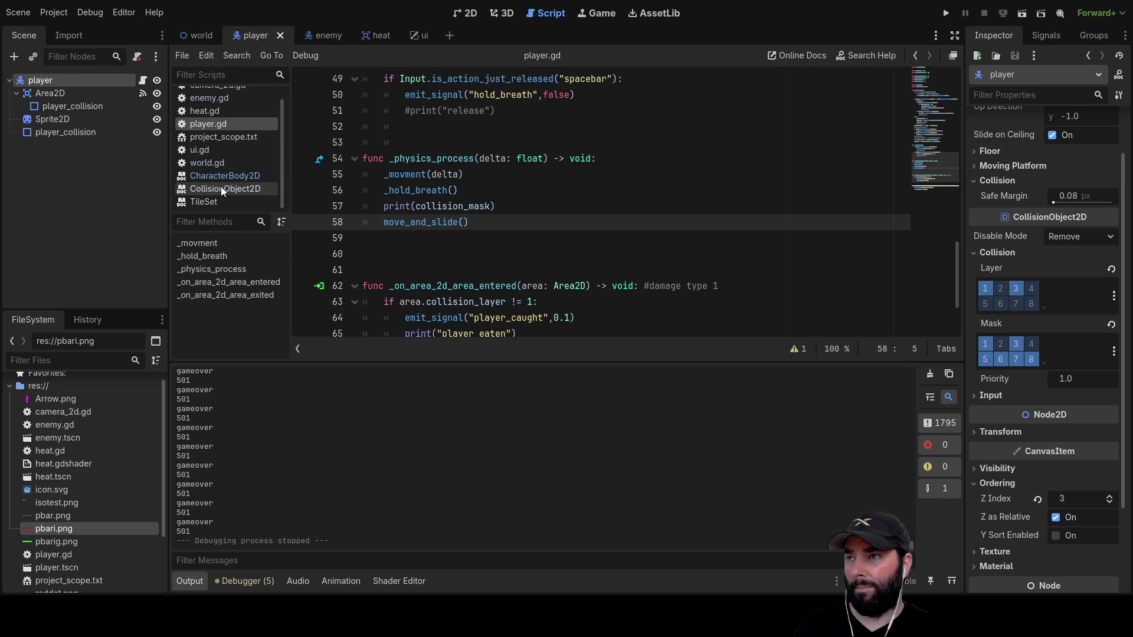
click(221, 189)
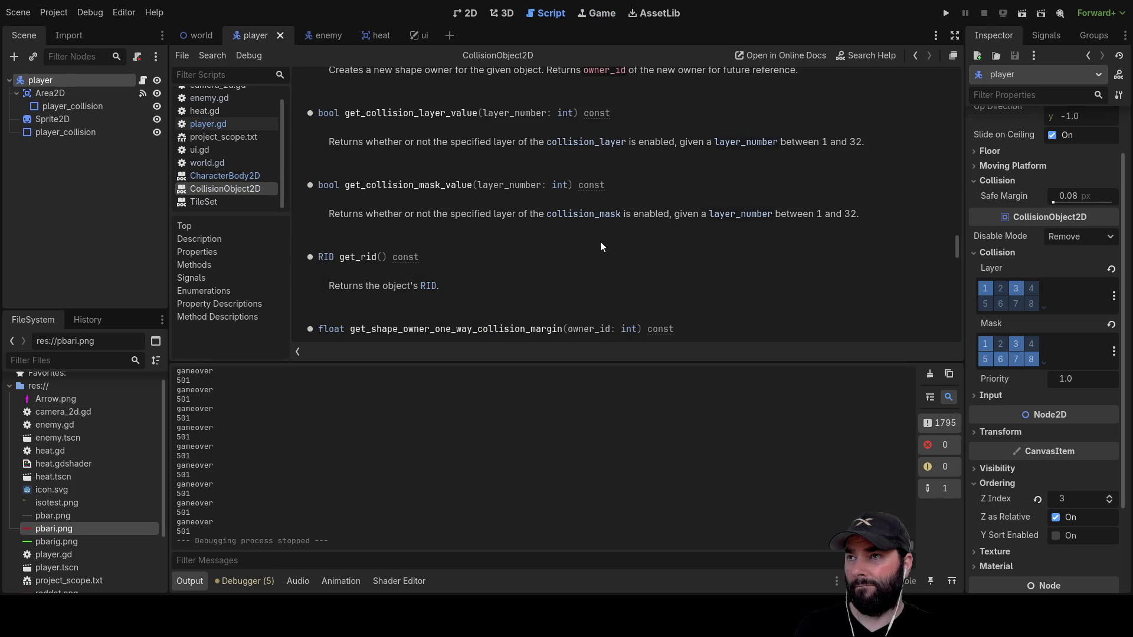
click(218, 175)
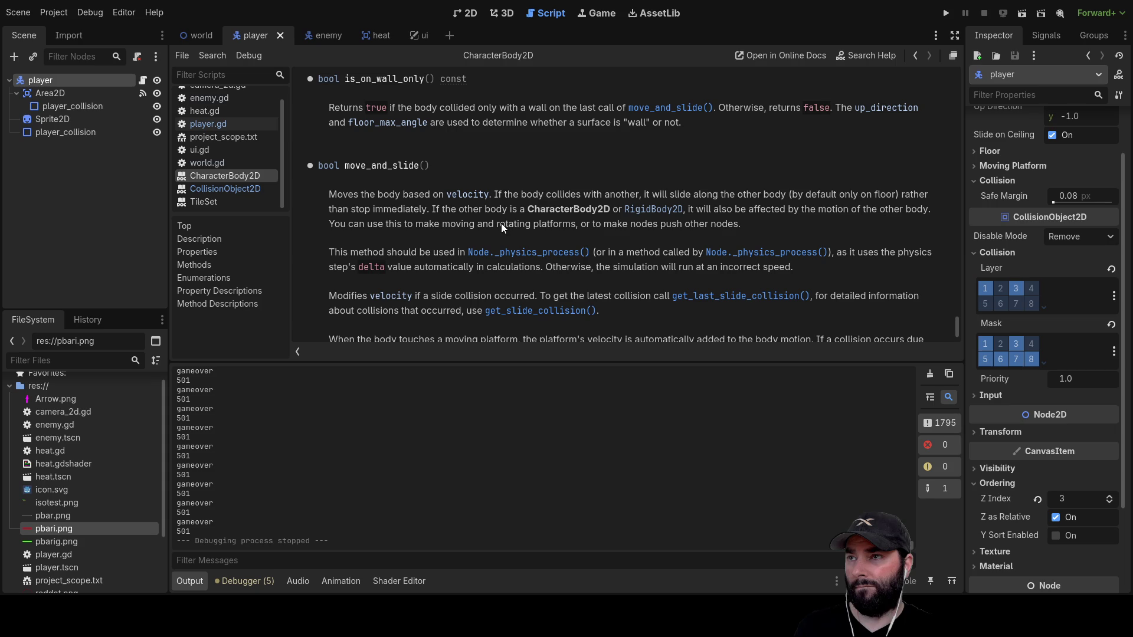
scroll(381, 164, down, 3)
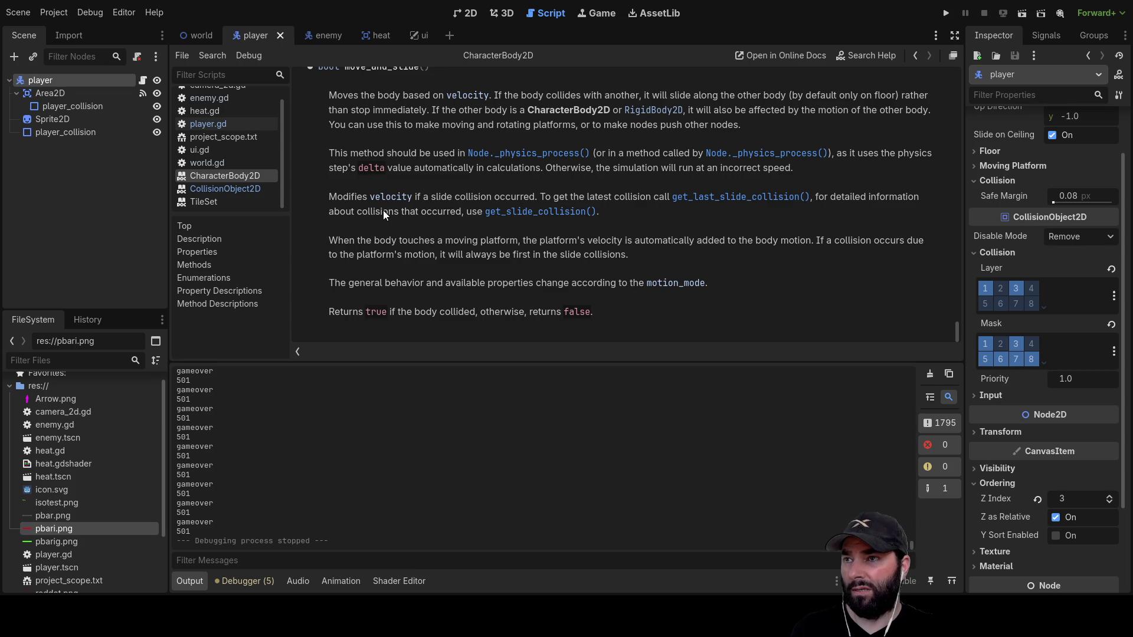
click(536, 212)
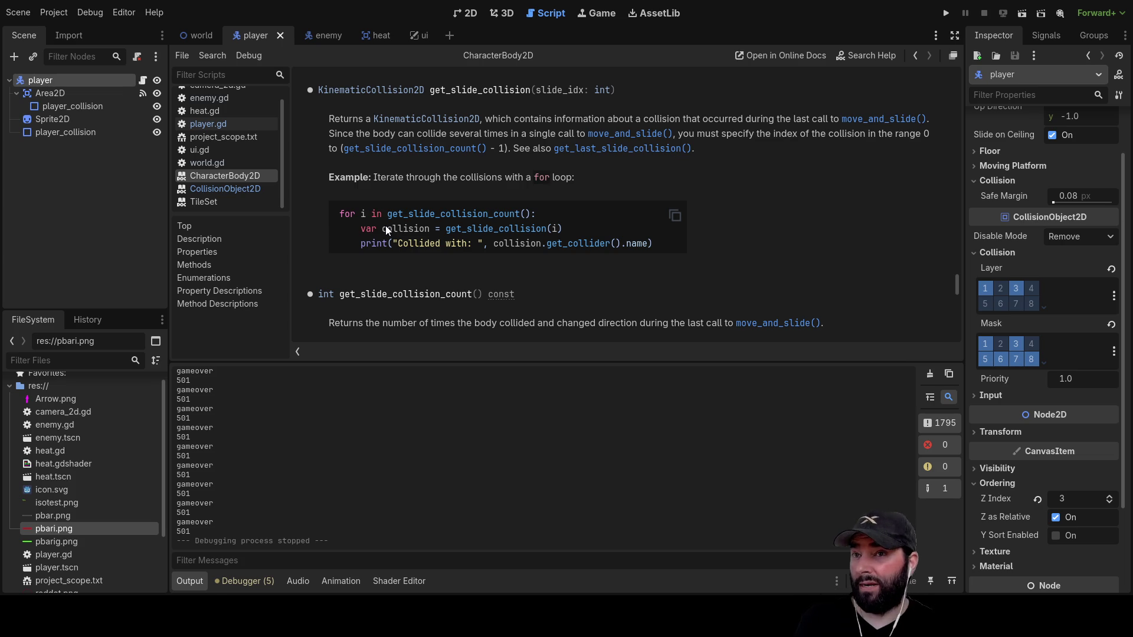
mouse_move(339, 213)
mouse_down()
mouse_move(532, 219)
mouse_move(535, 242)
mouse_up()
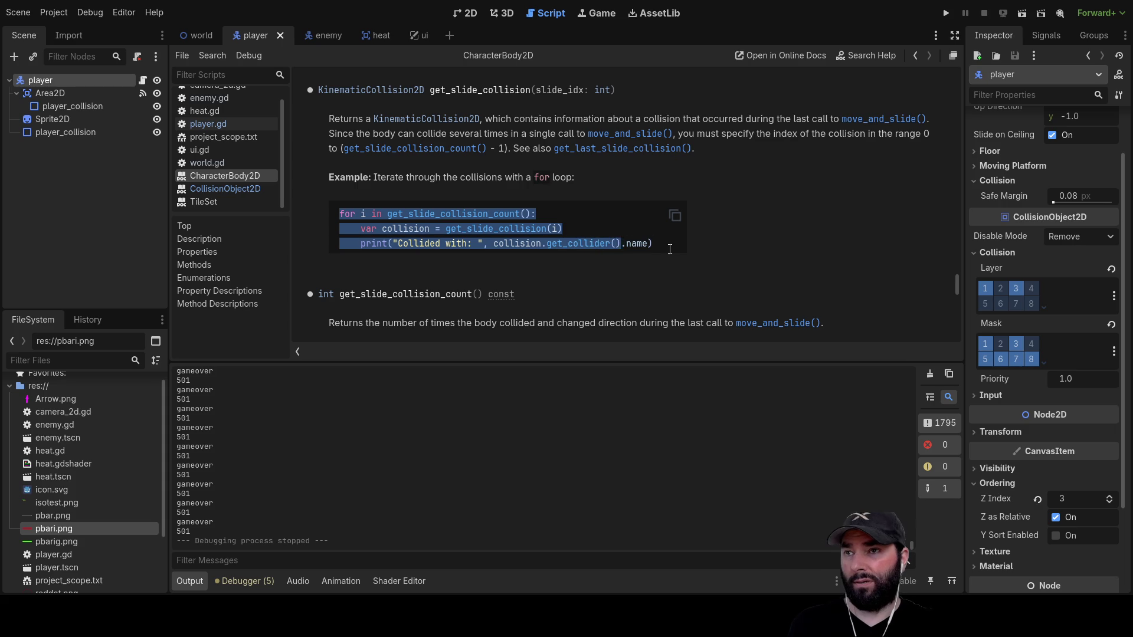
drag(662, 249, 341, 214)
key(ctrl+c)
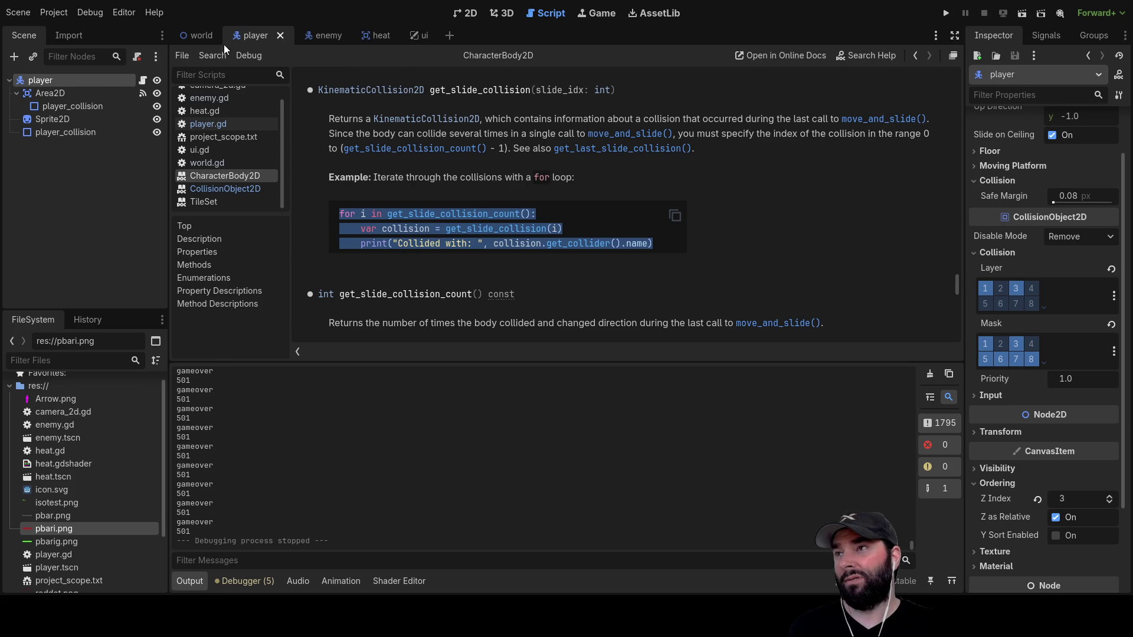
scroll(216, 135, up, 1)
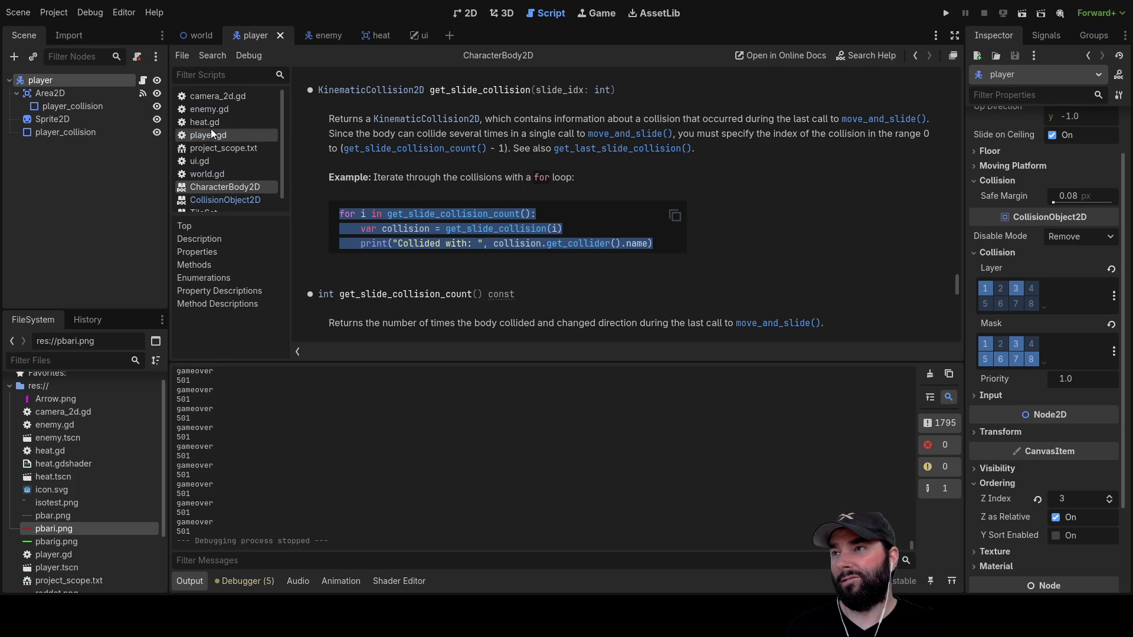
scroll(215, 187, down, 1)
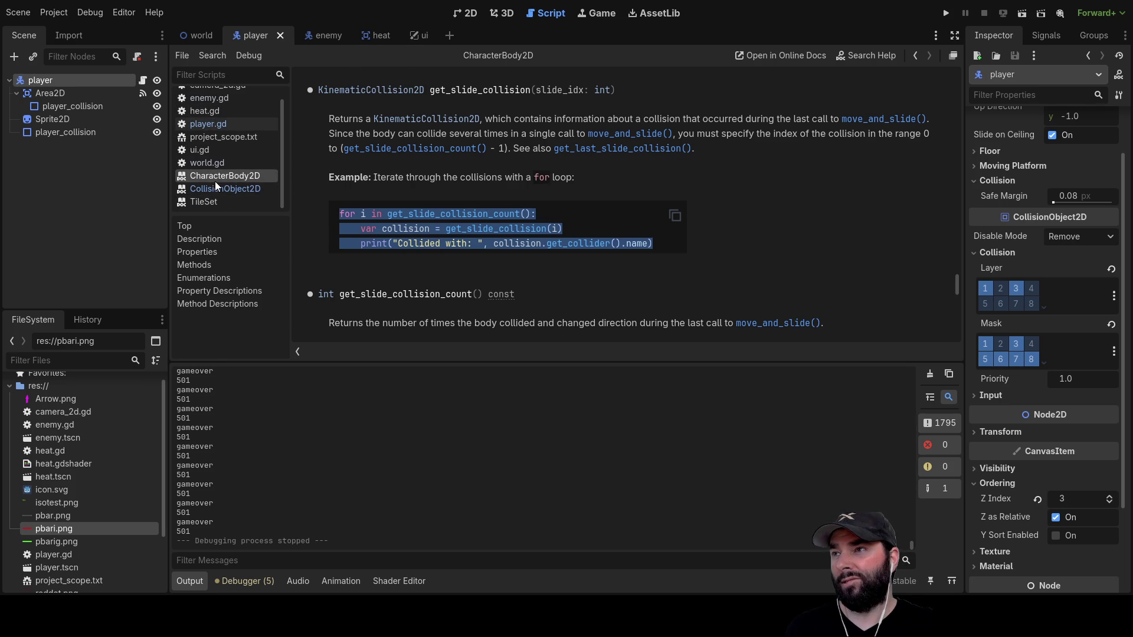
scroll(218, 154, up, 1)
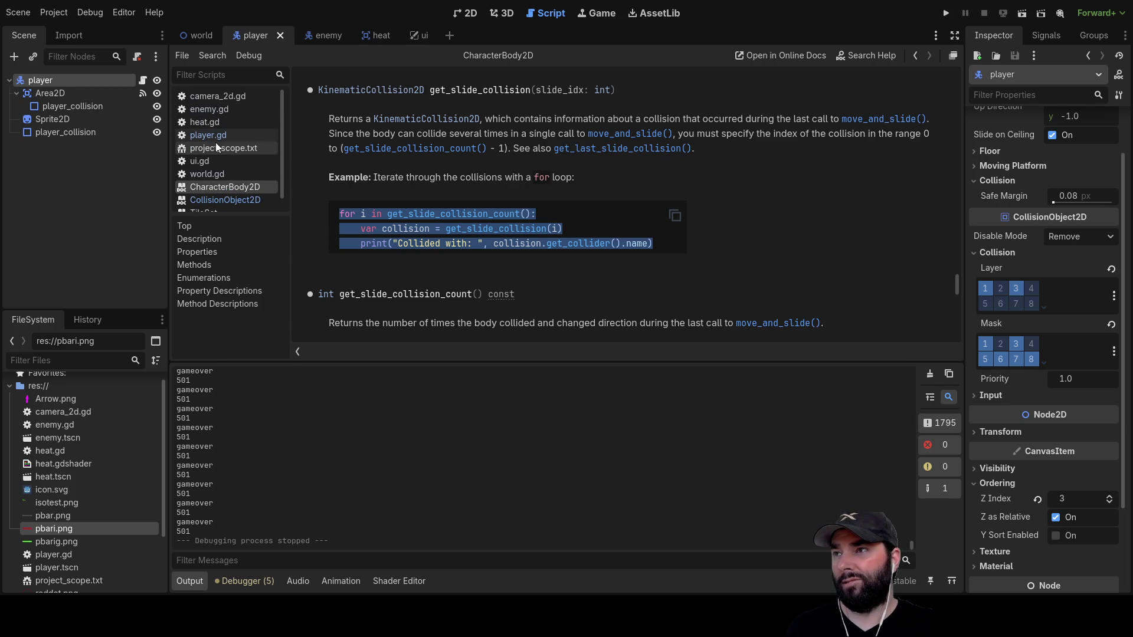
click(215, 137)
scroll(476, 277, down, 2)
scroll(488, 266, up, 2)
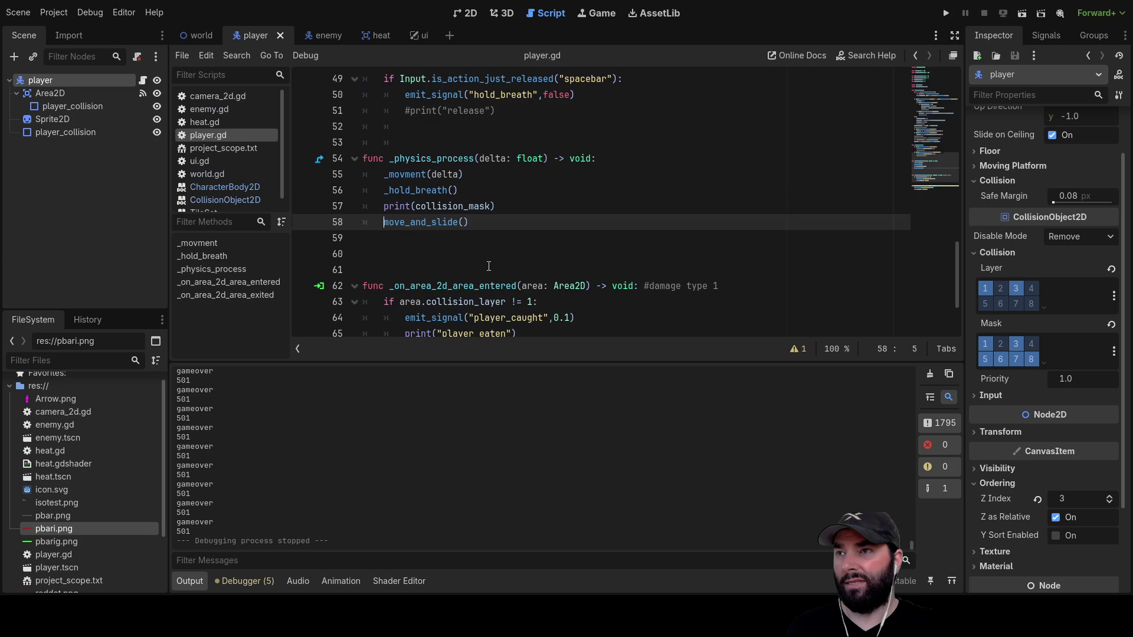
Paste the example slide-collision loop after move_and_slide() and indent its print line.
click(419, 239)
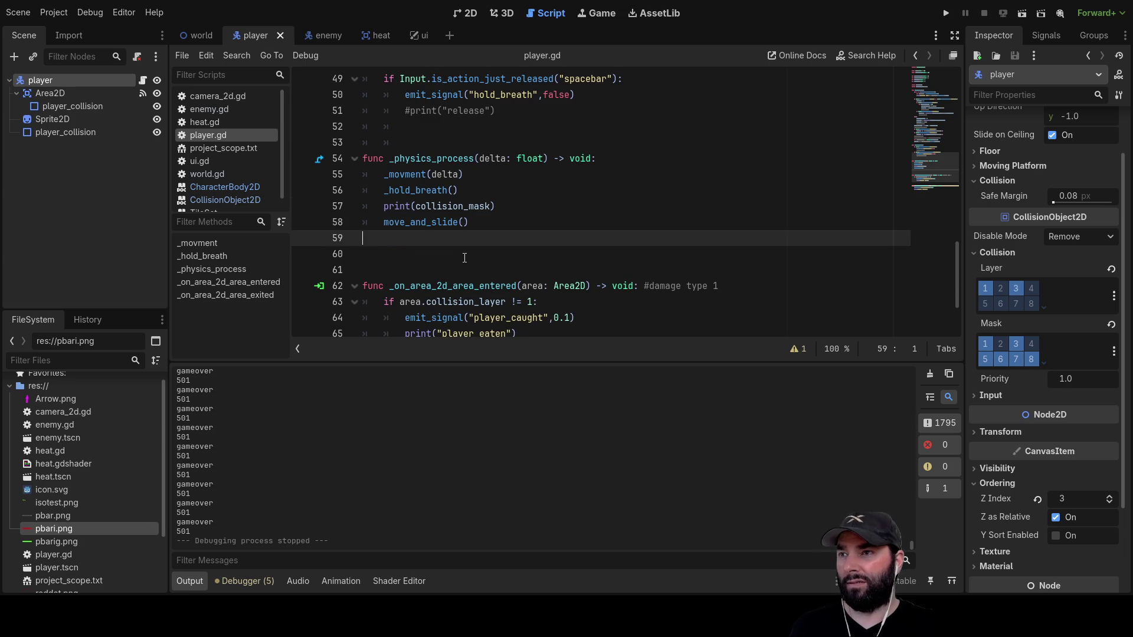
key(ctrl+v)
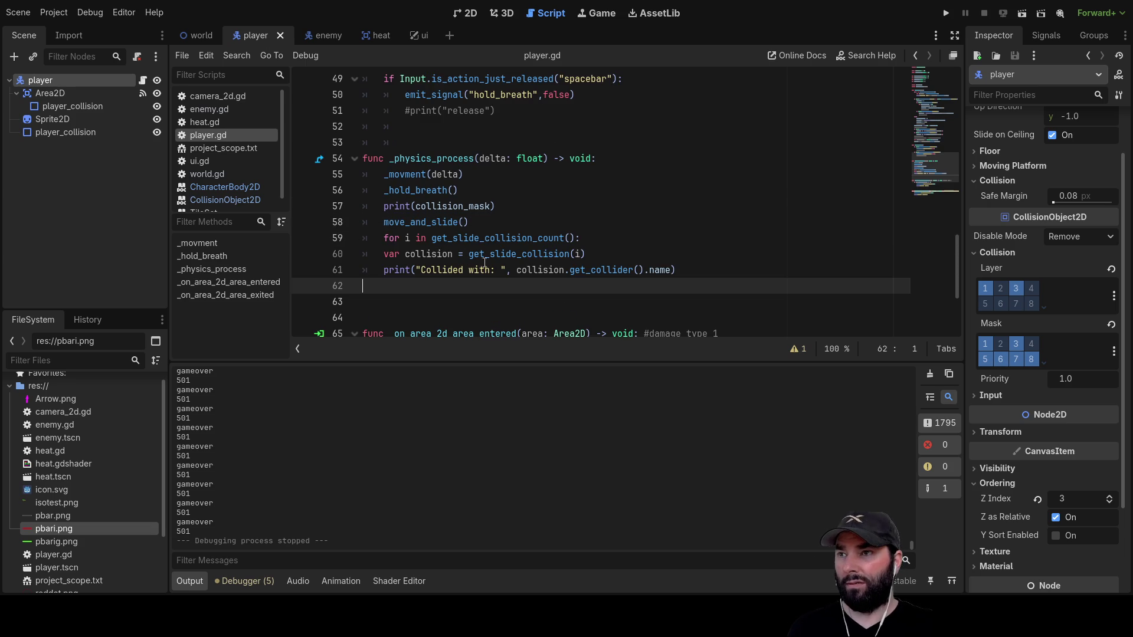
click(388, 254)
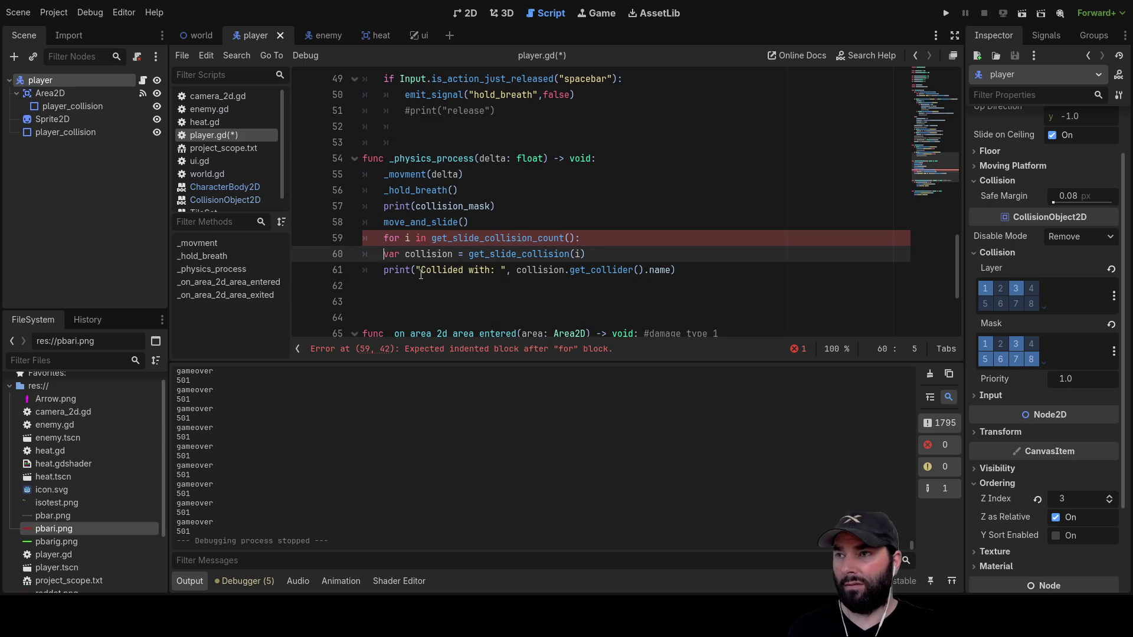
click(385, 269)
key(Tab)
Delete the duplicate collision loop from the _movment function.
scroll(531, 241, up, 5)
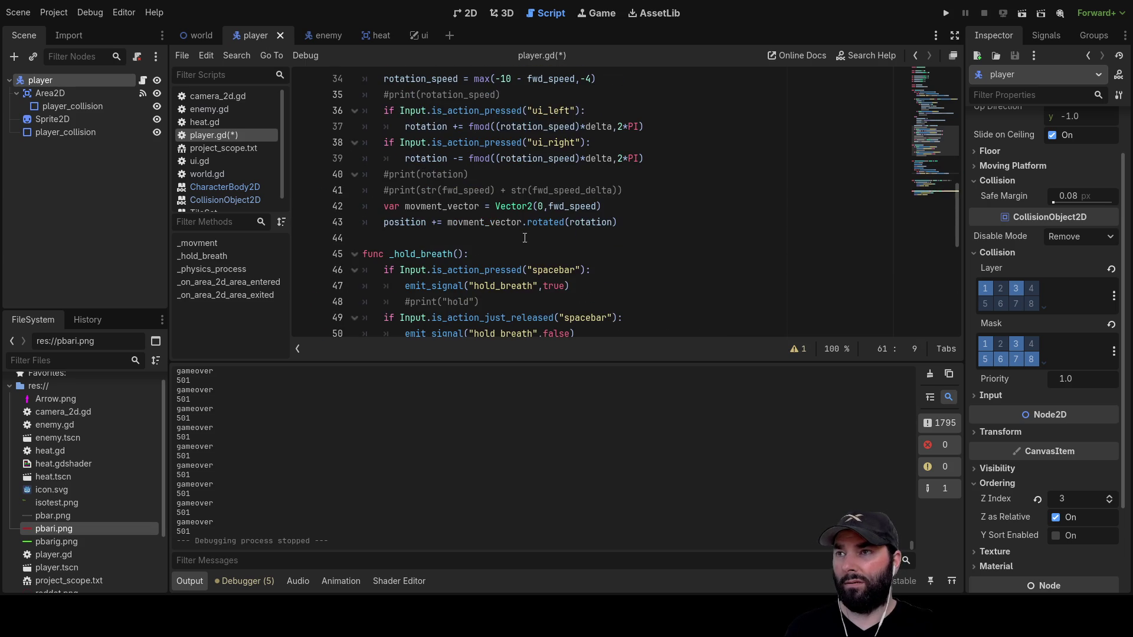
scroll(524, 238, up, 8)
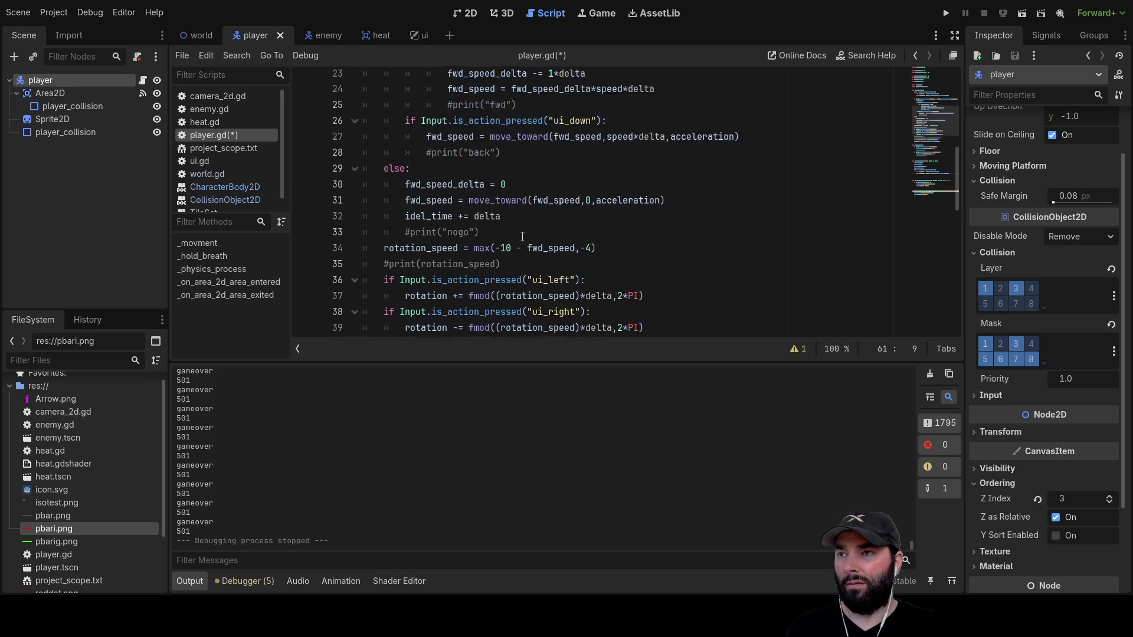
scroll(523, 236, up, 2)
scroll(590, 230, down, 2)
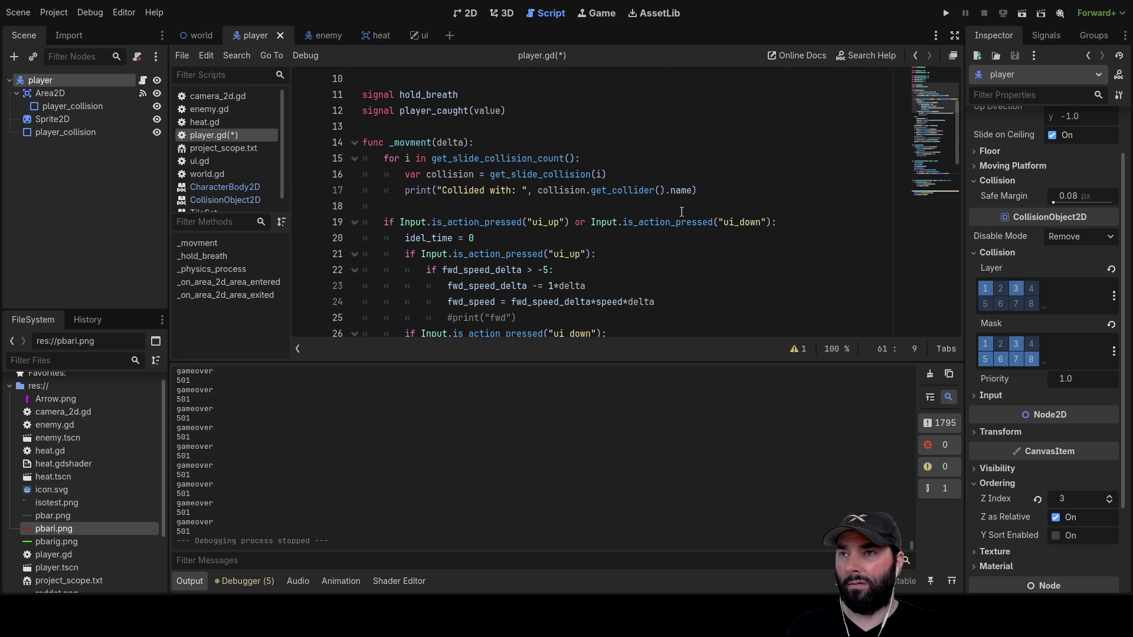
drag(702, 190, 315, 162)
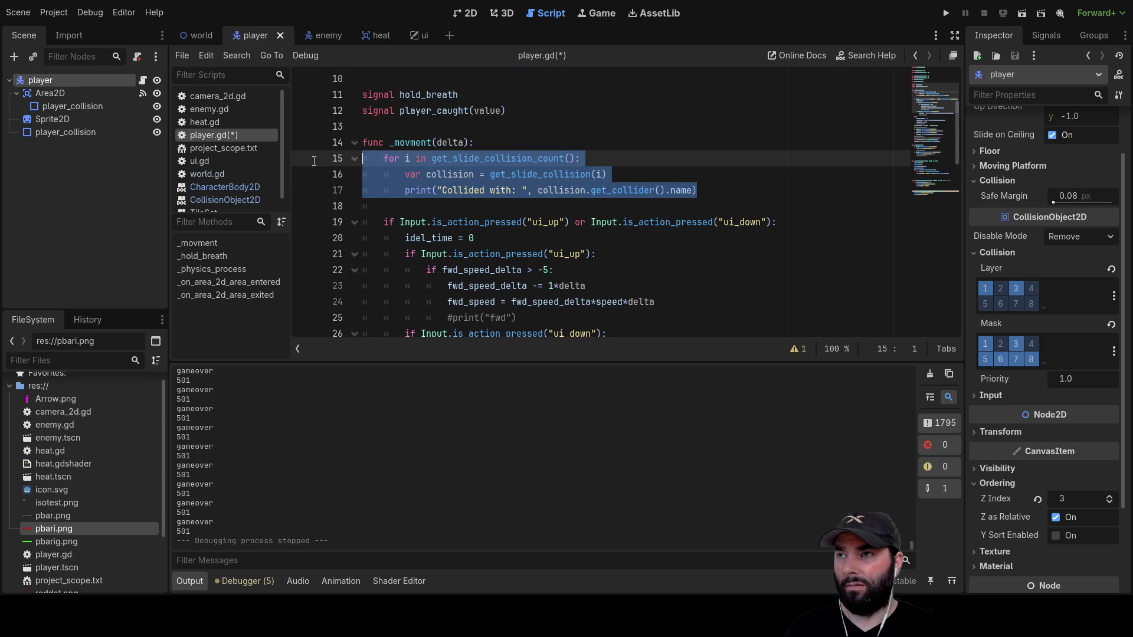
key(Delete)
key(Delete)
key(Delete)
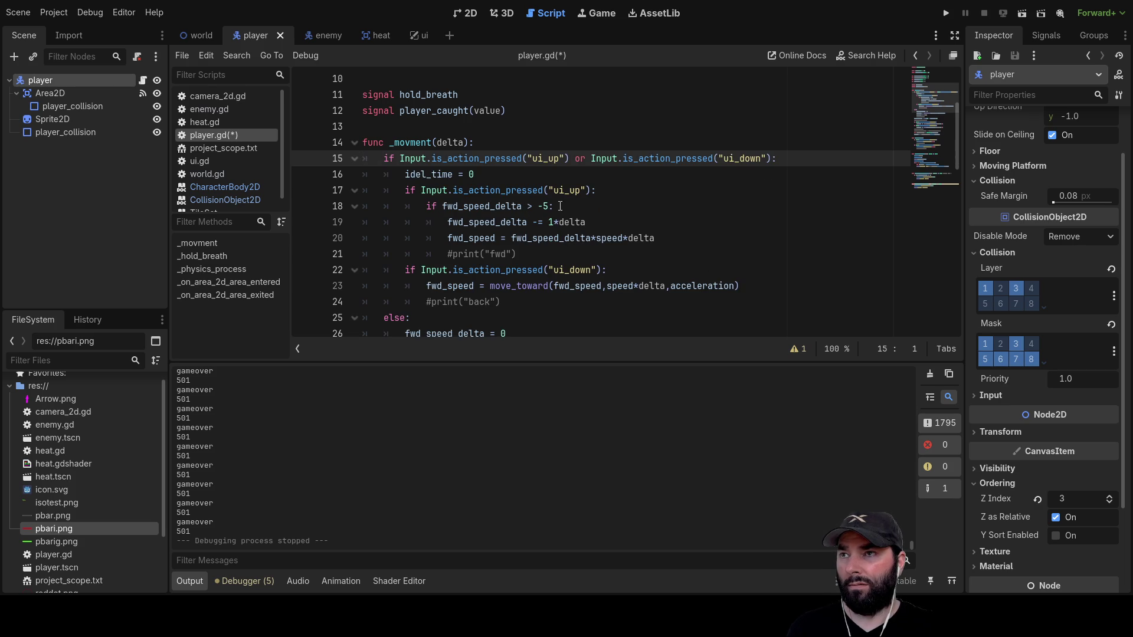
key(ctrl+z)
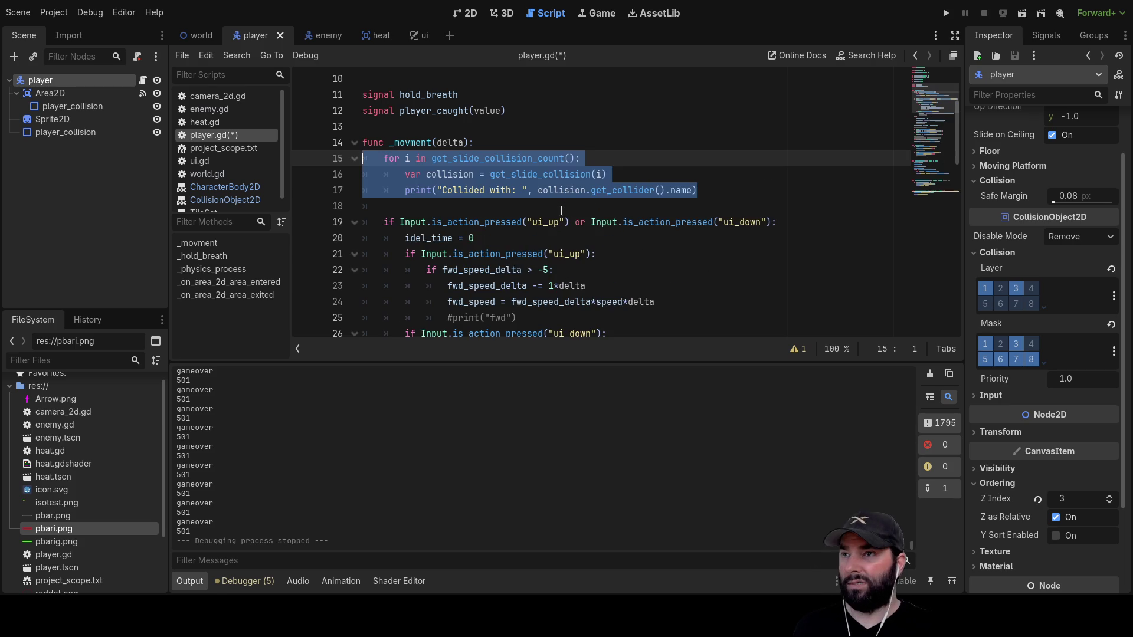
click(553, 194)
mouse_move(419, 202)
mouse_down()
mouse_move(365, 204)
mouse_move(353, 168)
mouse_up()
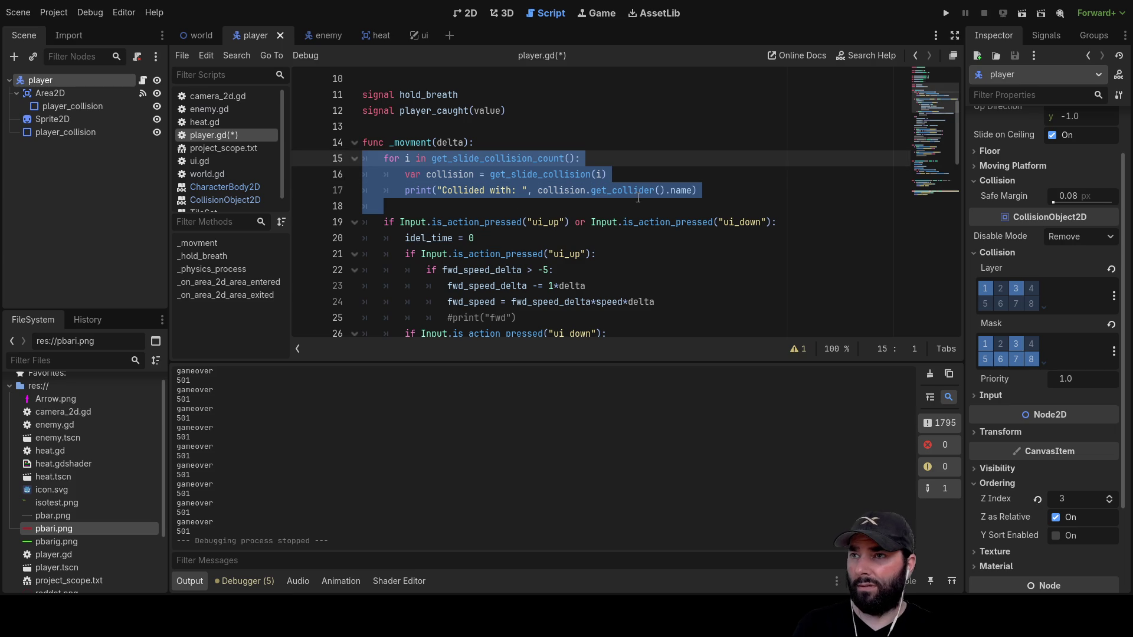
key(BackSpace)
Remove the print(collision_mask) line and launch a playtest.
scroll(507, 260, down, 6)
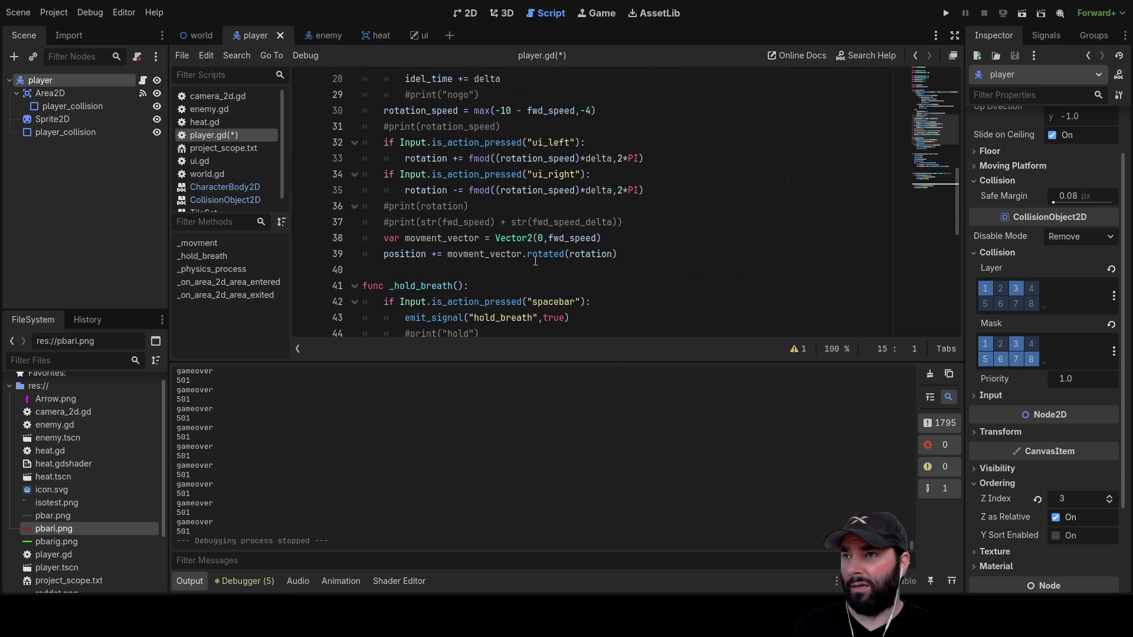
scroll(537, 260, down, 3)
scroll(472, 242, up, 10)
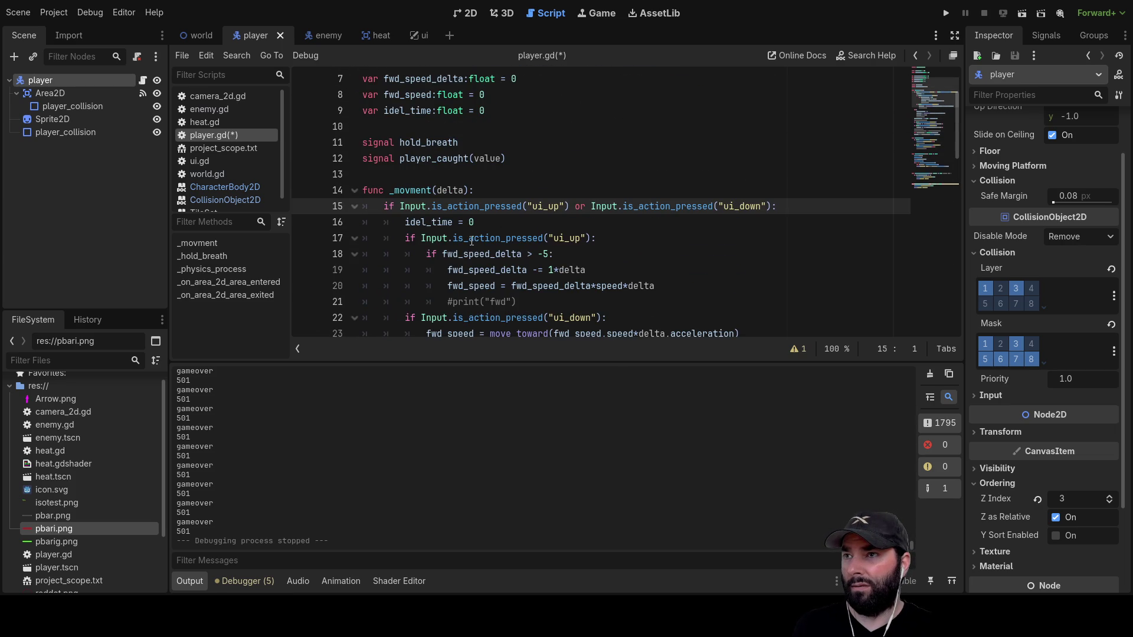
scroll(460, 171, up, 2)
scroll(517, 239, down, 10)
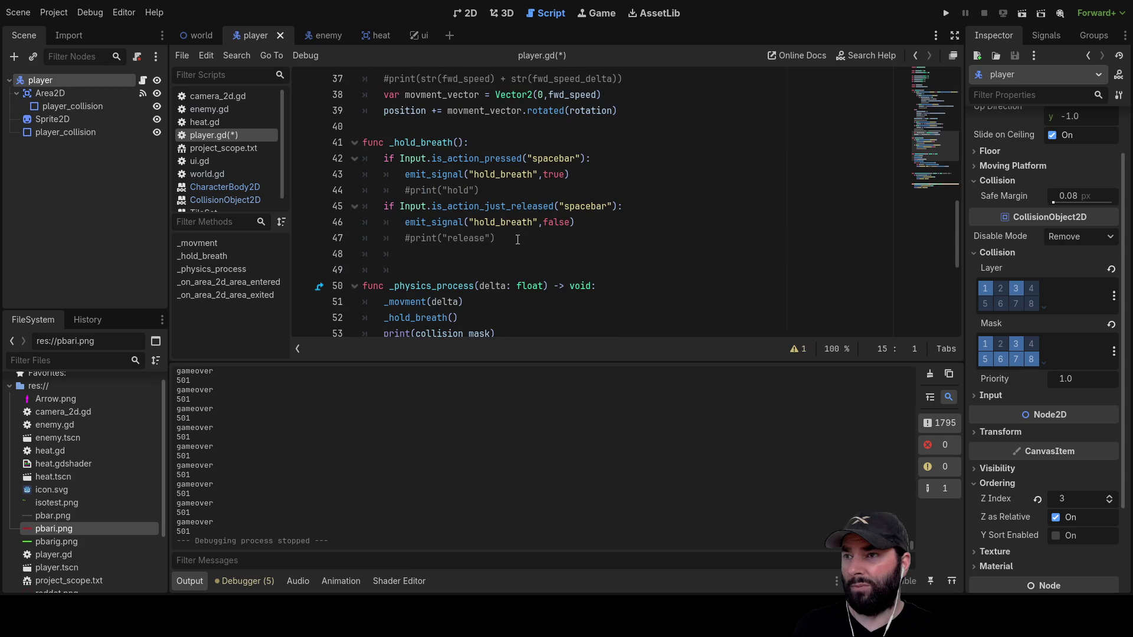
scroll(493, 260, down, 2)
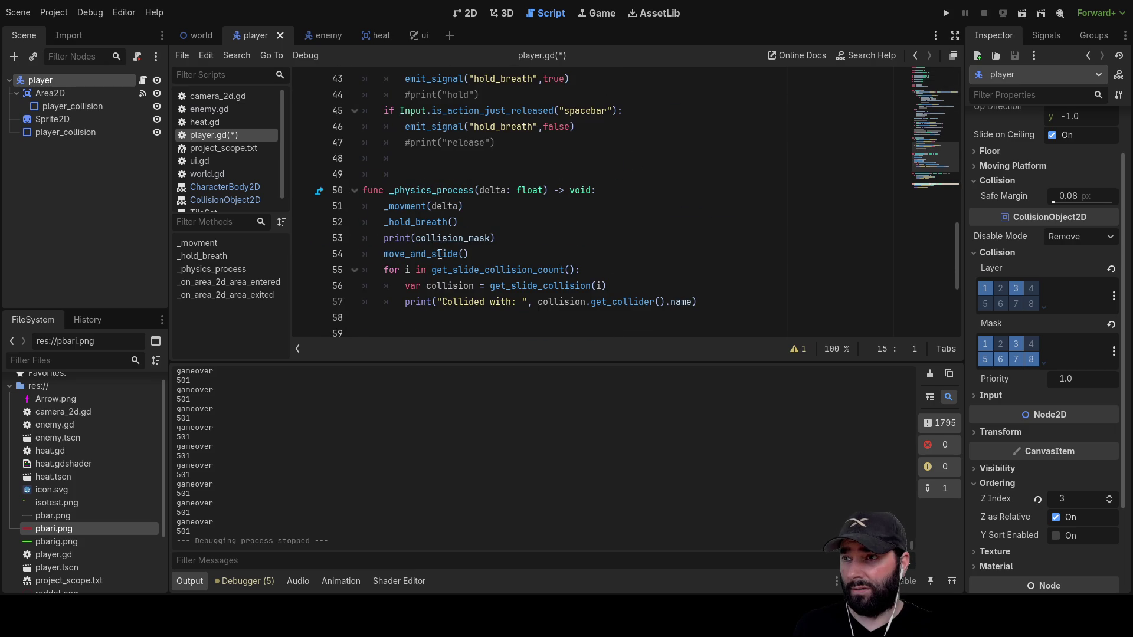
mouse_move(506, 240)
mouse_down()
mouse_move(366, 227)
mouse_move(269, 238)
mouse_up()
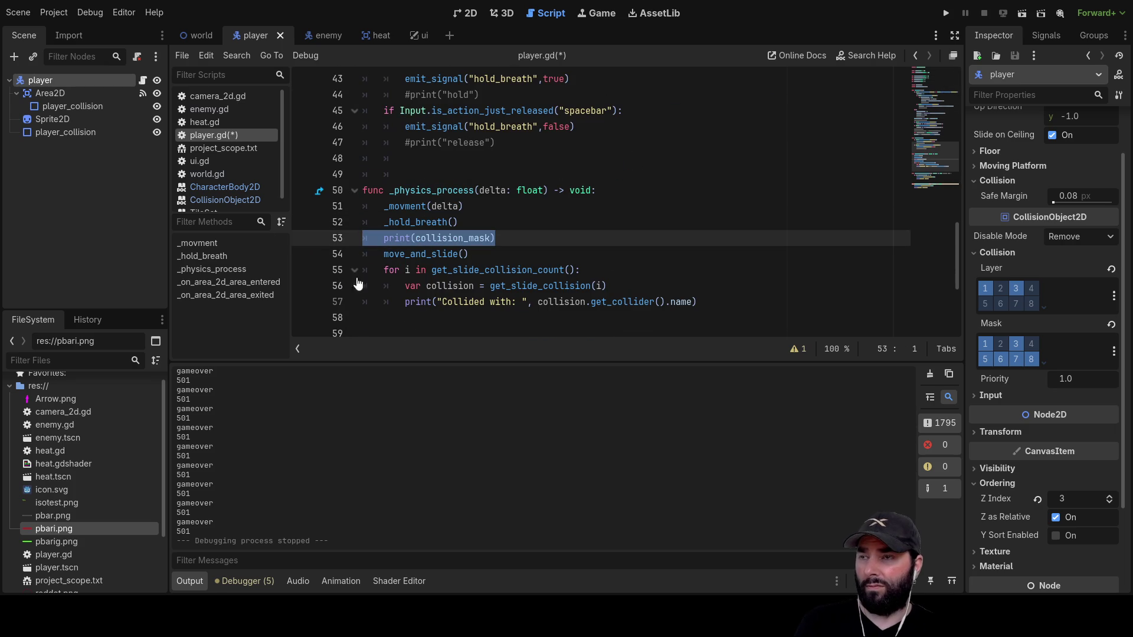
key(Delete)
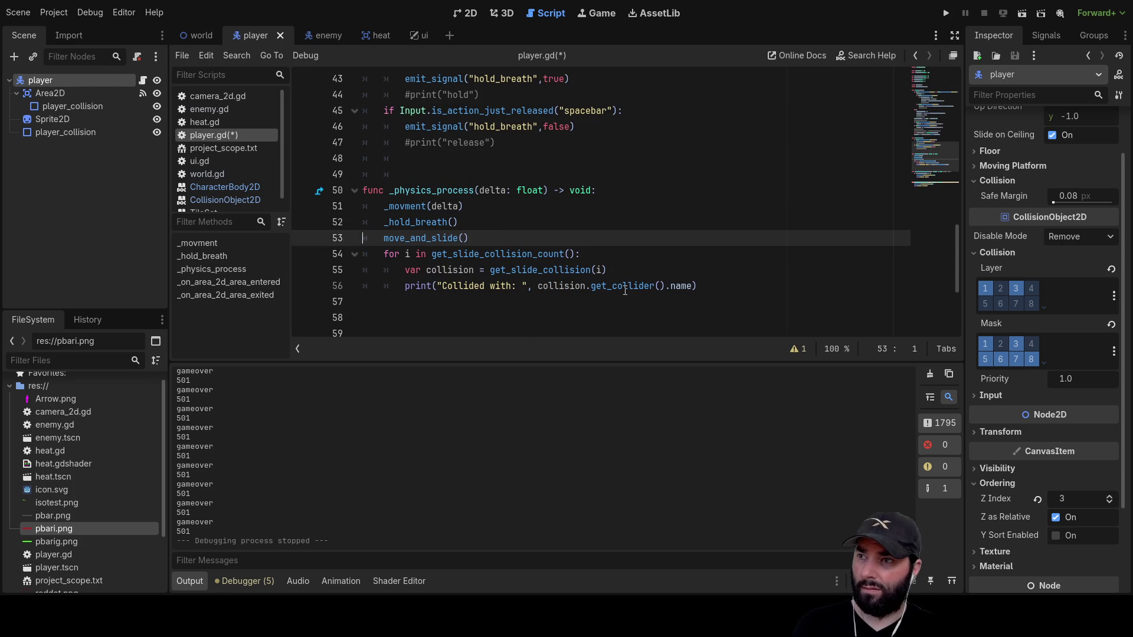
click(946, 13)
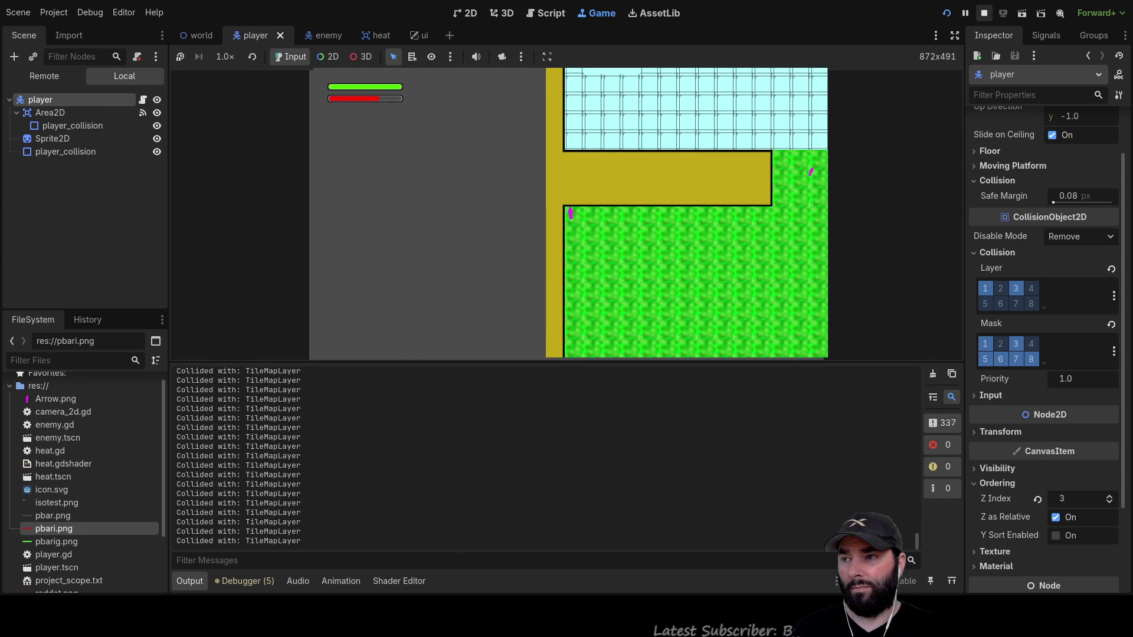
Stop the playtest once the log fills with 'Collided with: TileMapLayer' lines.
key(F8)
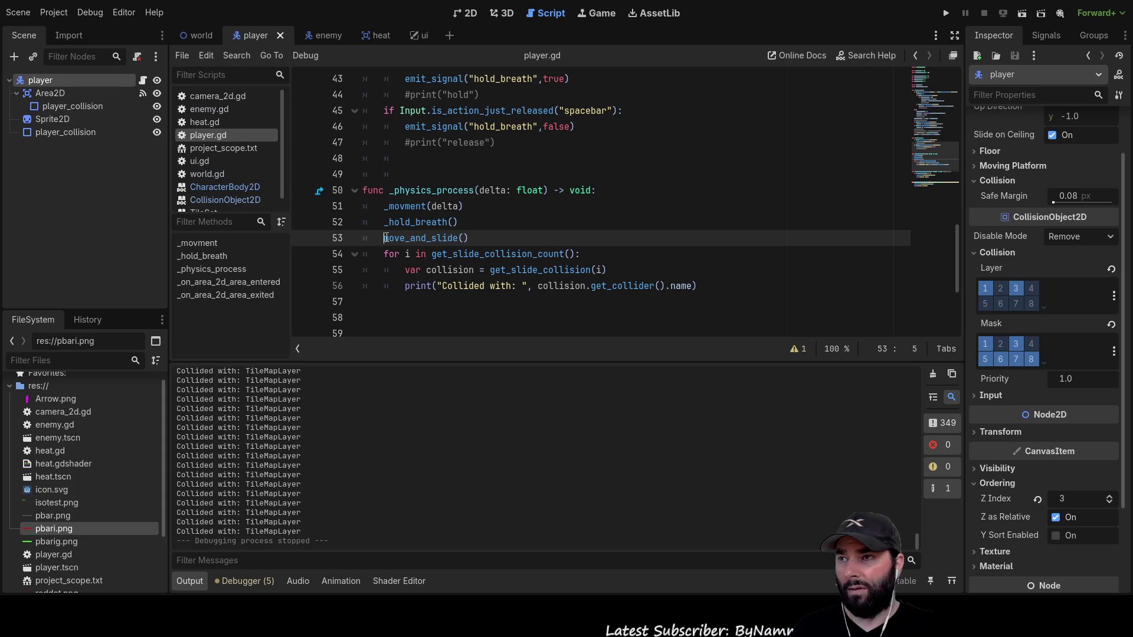
Comment out move_and_slide() on line 53 with # and run the game.
text(#)
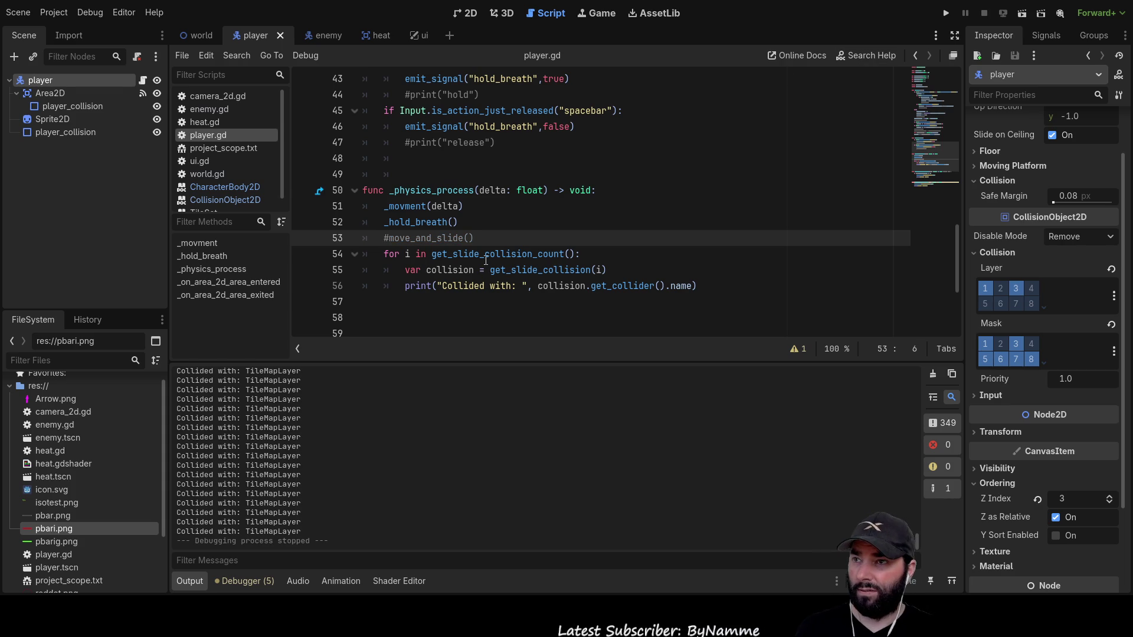
drag(432, 254, 581, 254)
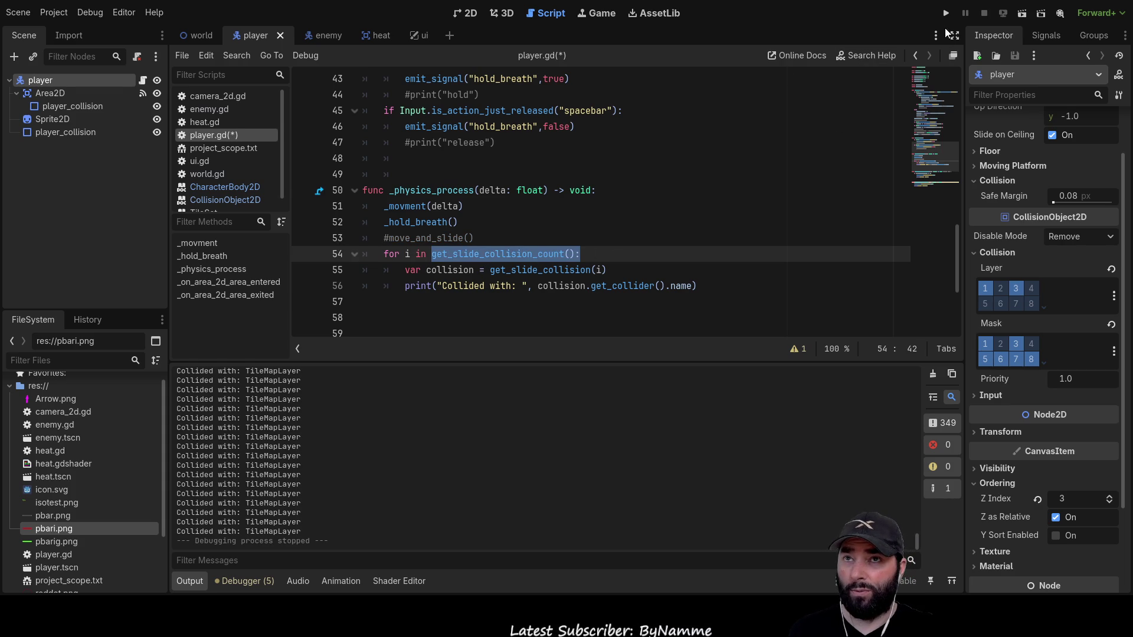
click(947, 13)
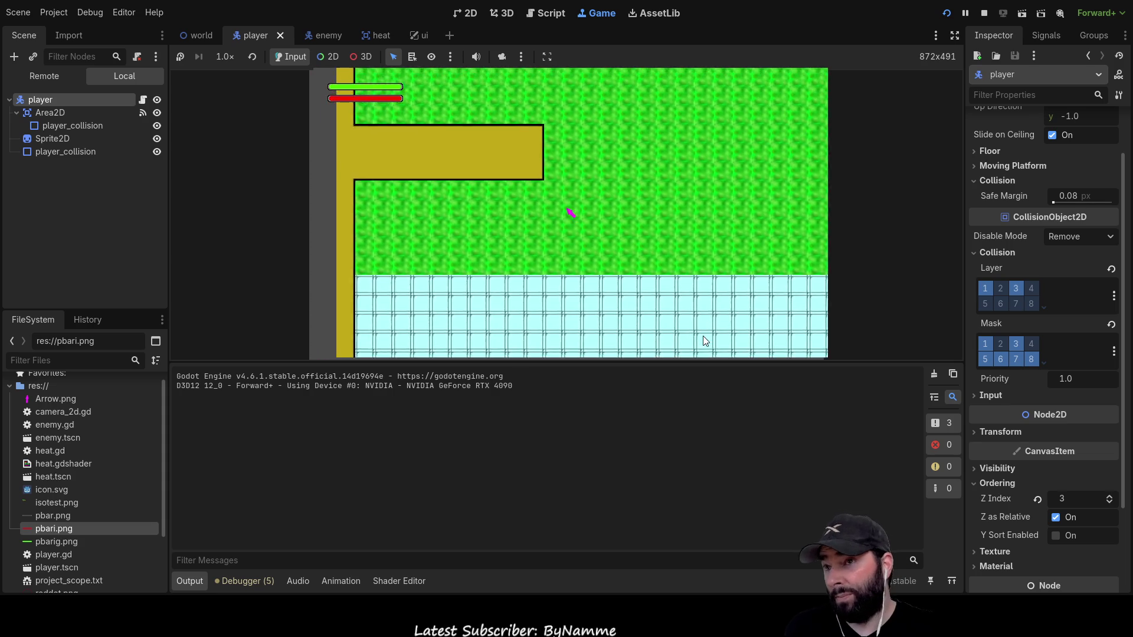
Steer the player around the level with WASD toward the water, then stop the game.
key(w)
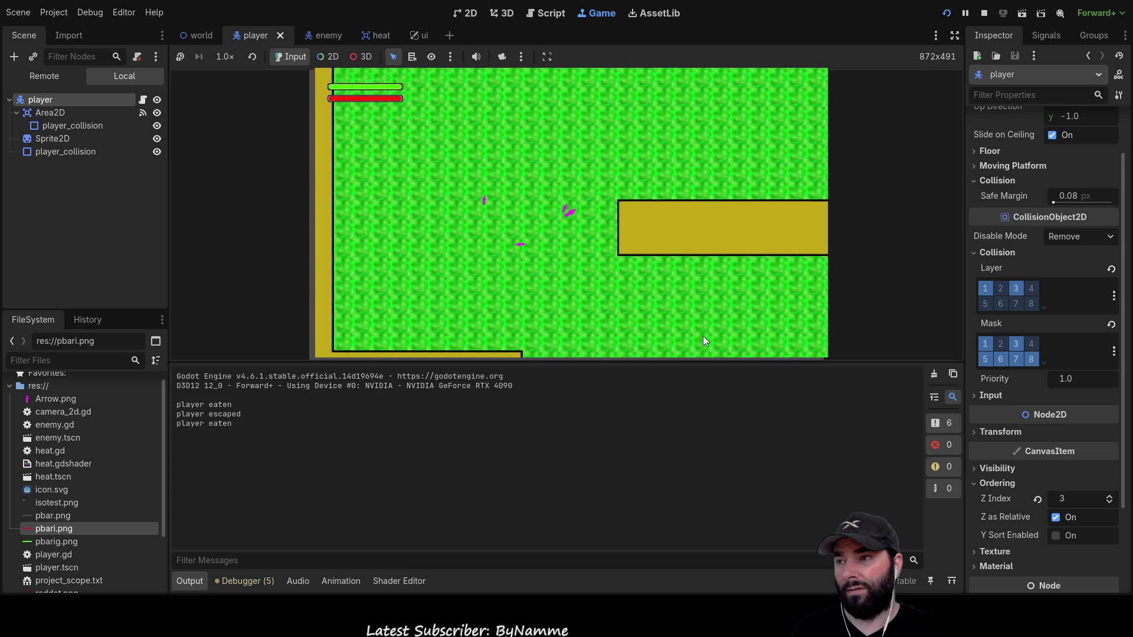
key(d)
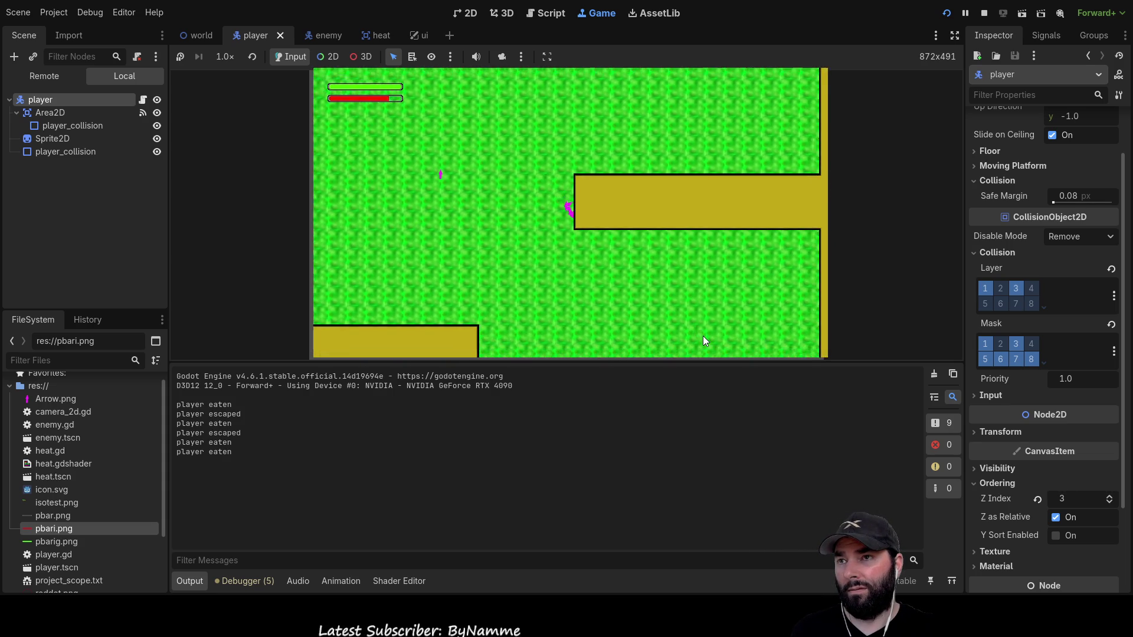
key(s)
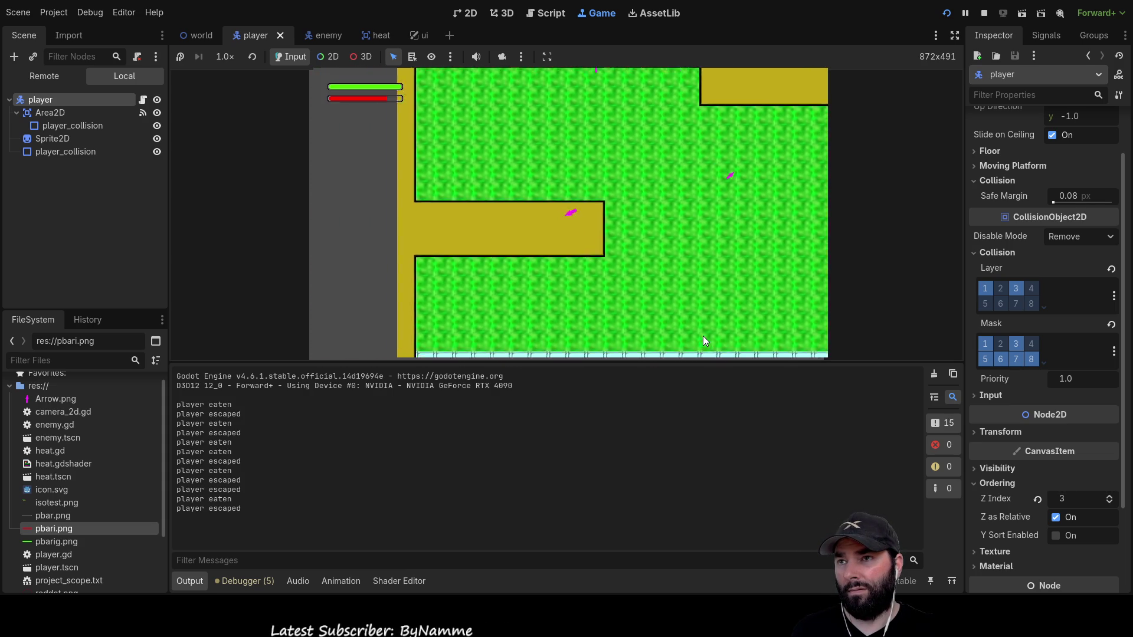
key(w)
key(a)
key(s)
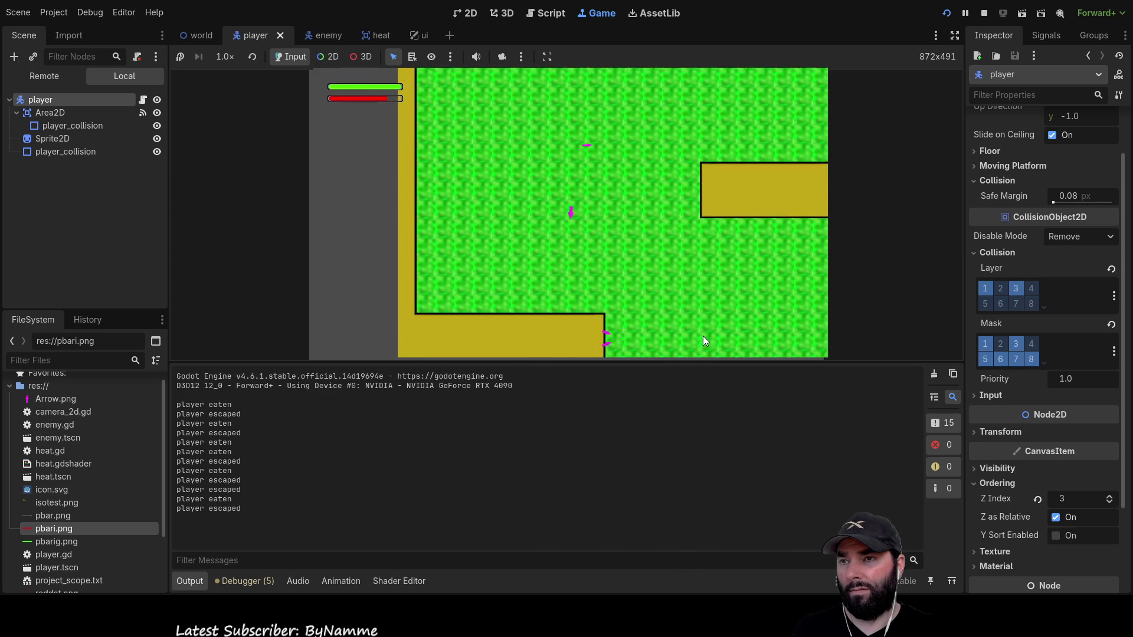
key(s)
key(w)
key(d)
key(s)
key(a)
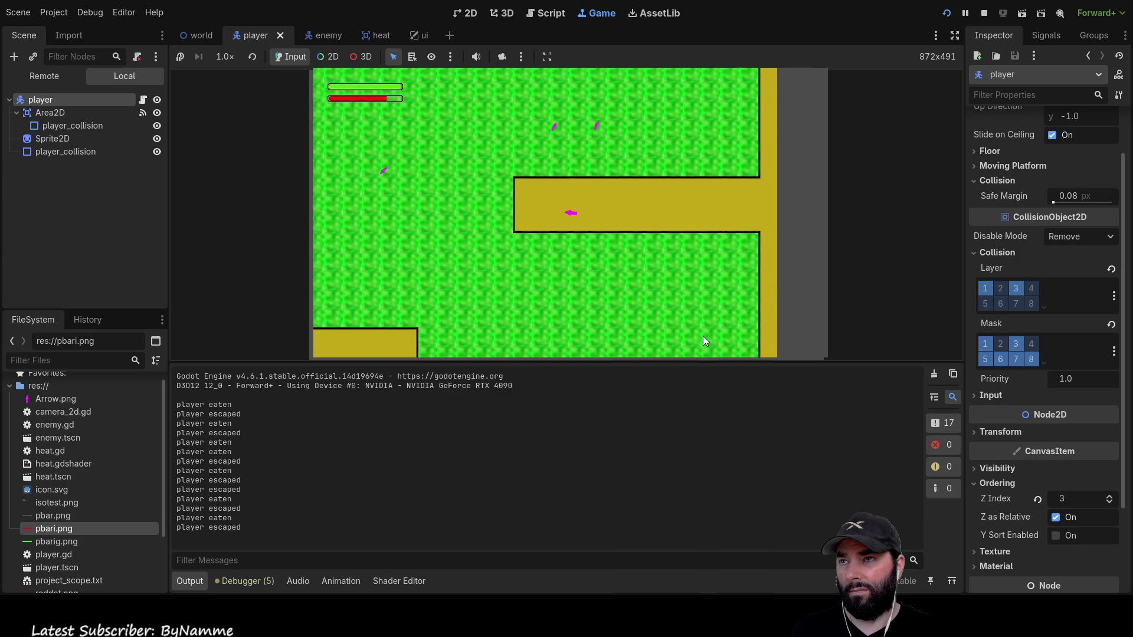
key(w)
key(s)
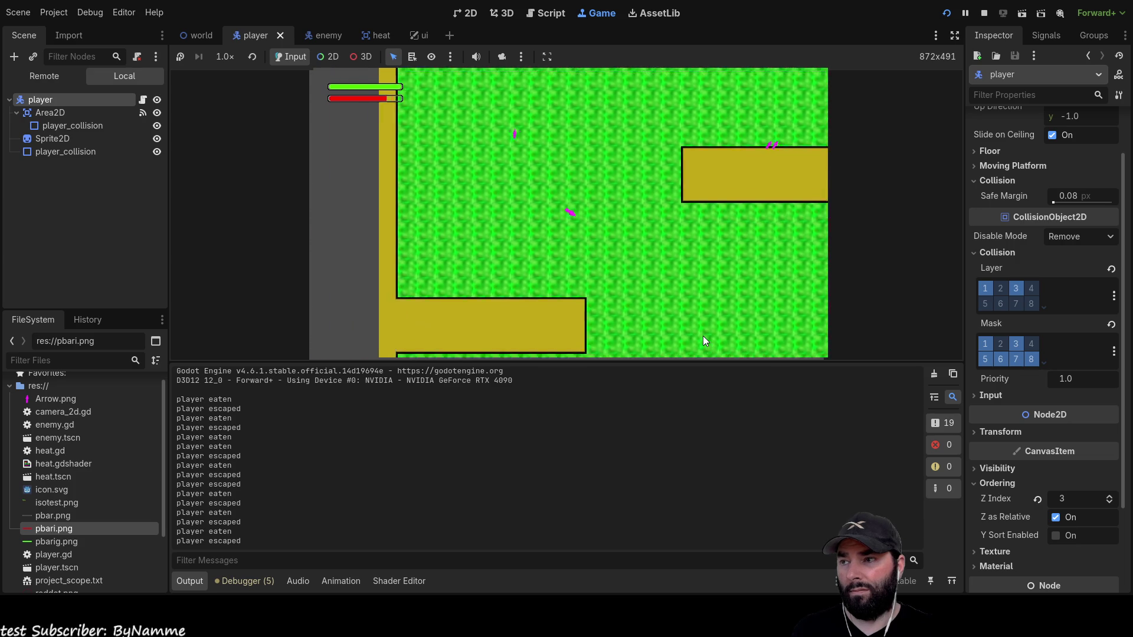
key(d)
key(s)
key(a)
key(a)
key(s)
key(s)
key(d)
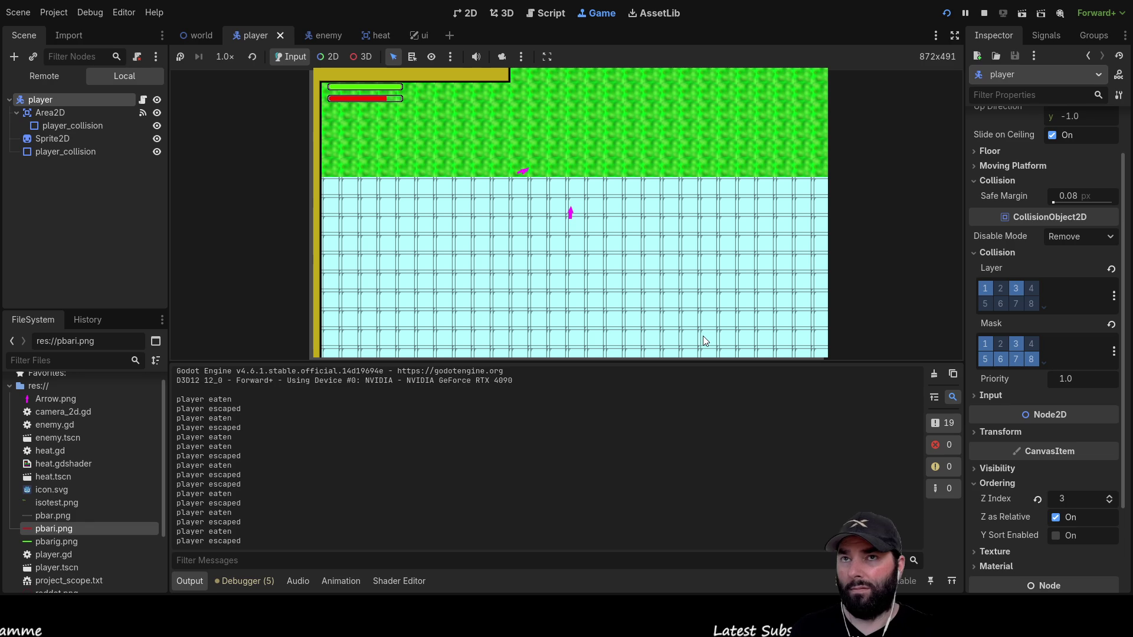
click(984, 12)
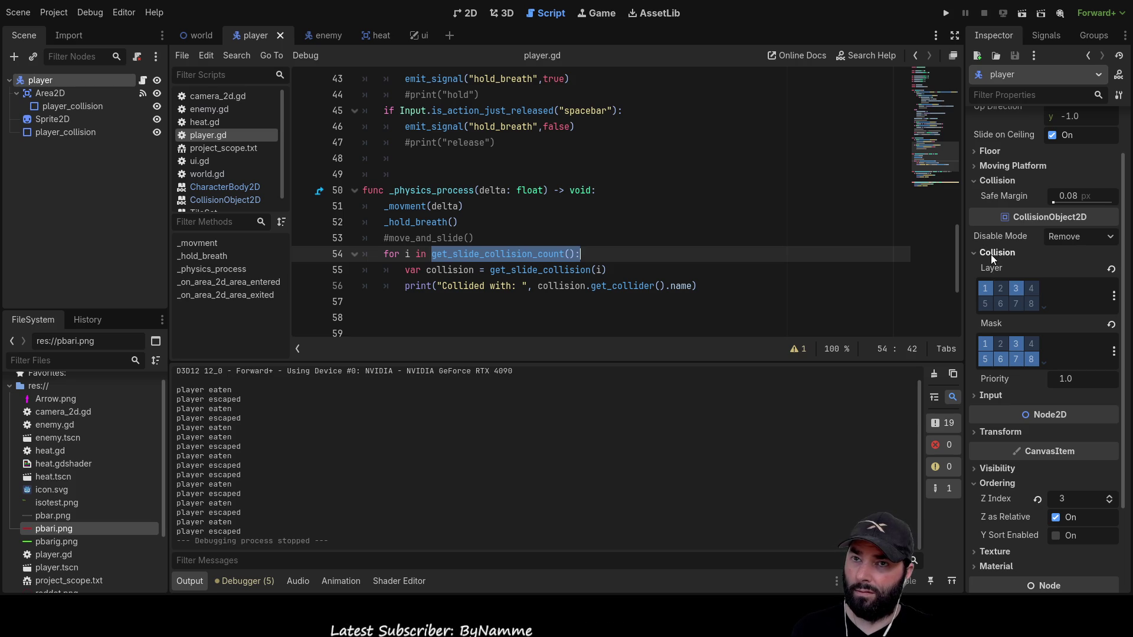
Select move_and_slide on line 53, then switch to the world scene.
double_click(403, 238)
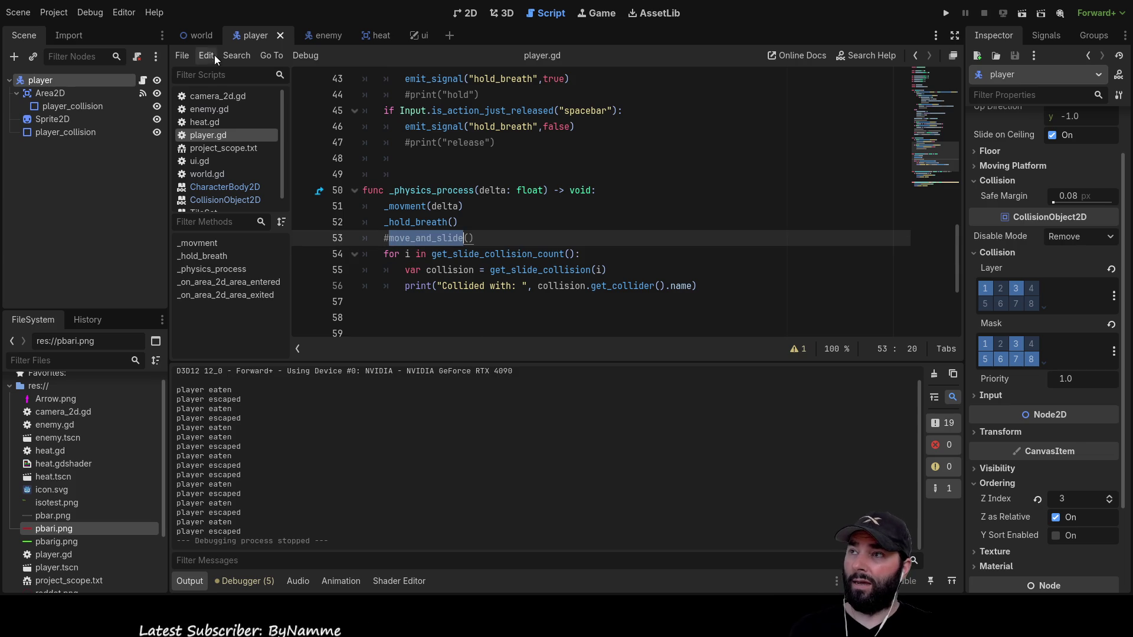
click(201, 36)
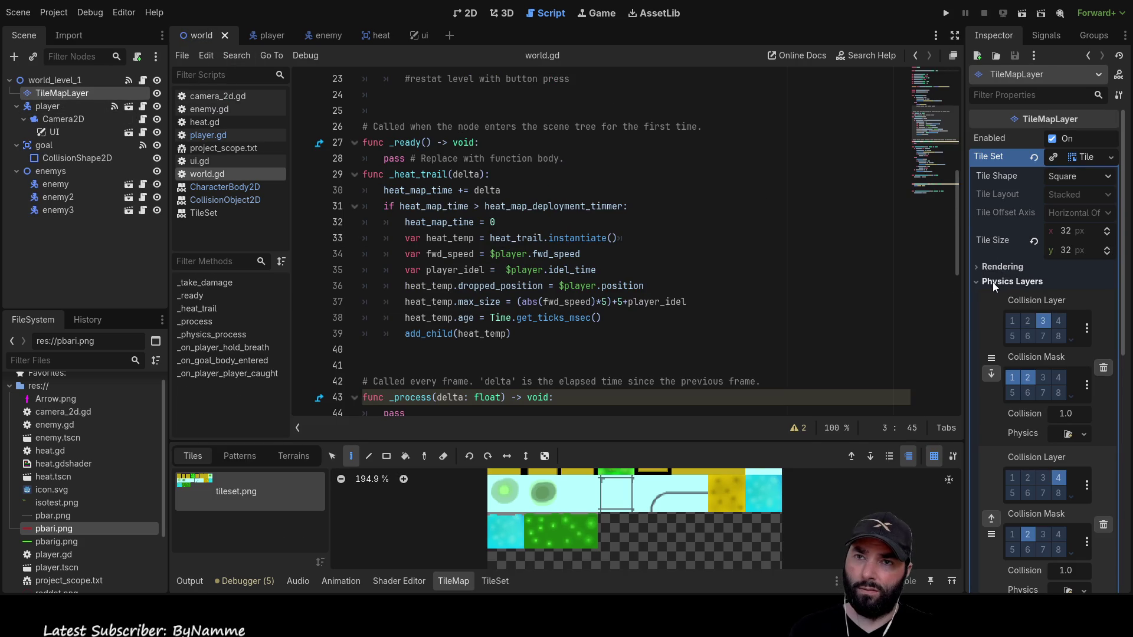
Review the TileMapLayer's physics layer settings, then return to the player scene.
scroll(982, 283, down, 3)
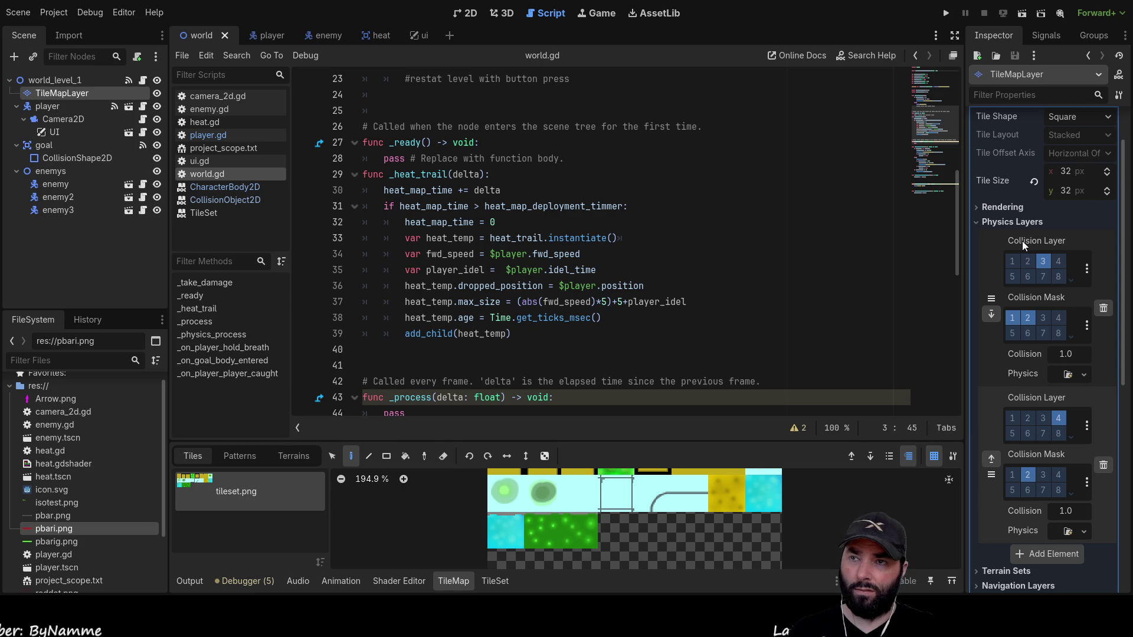
scroll(1022, 241, down, 5)
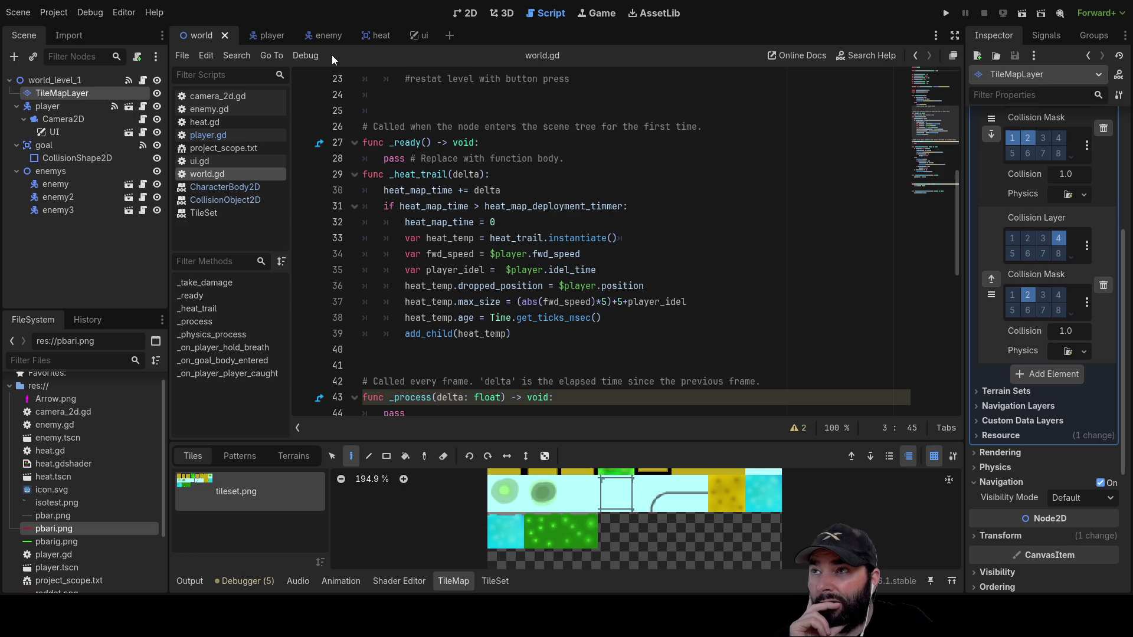
click(269, 37)
Select the player's Area2D and show its signals, with area_entered and area_exited connected.
click(61, 96)
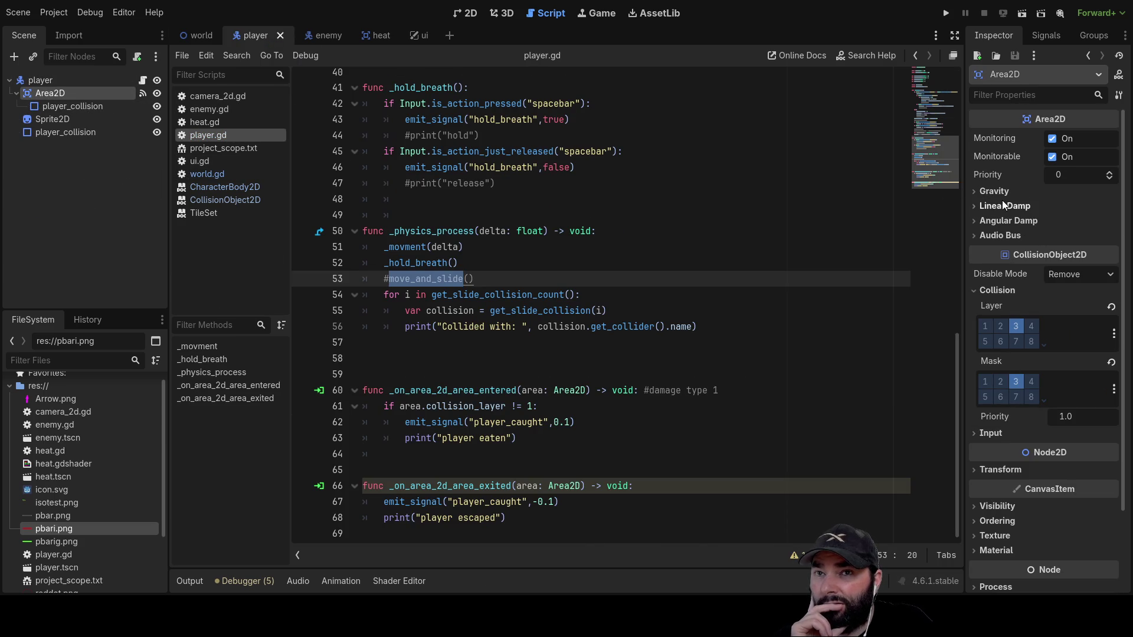
click(975, 190)
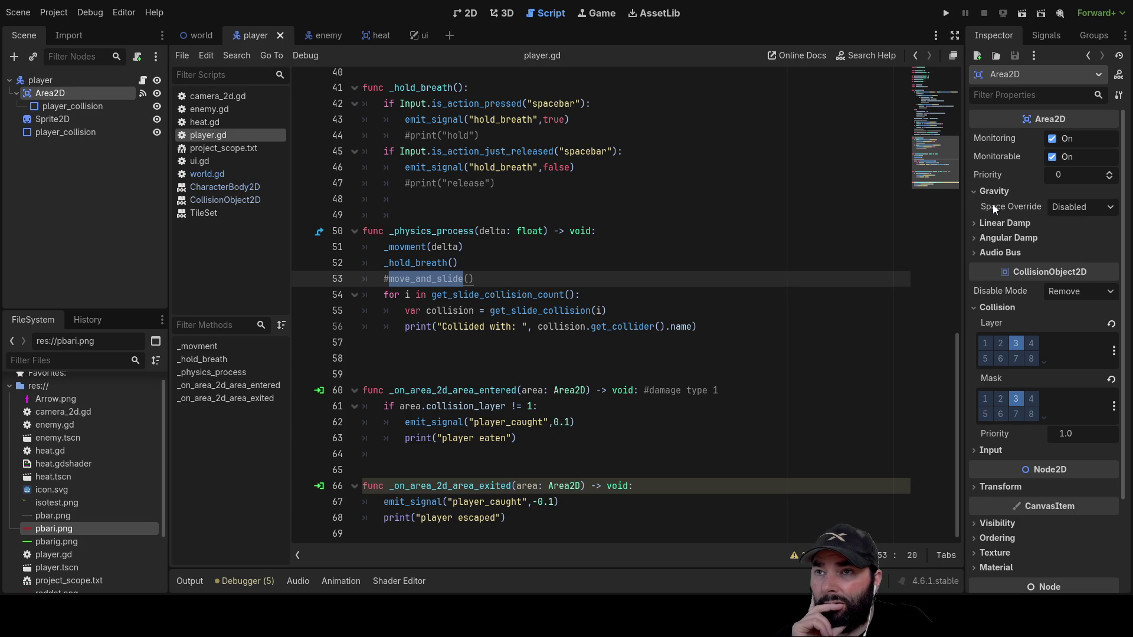
click(973, 191)
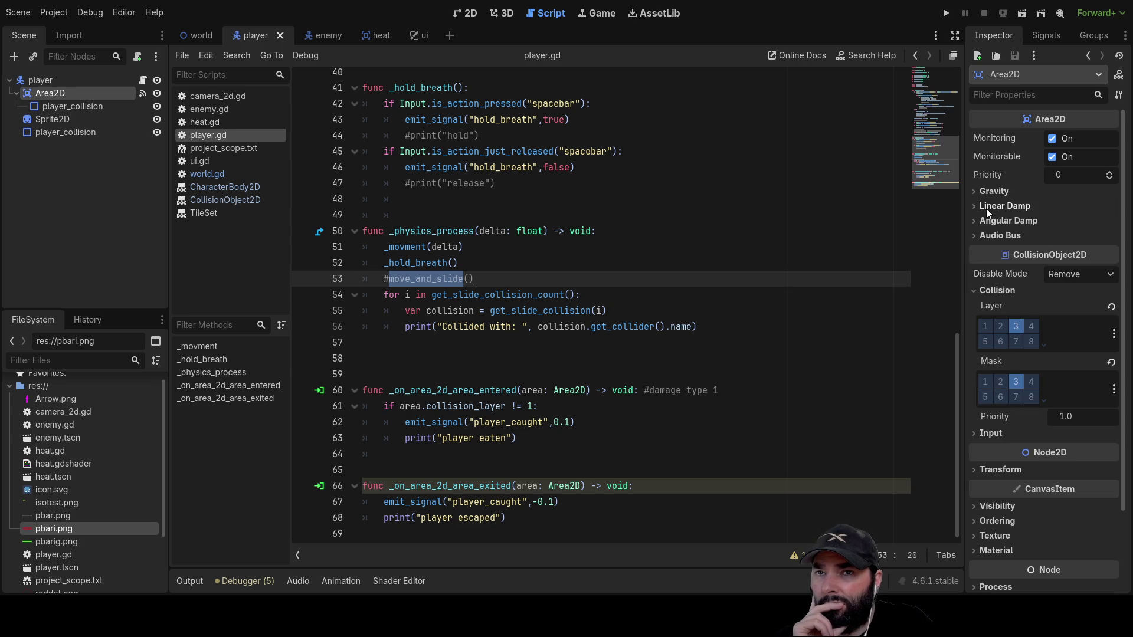
click(1039, 37)
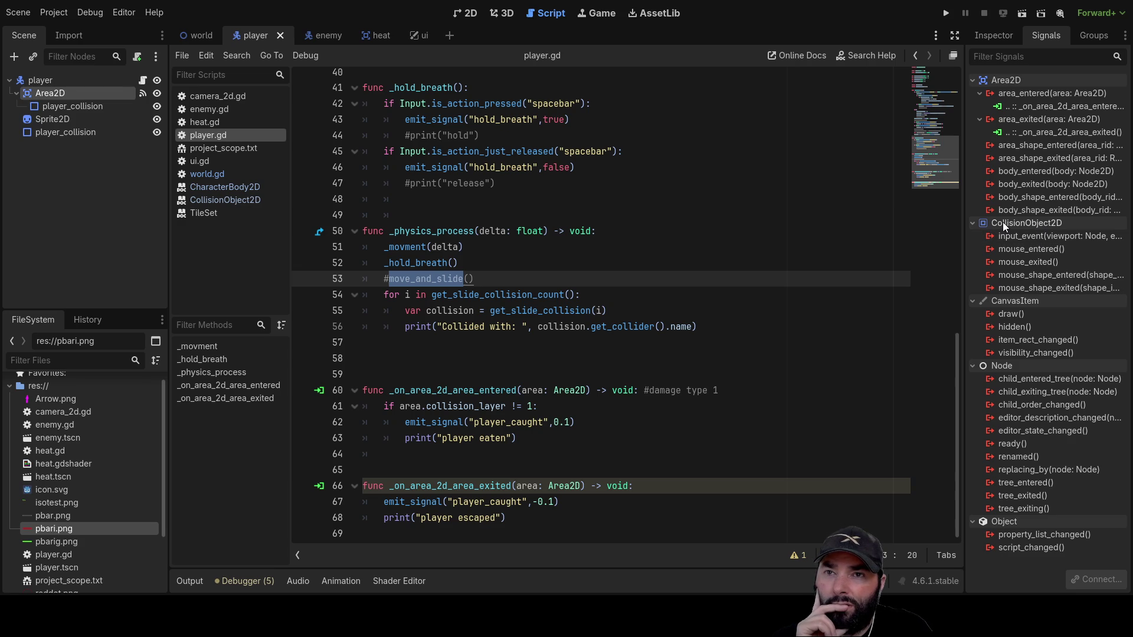
Check the player_collision and Area2D signals, select input_event, then reopen the heat_trail project.
click(62, 103)
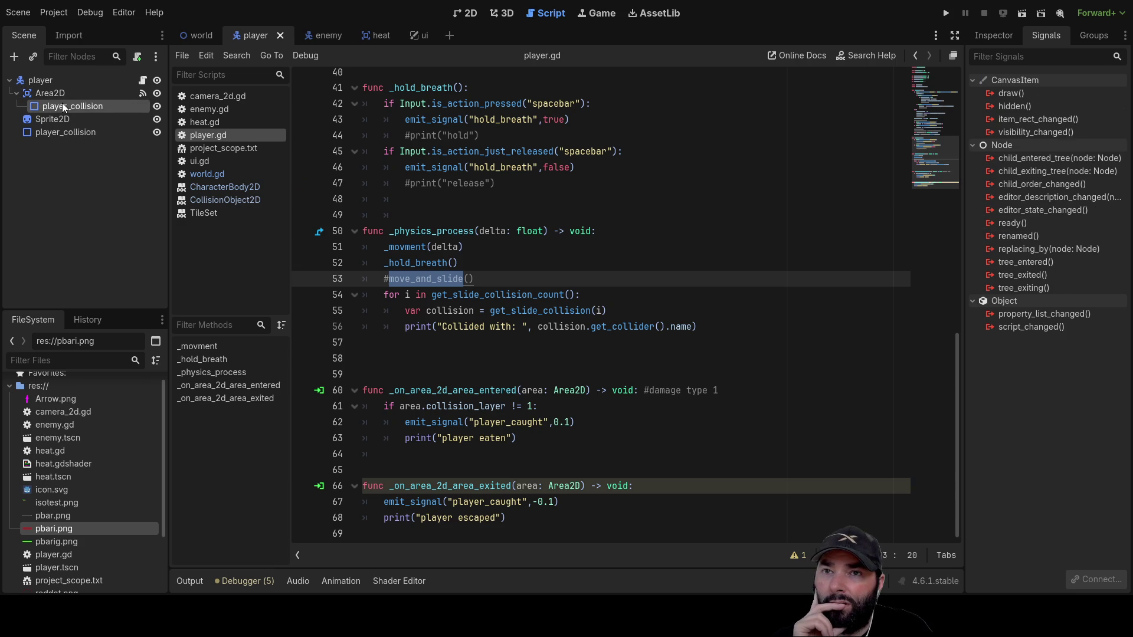
click(61, 92)
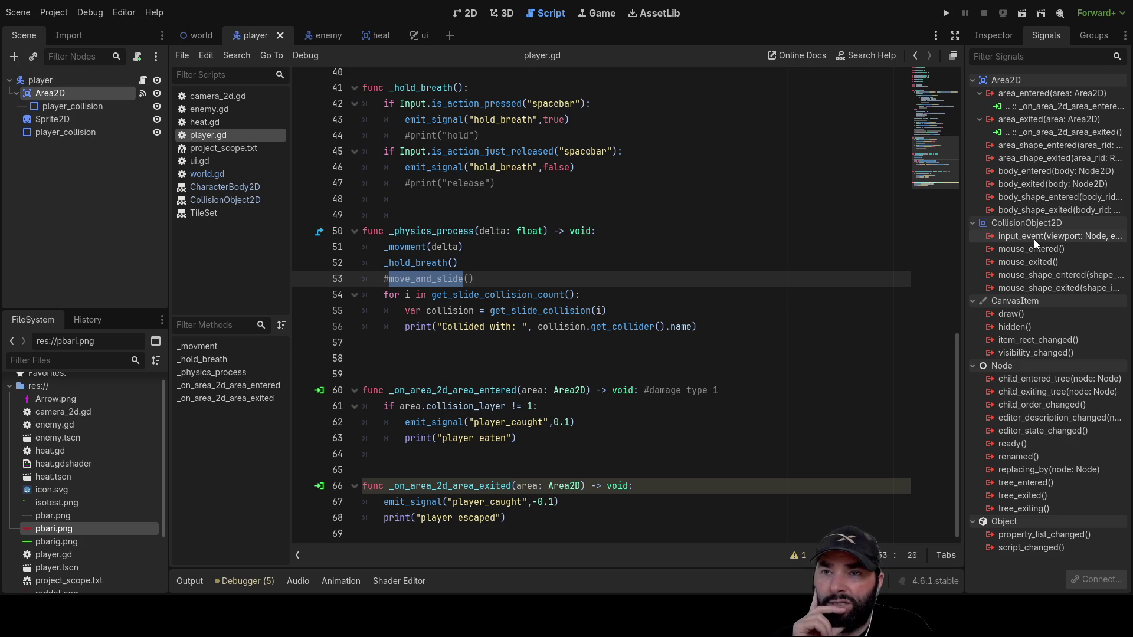
click(1027, 239)
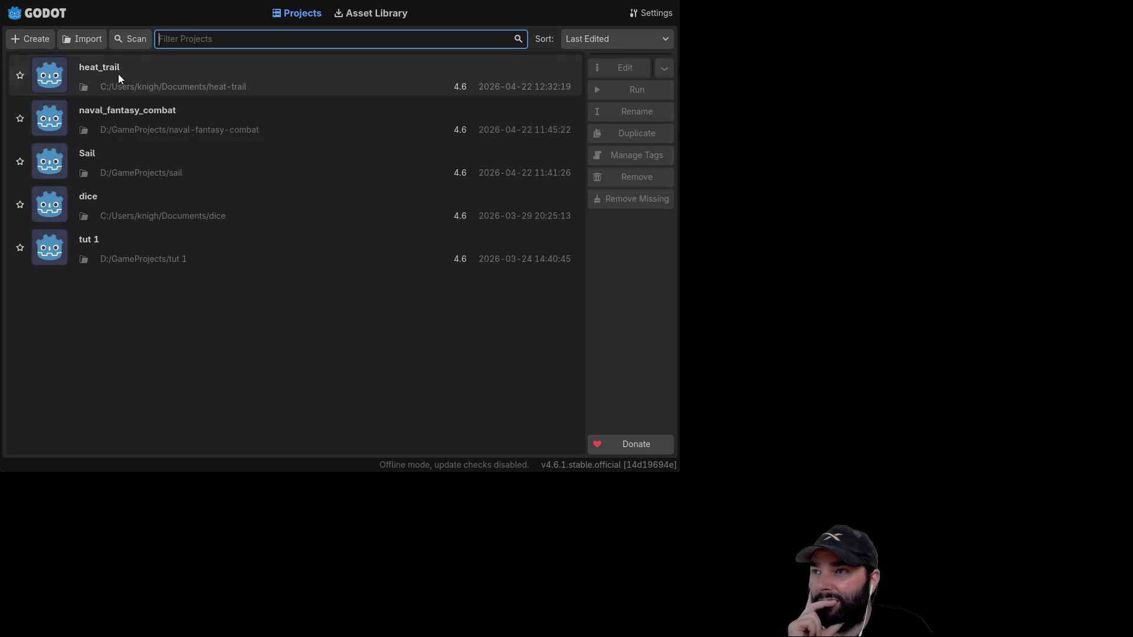
double_click(120, 76)
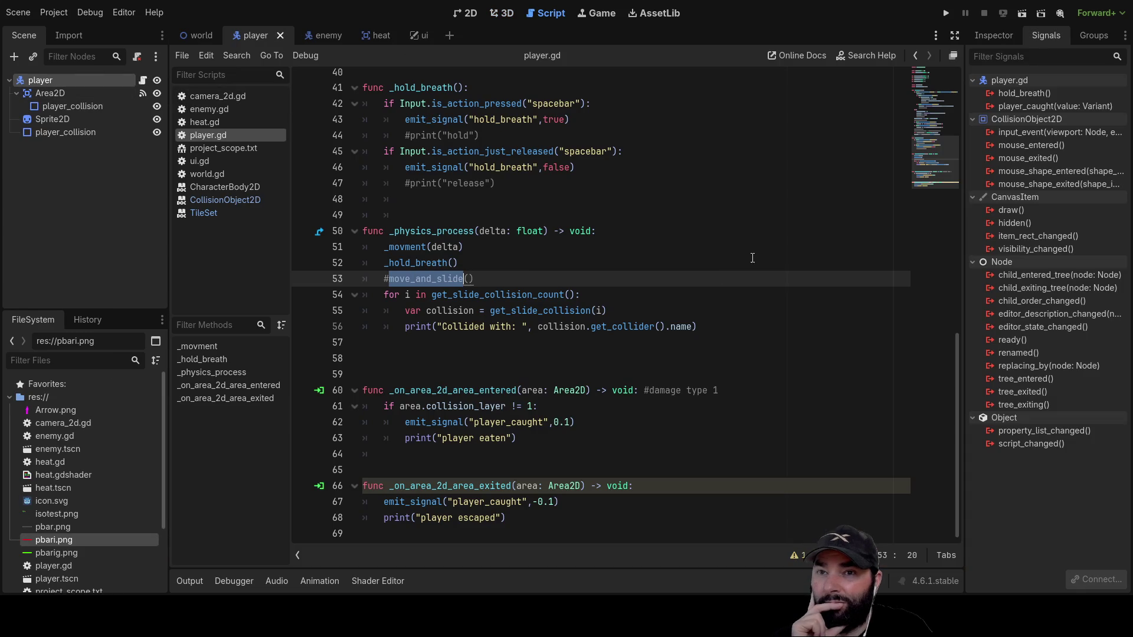
Connect input_event to _on_input_event and add print(shape_idx) above pass.
click(1055, 137)
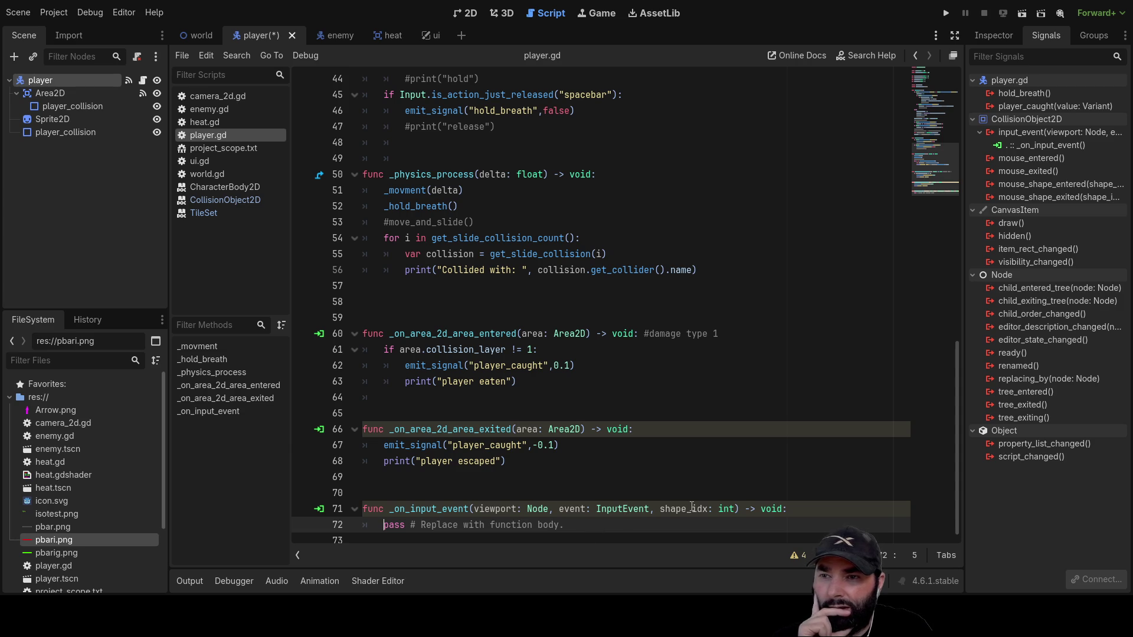
key(Return)
key(Up)
text(print)
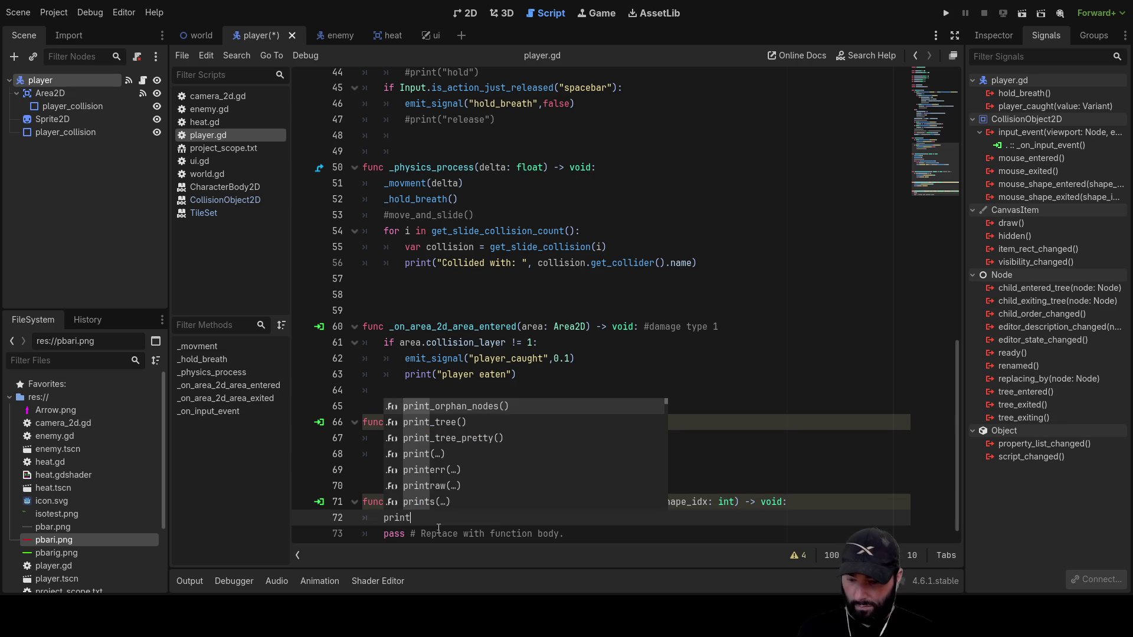
text(()
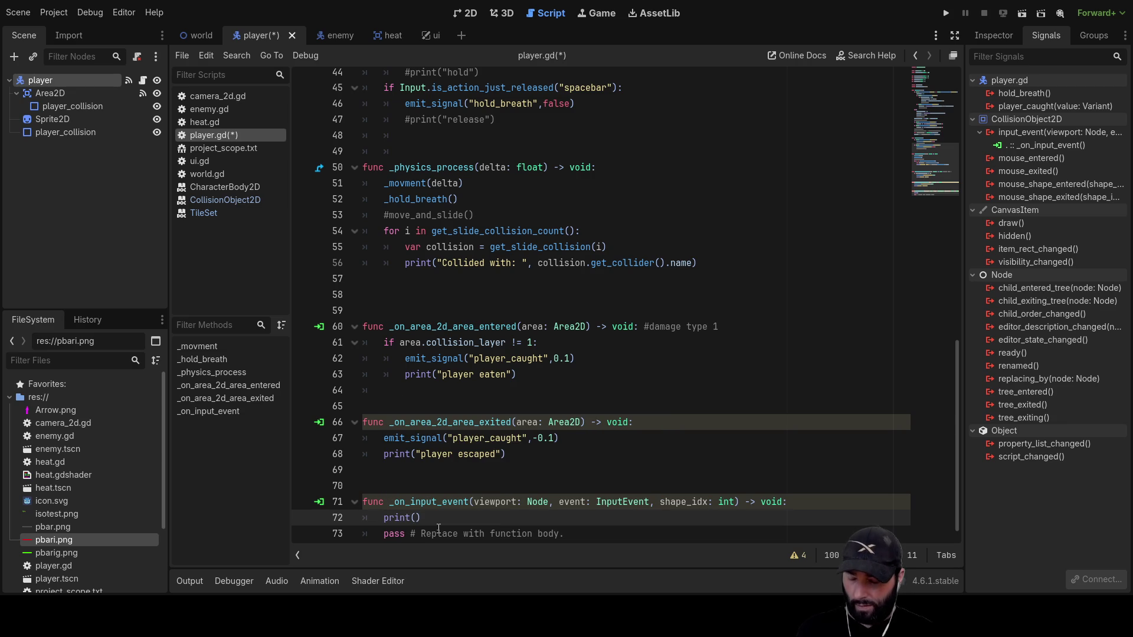
text(sha)
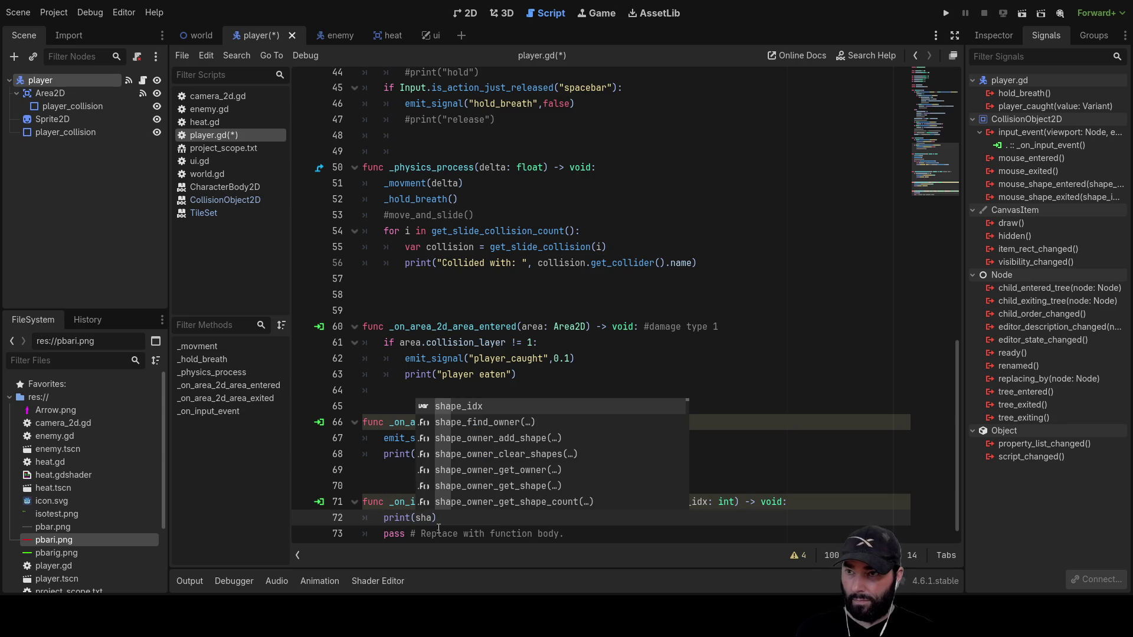
key(Return)
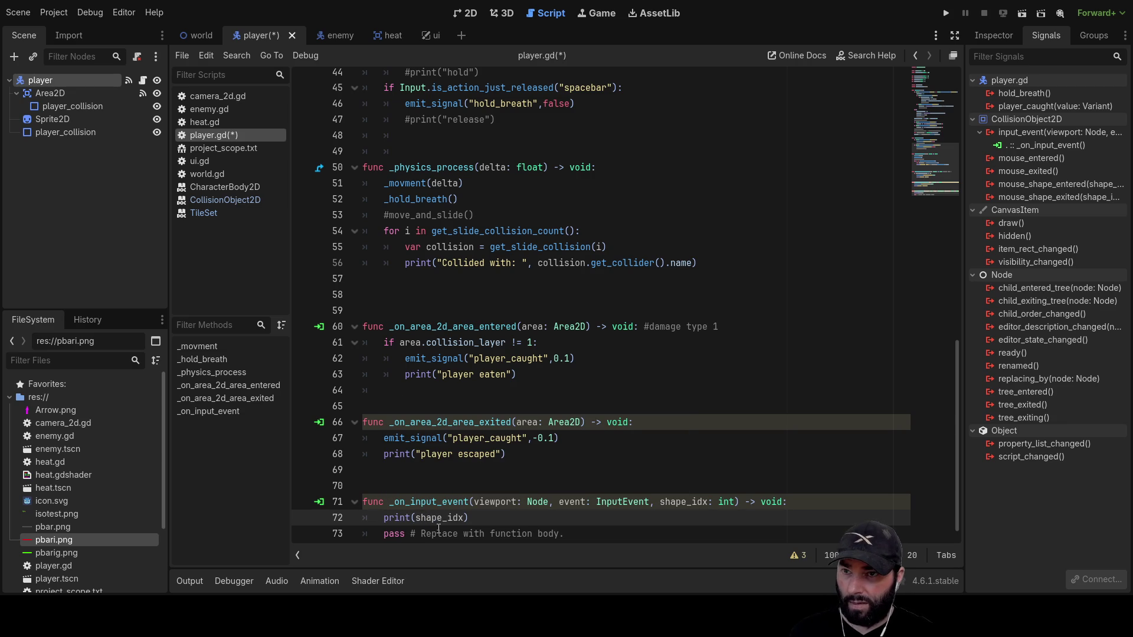
text())
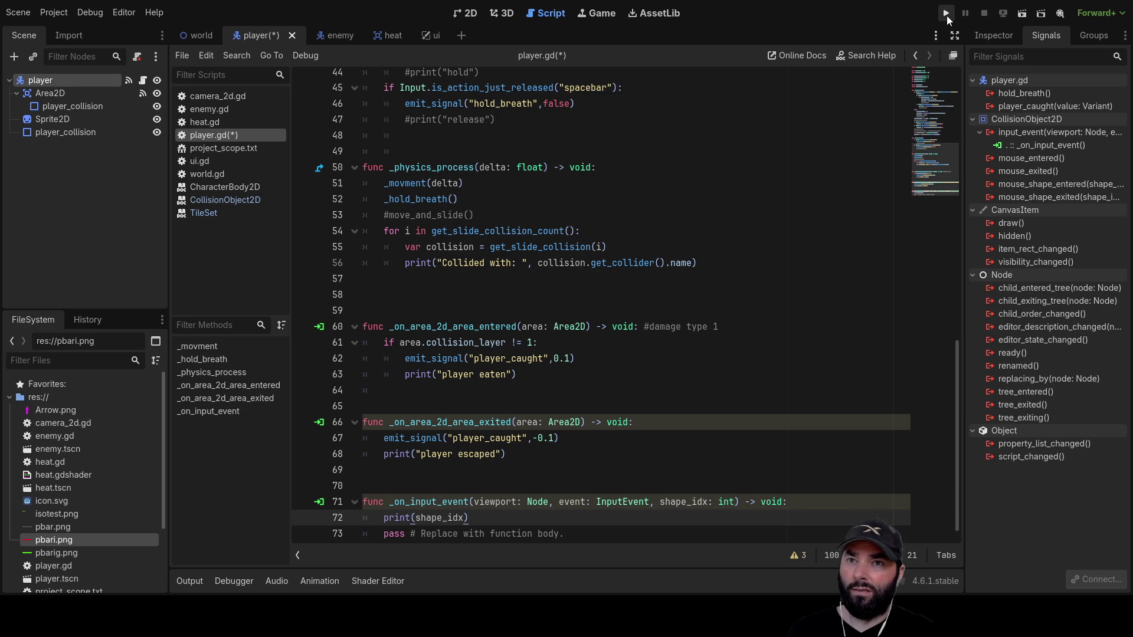
Save and run the game, steering the player up-left, down, then up-right.
click(947, 13)
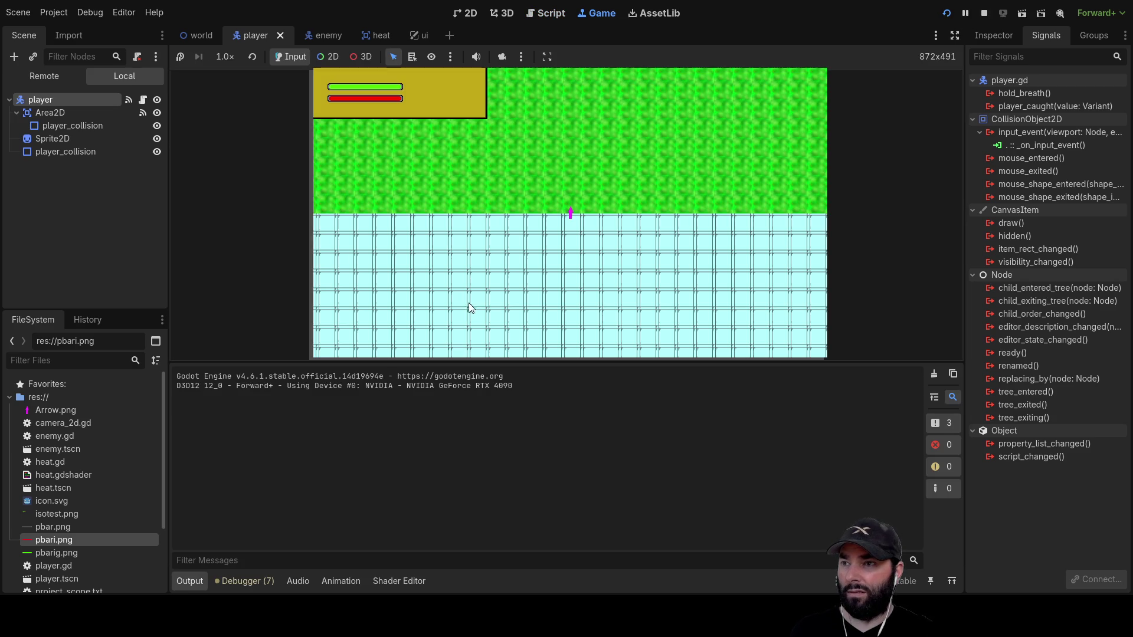
key(Up)
key(Left)
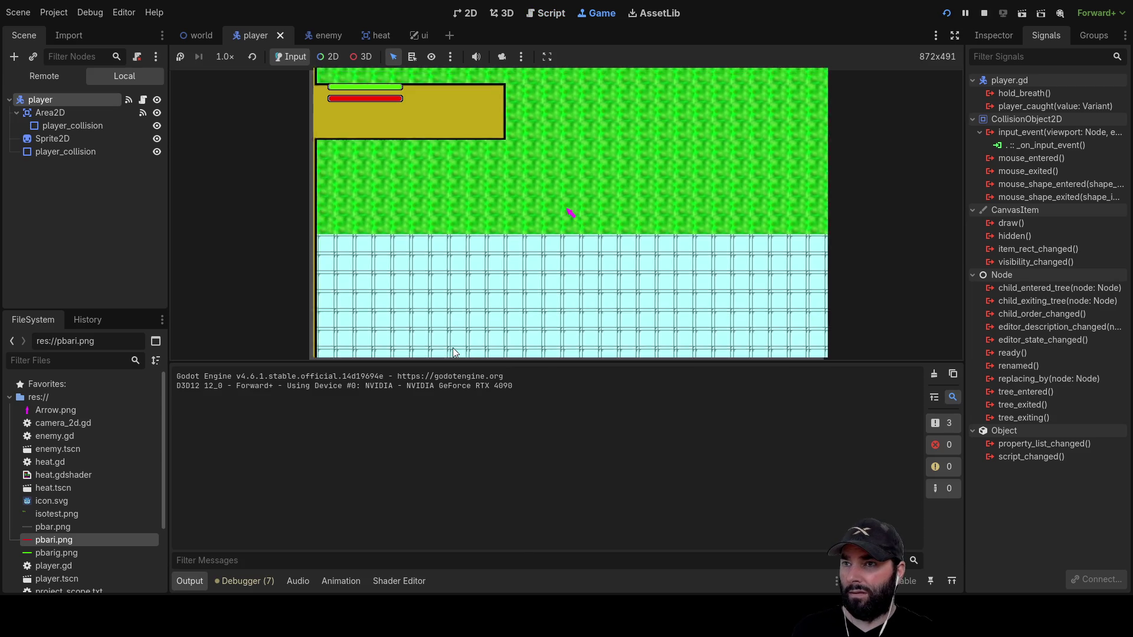
key(Left)
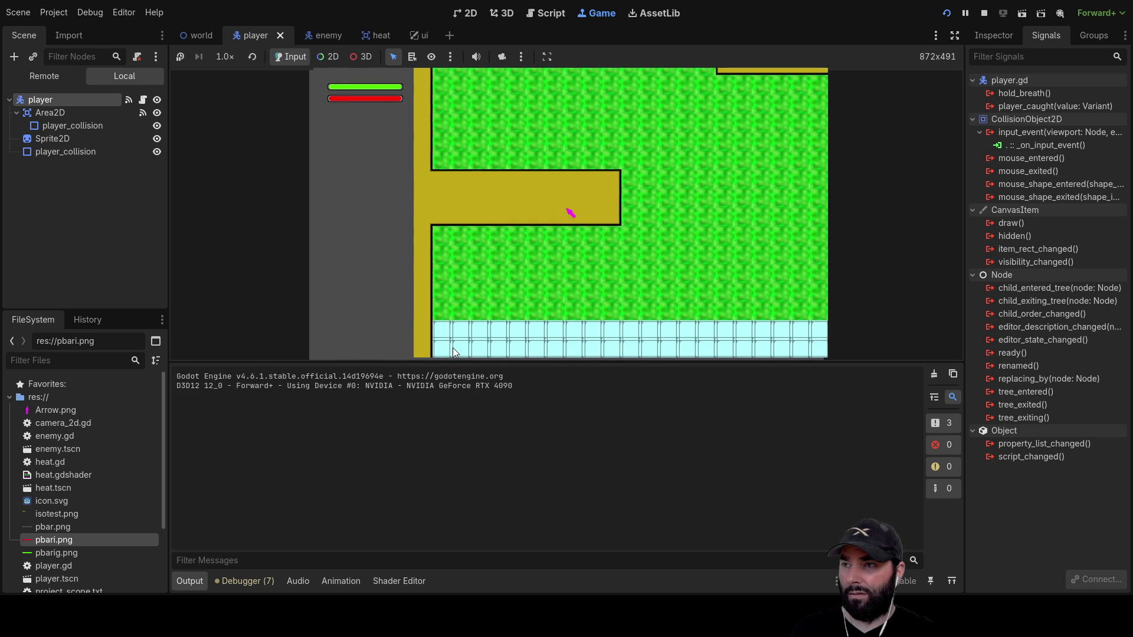
key(Down)
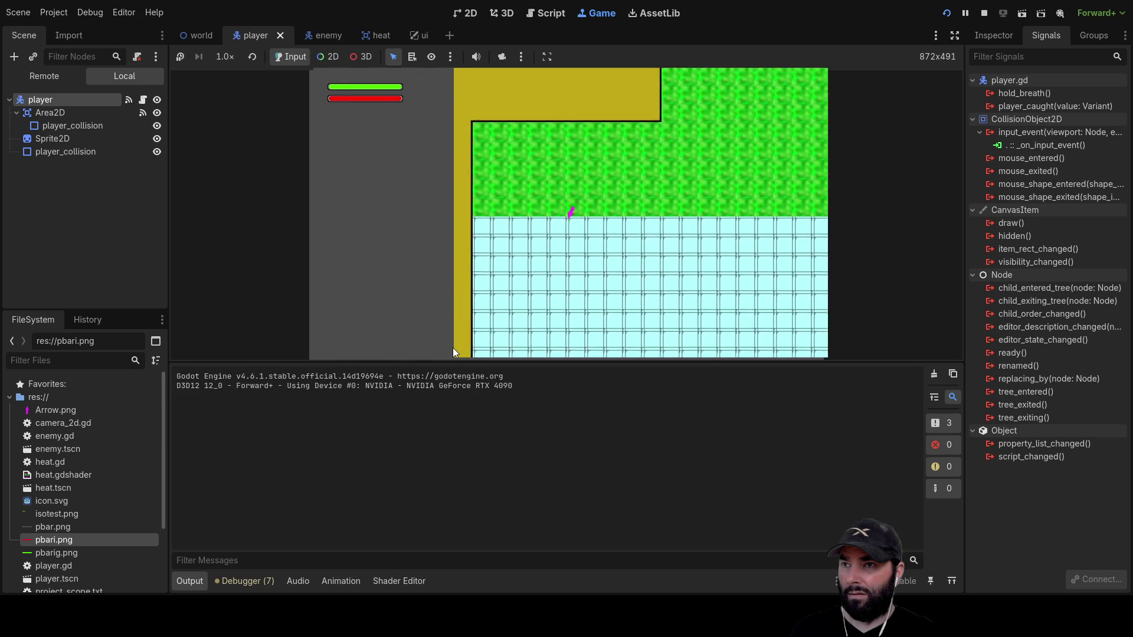
key(Up)
key(Right)
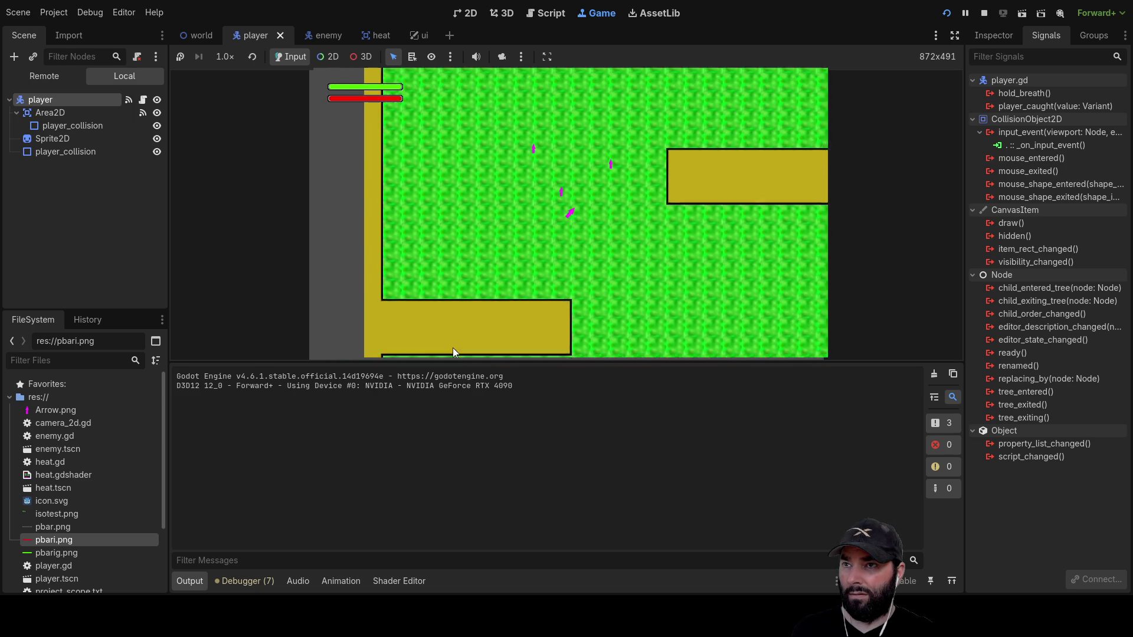
Drive the player right to the wall and down over the water, then stop the game.
key(Down)
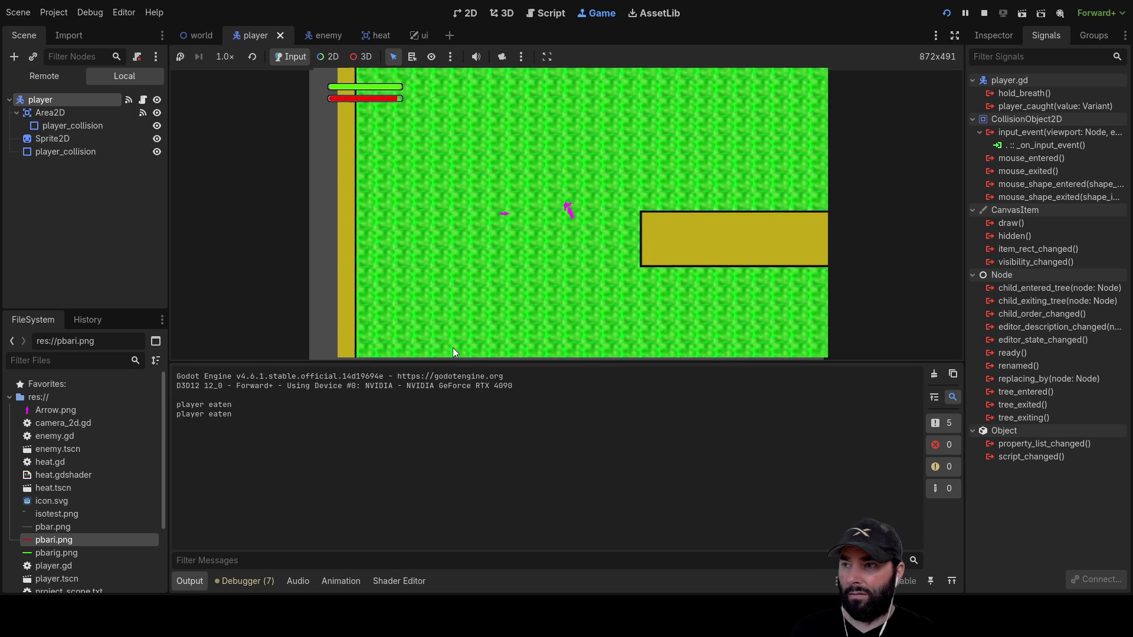
key(Right)
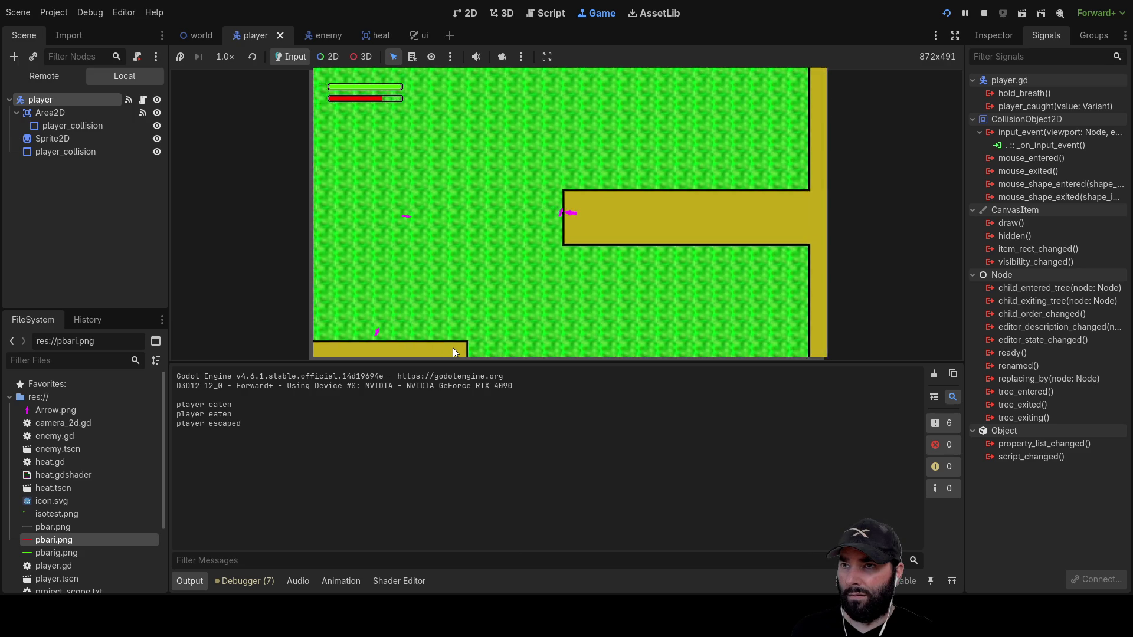
key(Down)
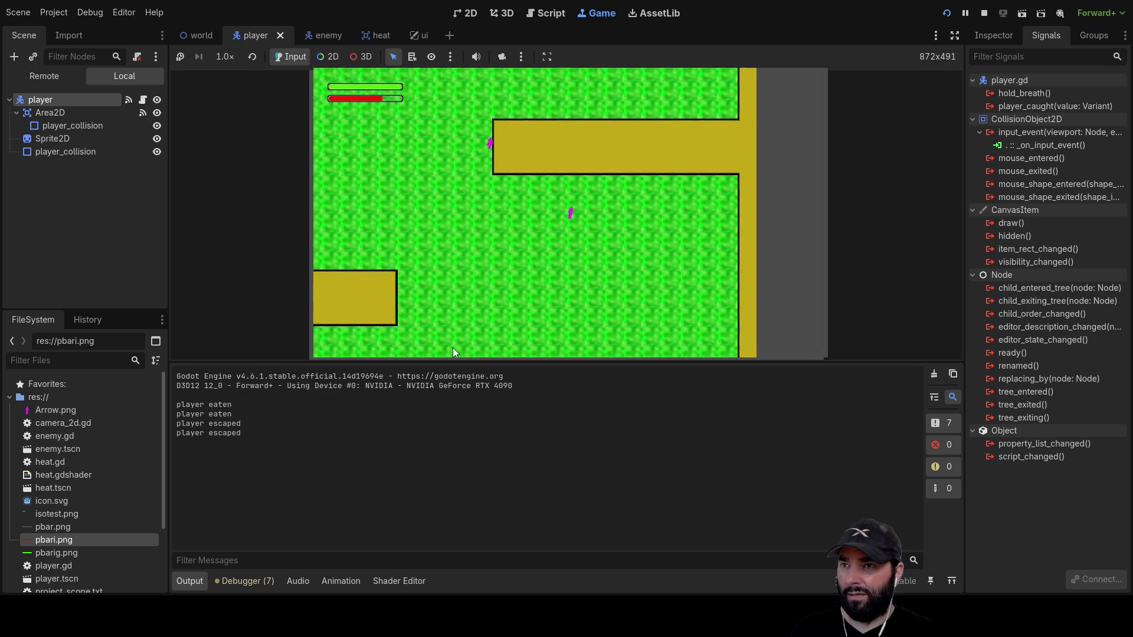
key(Down)
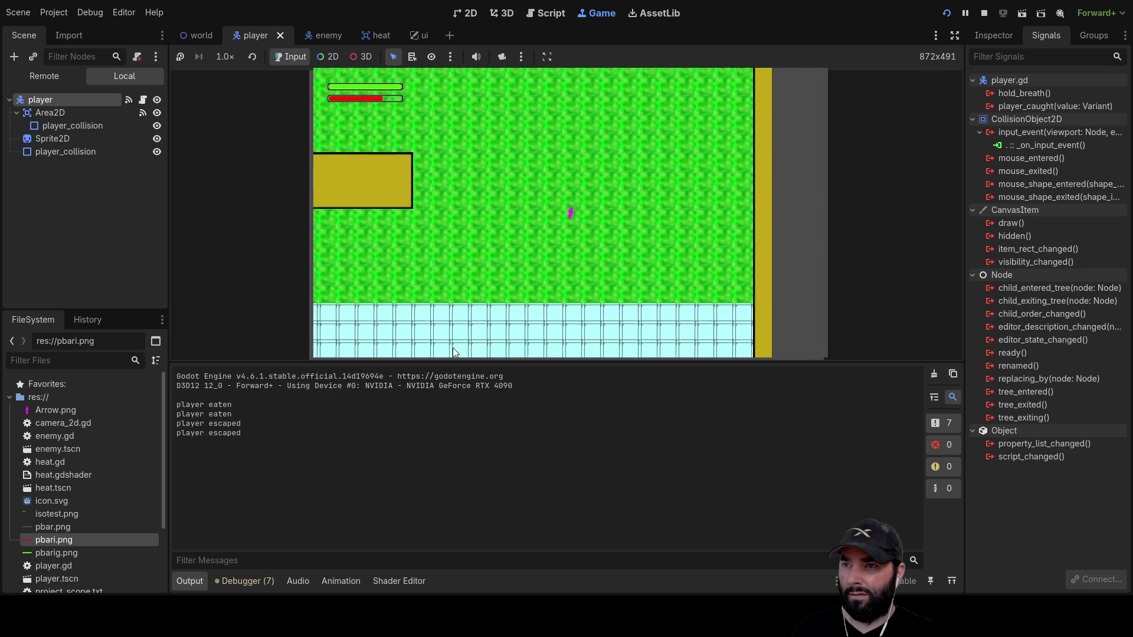
key(Down)
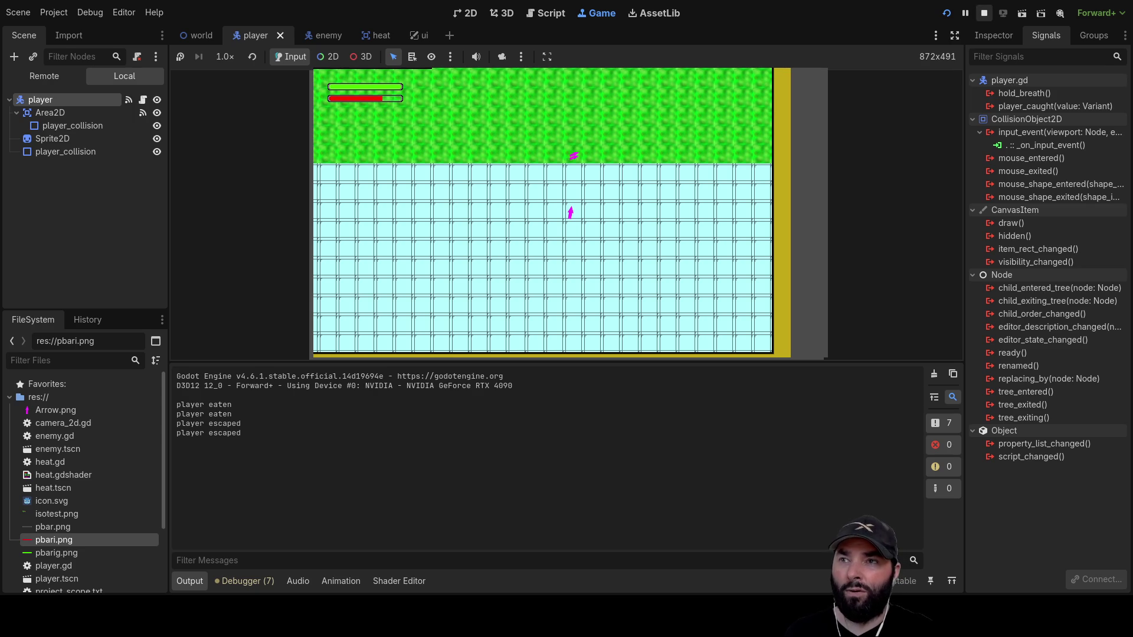
click(984, 13)
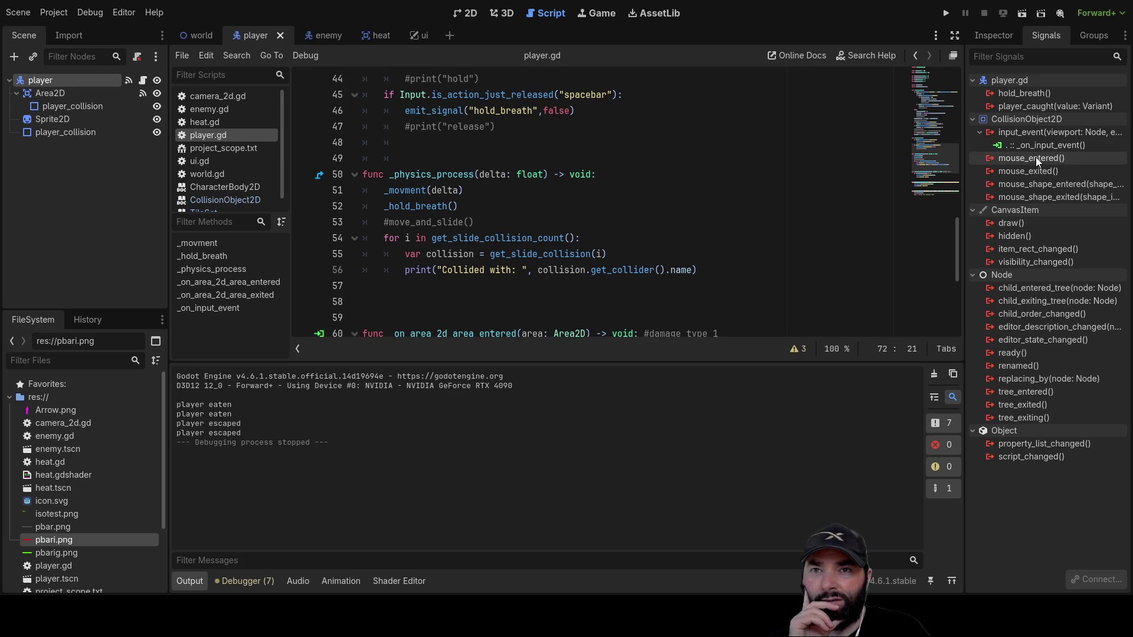
Connect mouse_entered to _on_mouse_entered printing "mouse", then run the game.
click(1018, 157)
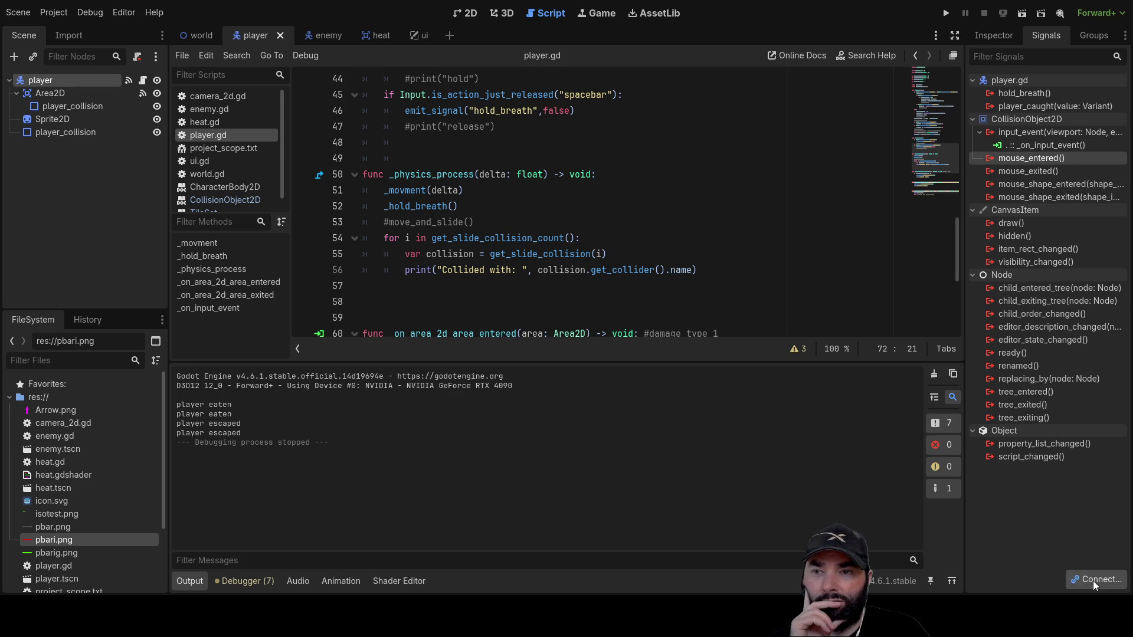
drag(527, 447, 532, 439)
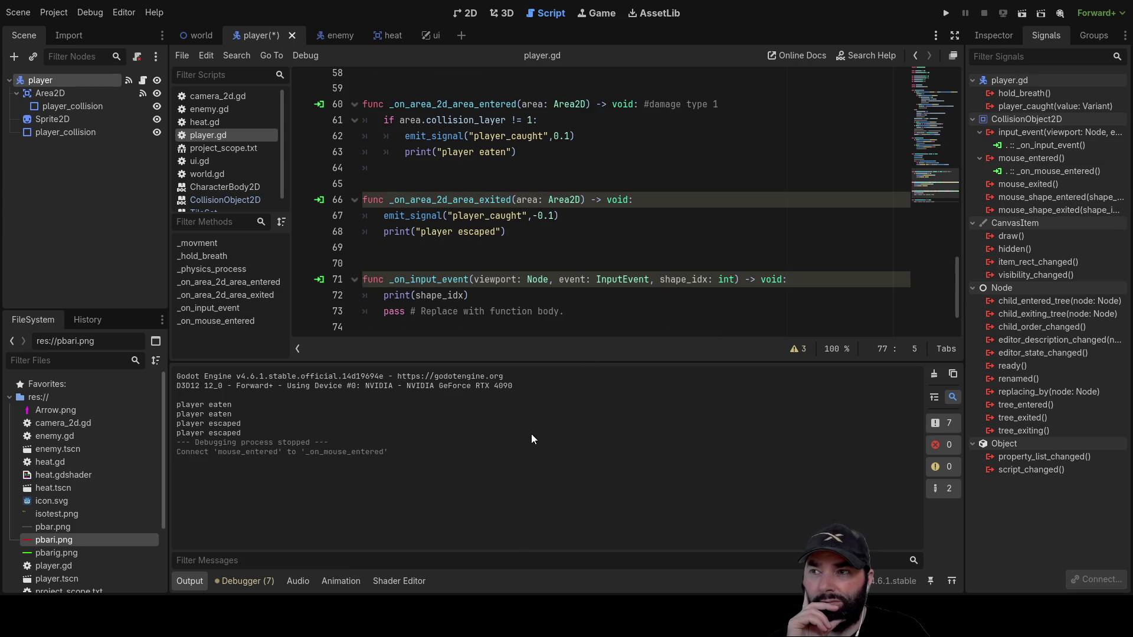
scroll(461, 277, down, 2)
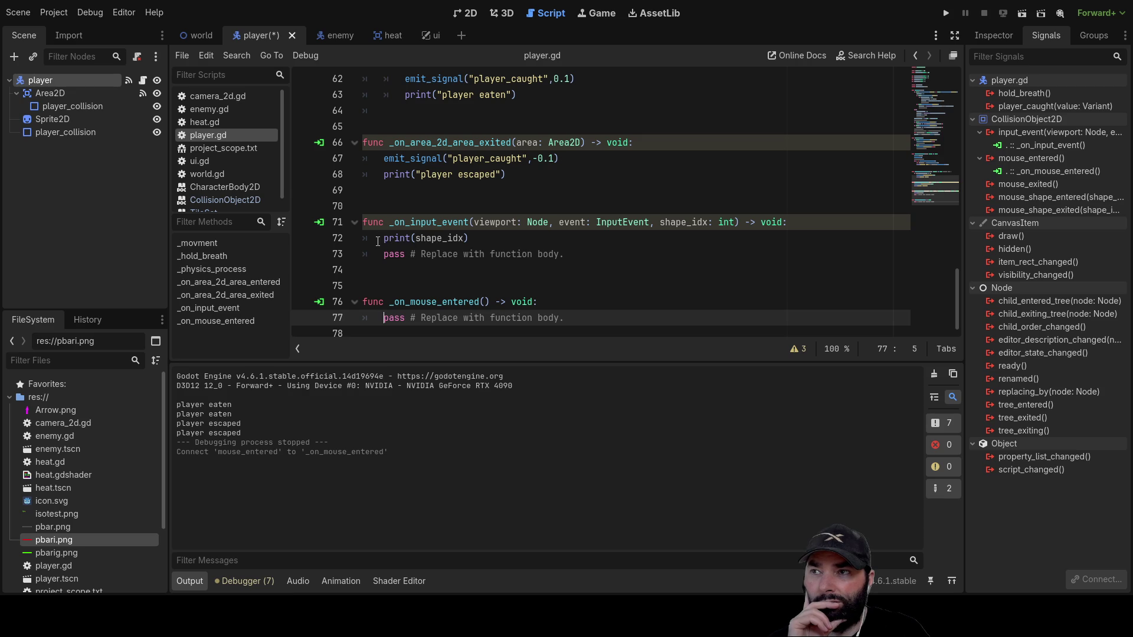
key(Return)
key(Up)
text(print)
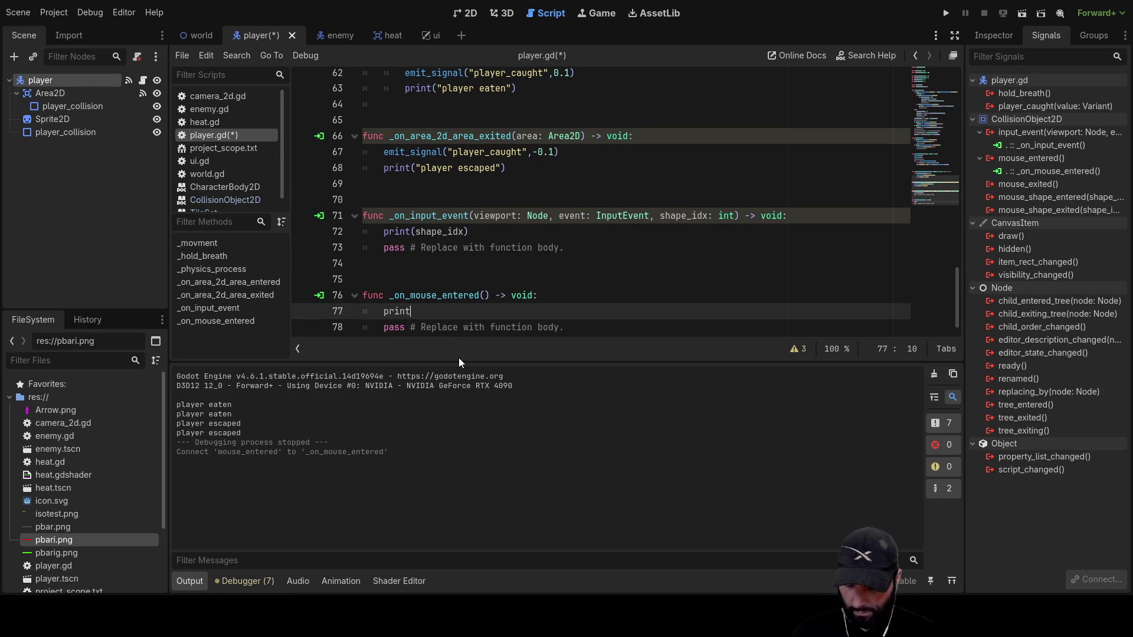
text(("mouse)
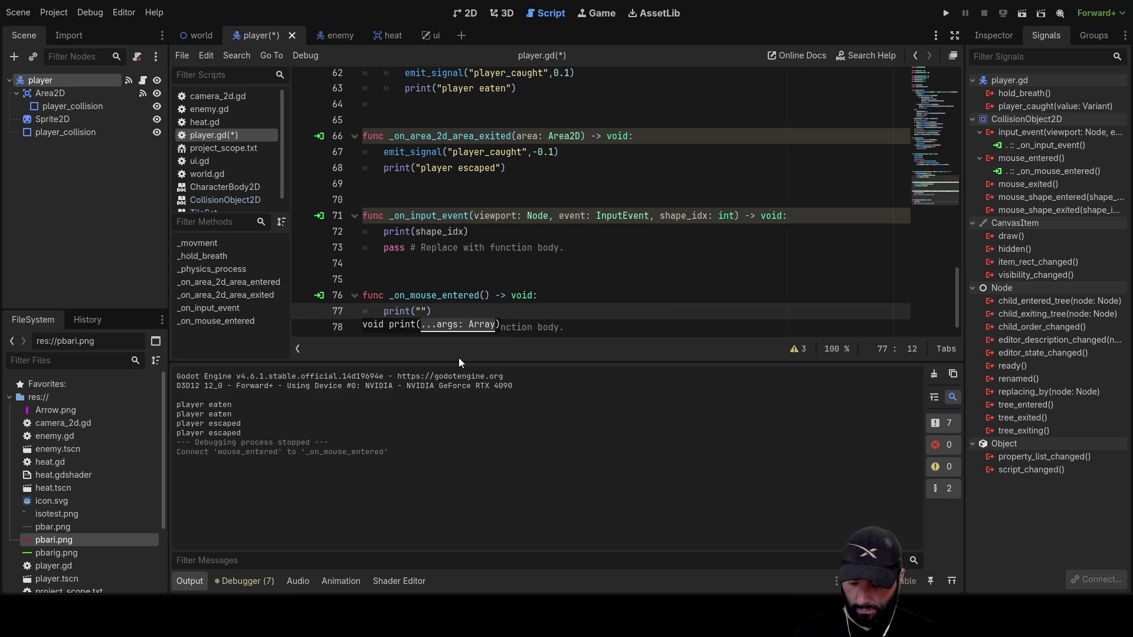
click(946, 15)
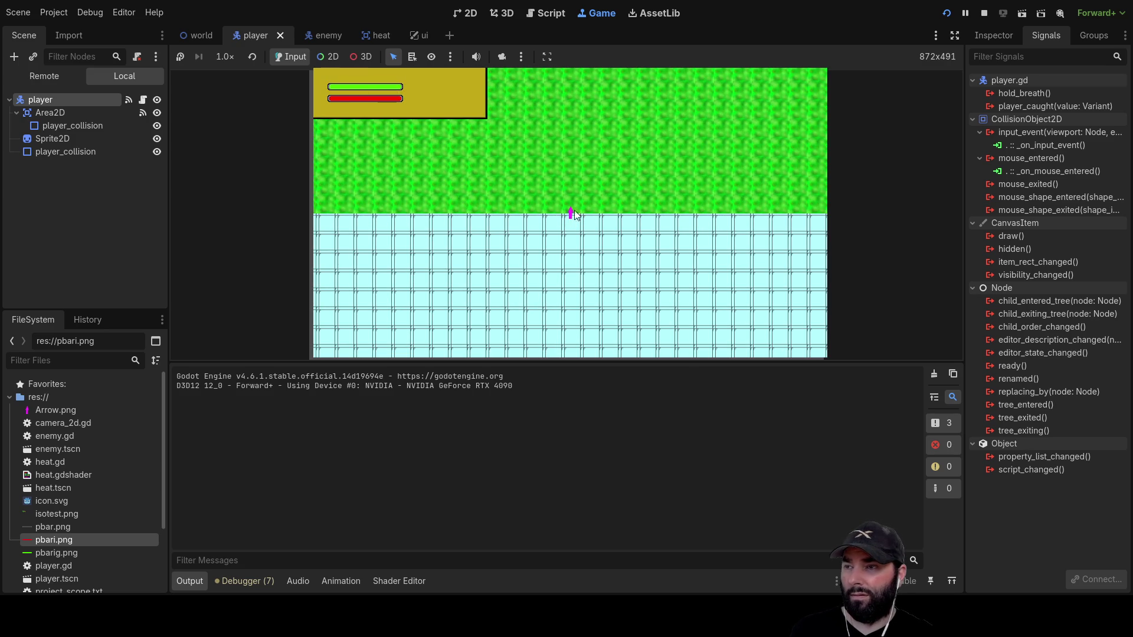
Zoom the running game view out and back in, then stop it with F8.
scroll(585, 176, down, 3)
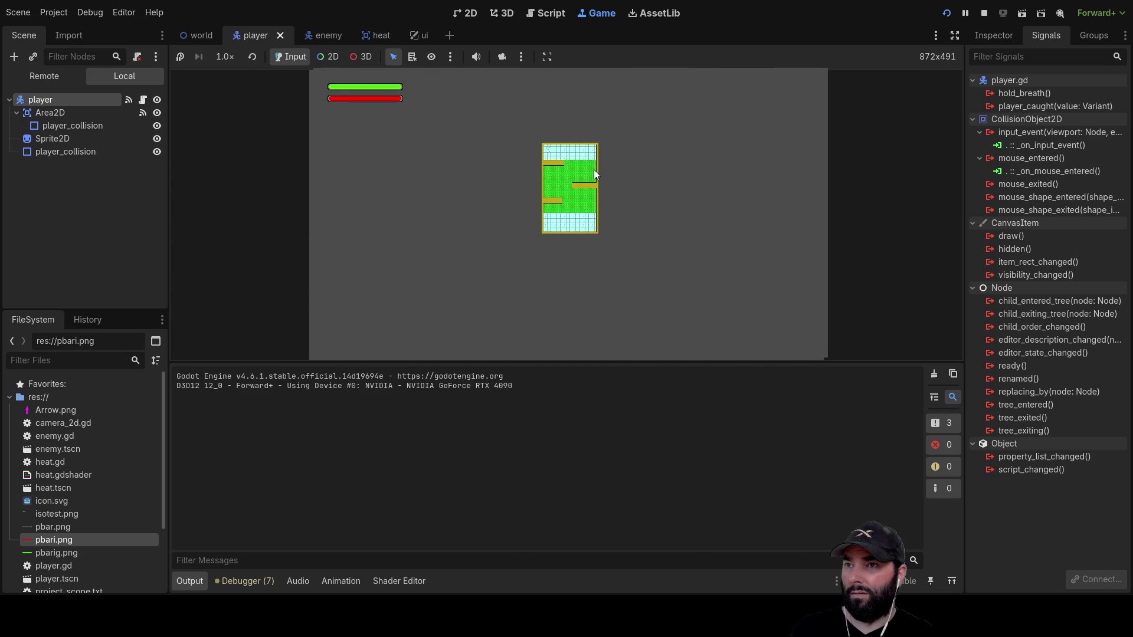
scroll(635, 197, up, 3)
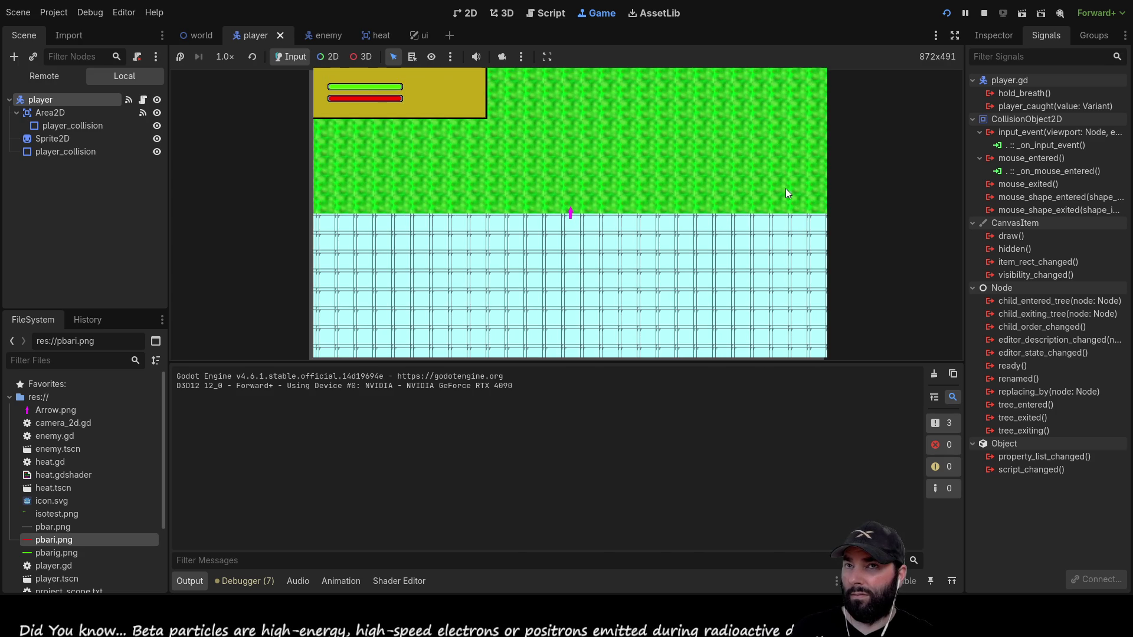
key(F8)
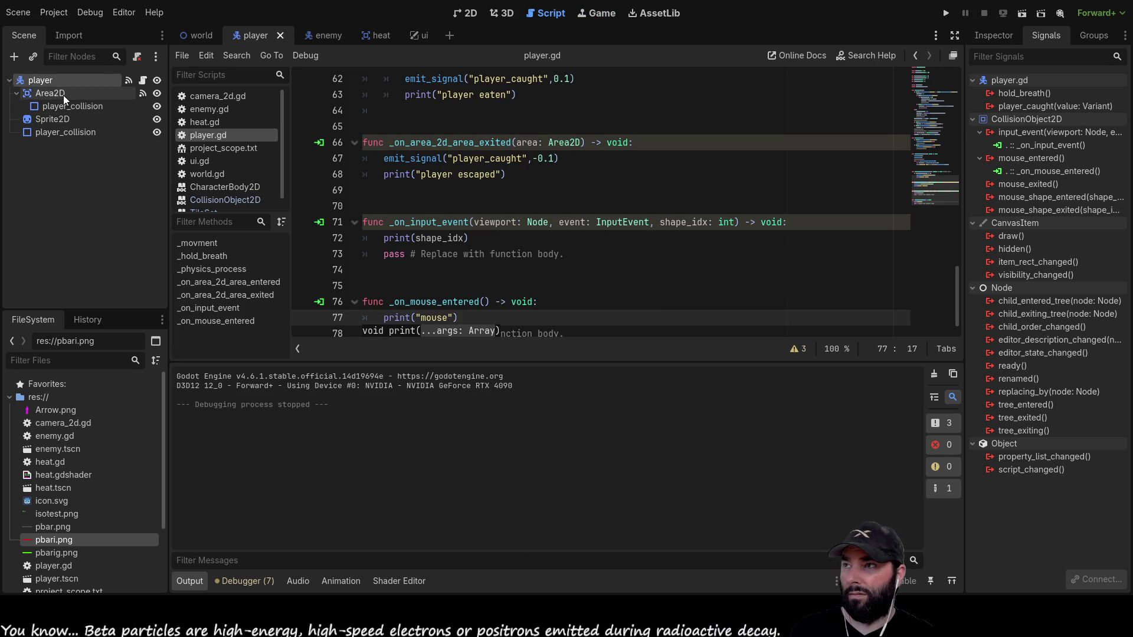
Disconnect mouse_entered from _on_mouse_entered and input_event from _on_input_event.
click(1033, 171)
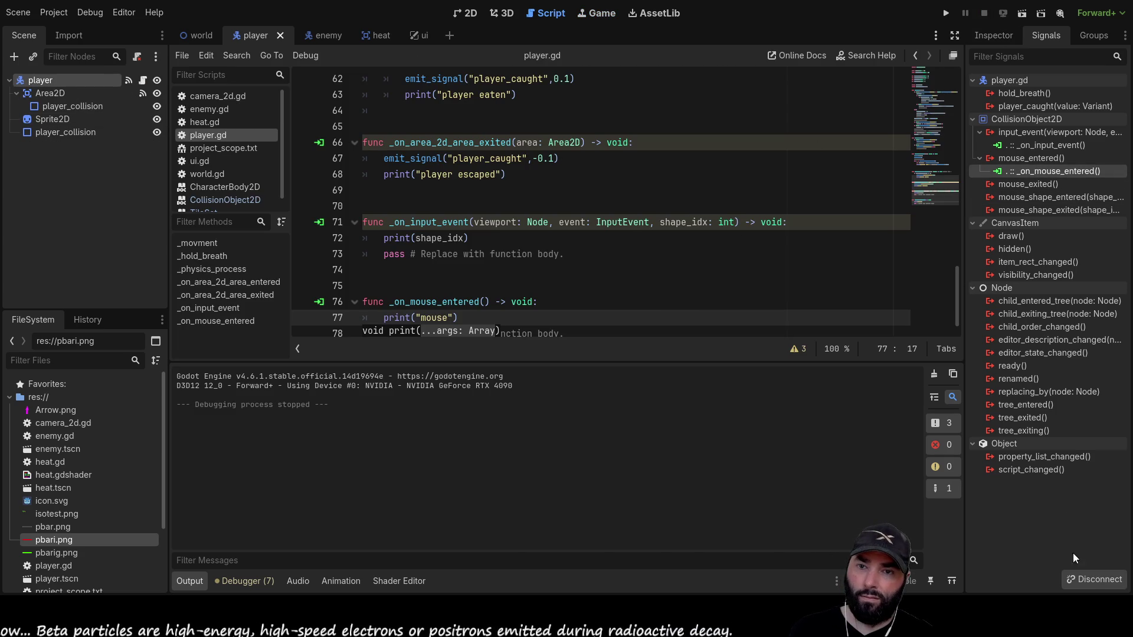
click(1089, 585)
click(1030, 146)
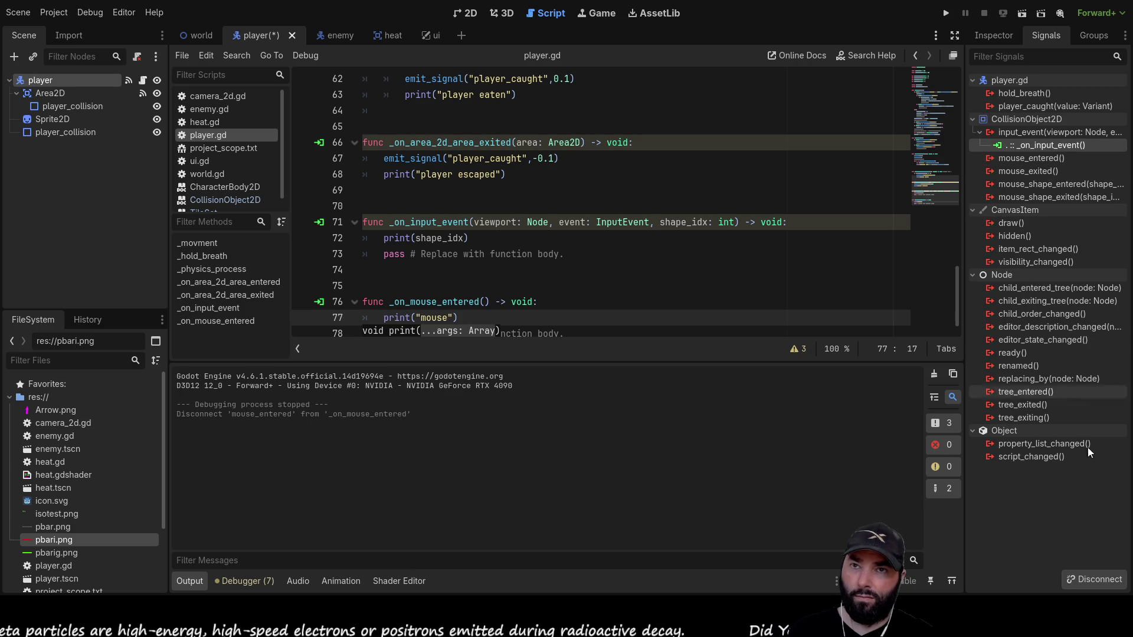
click(1110, 583)
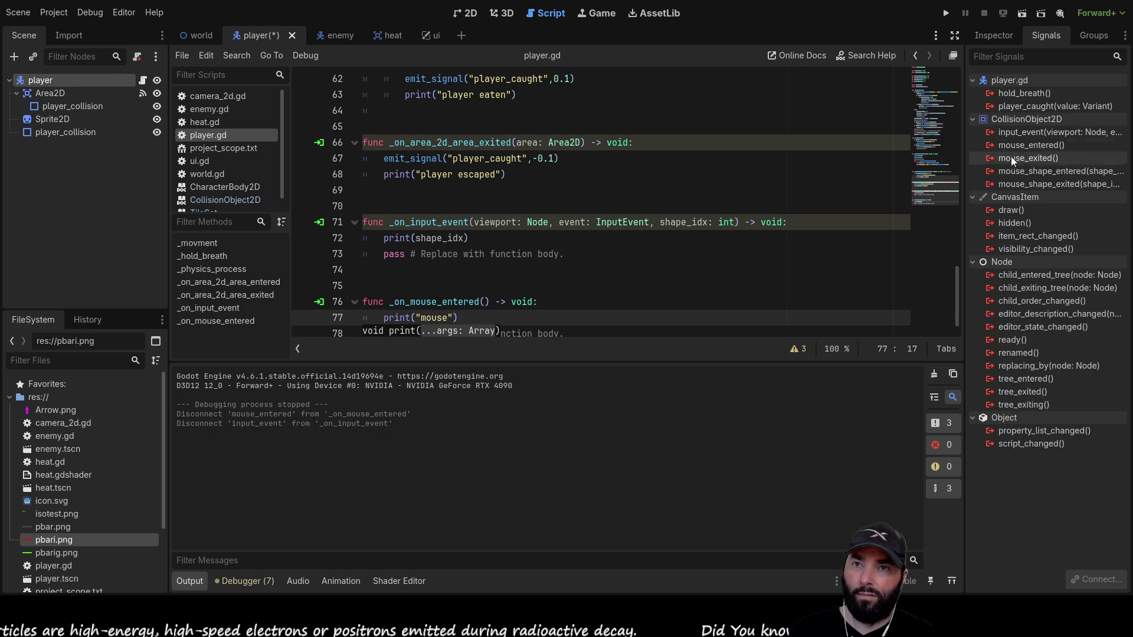
Compare Area2D and player signals, reconnect the player's input_event, and run the game.
click(55, 94)
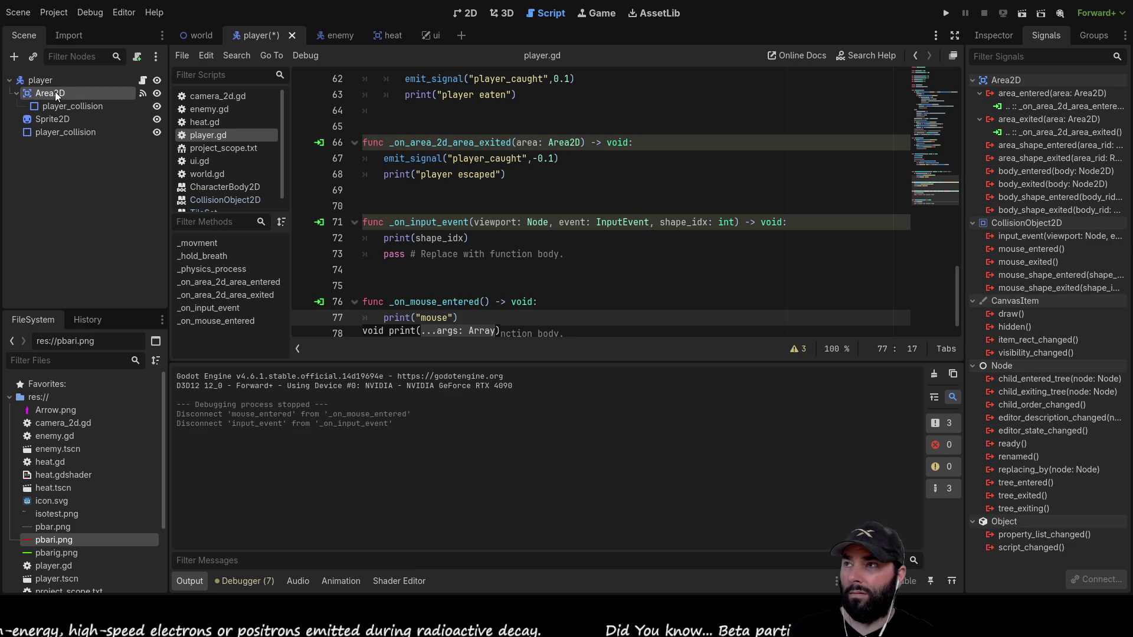
click(36, 82)
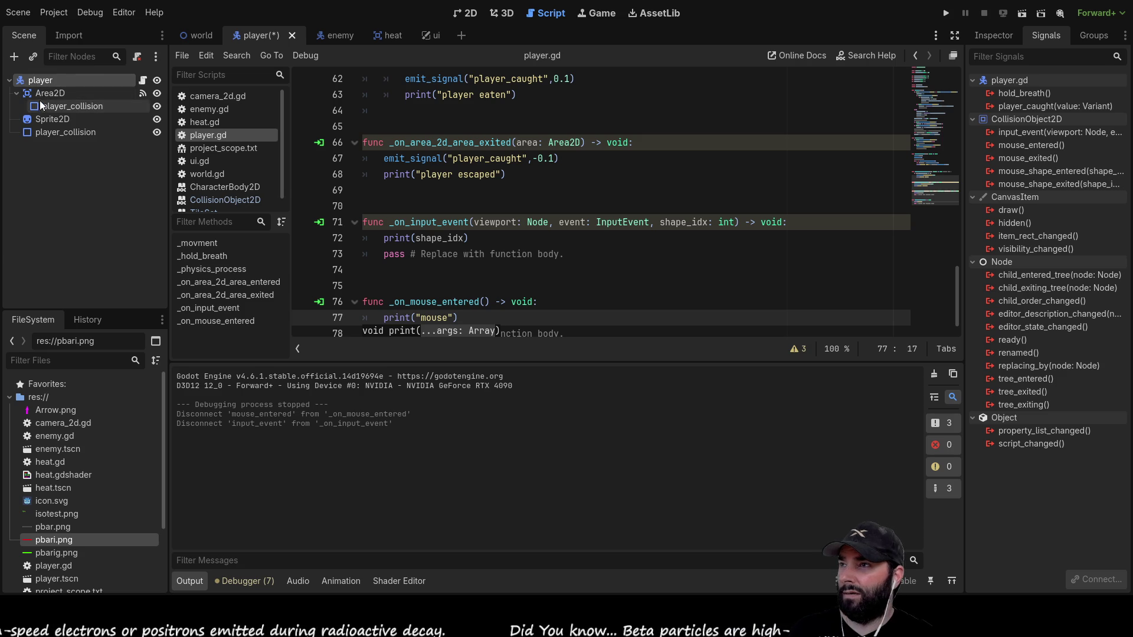
click(46, 94)
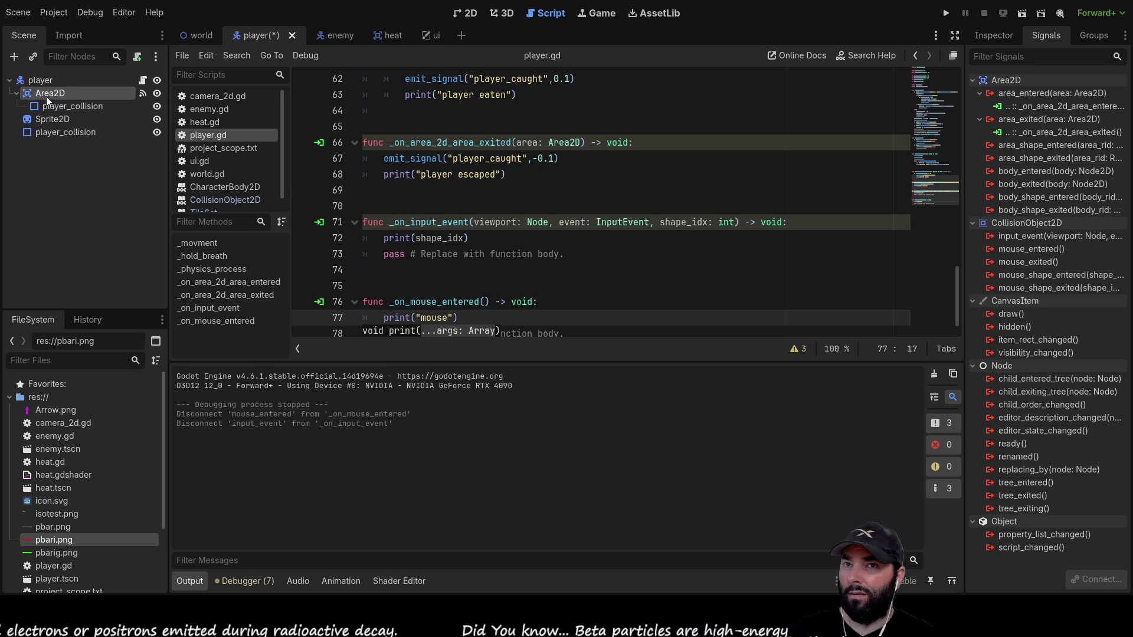
click(44, 80)
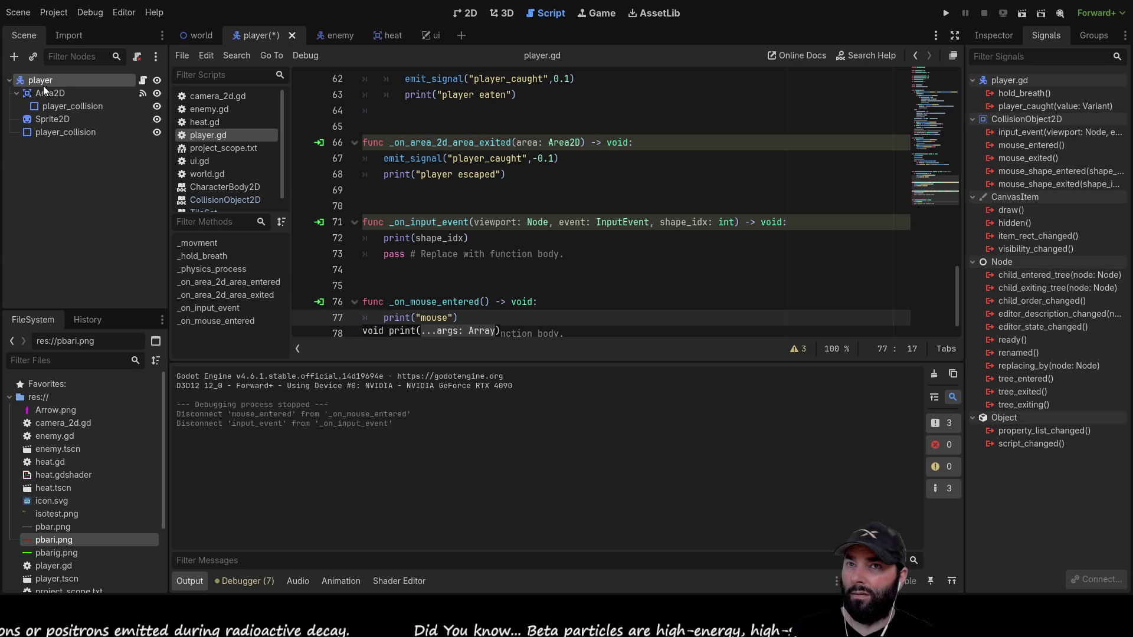
click(1039, 133)
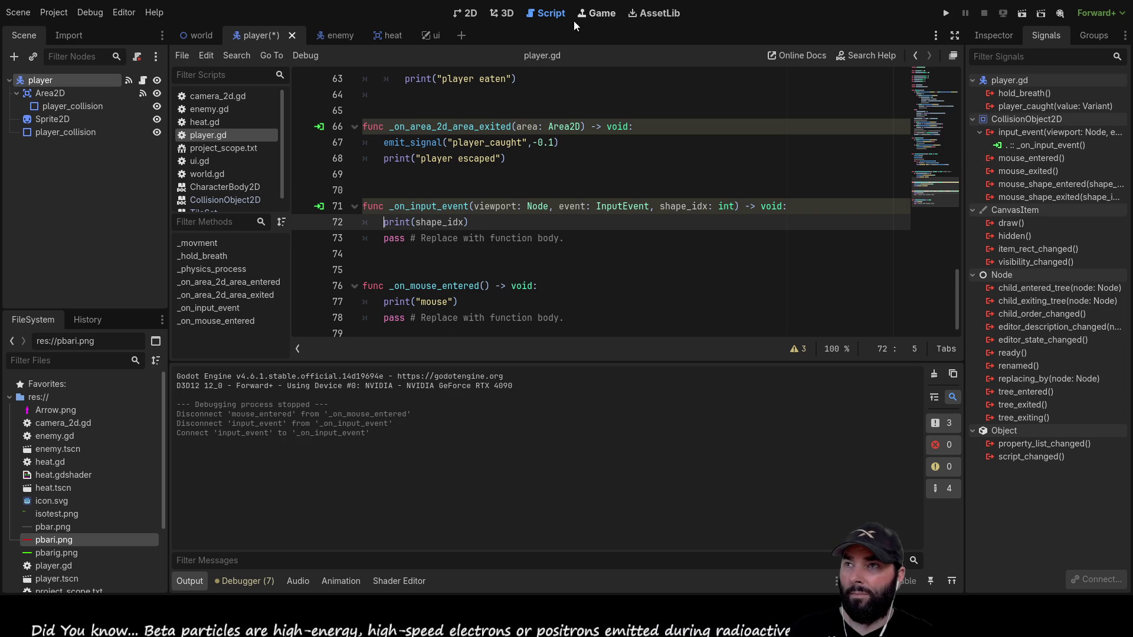
click(946, 12)
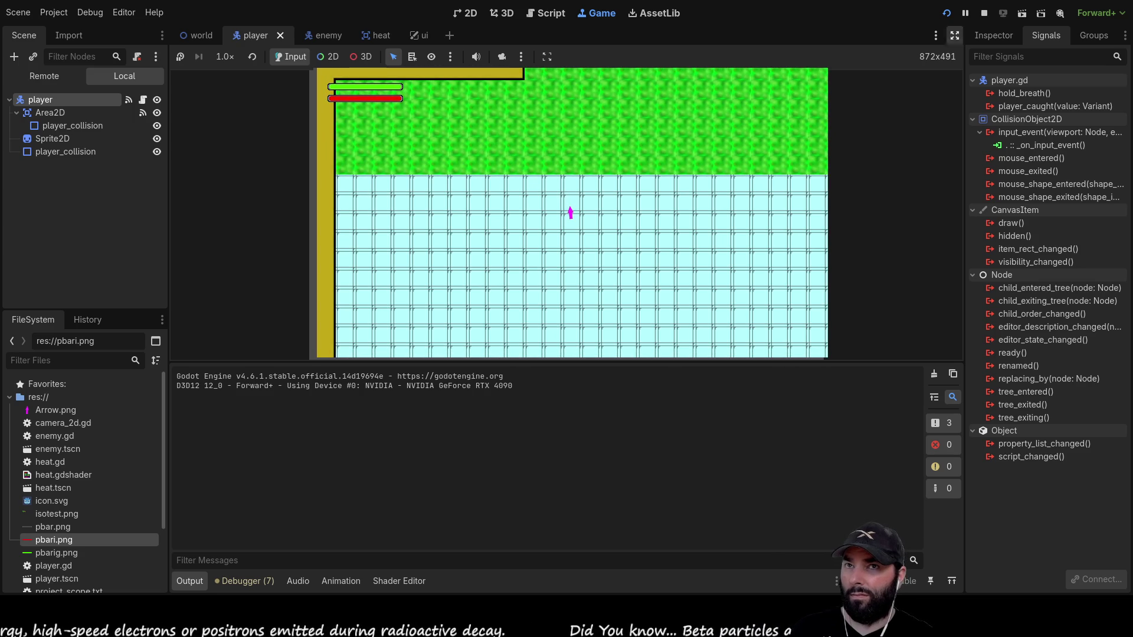
Stop the playtest with F8 and return to player.gd in the script editor.
key(F8)
scroll(339, 227, up, 4)
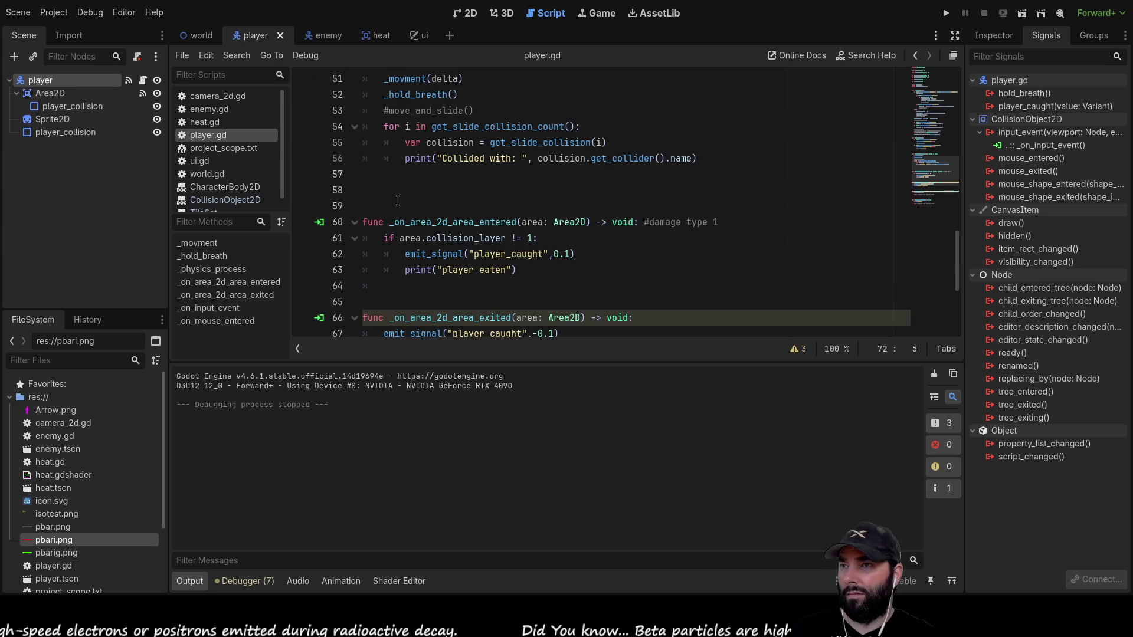
Uncomment the move_and_slide() call on line 53 of player.gd.
scroll(397, 202, up, 5)
scroll(398, 213, down, 3)
click(386, 206)
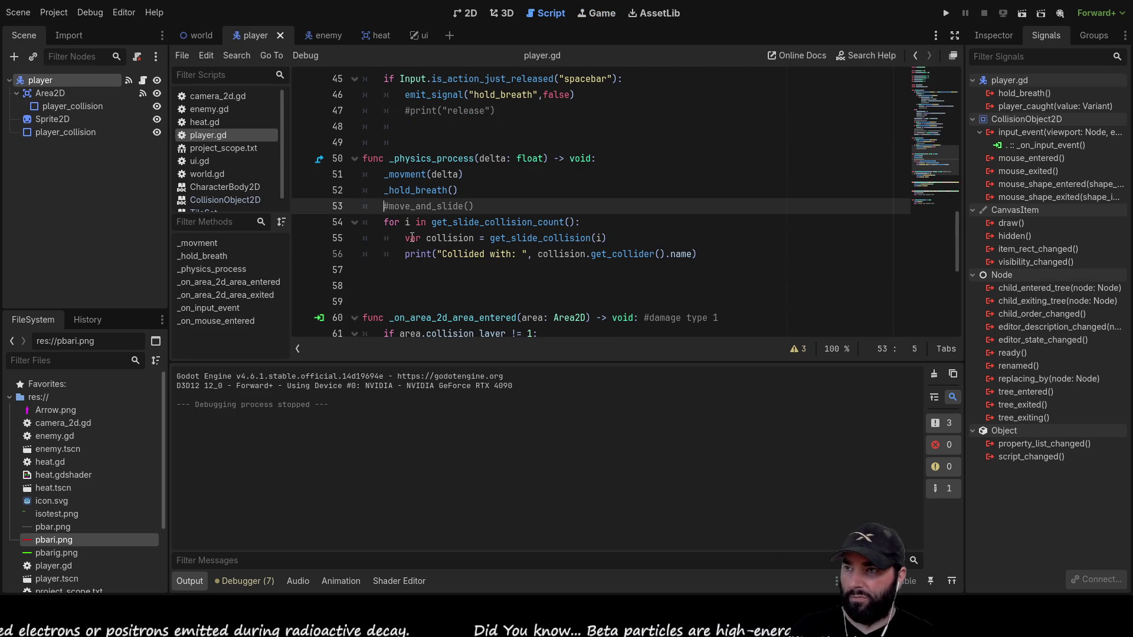
key(Delete)
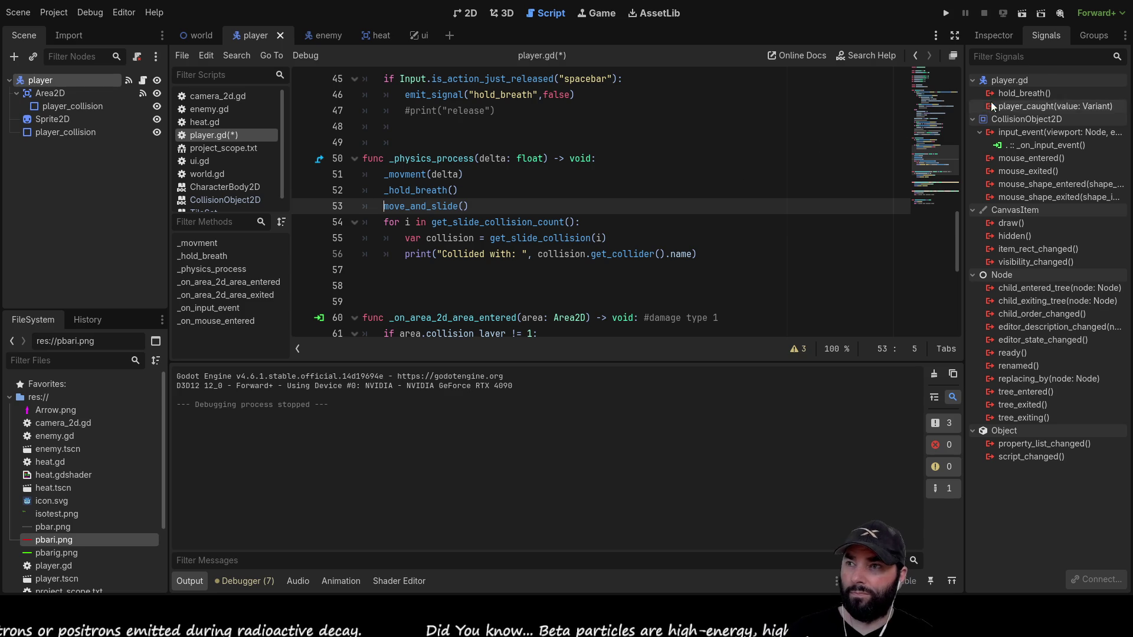
Playtest with WASD steering until TileMapLayer collisions are logged, then stop with F8.
click(946, 13)
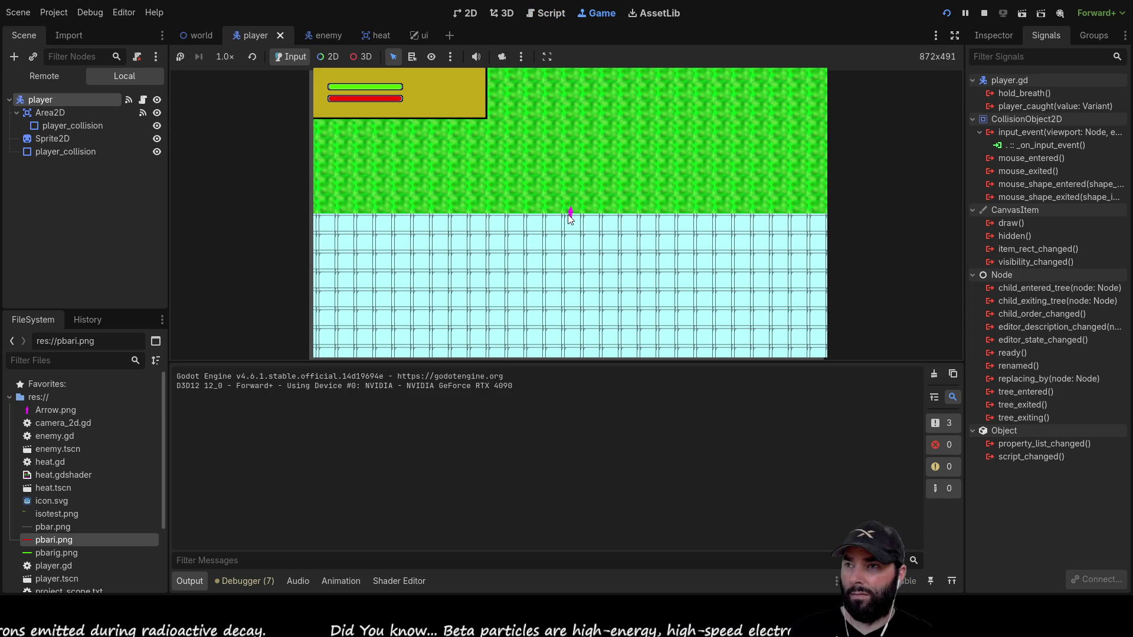
key(w)
key(a)
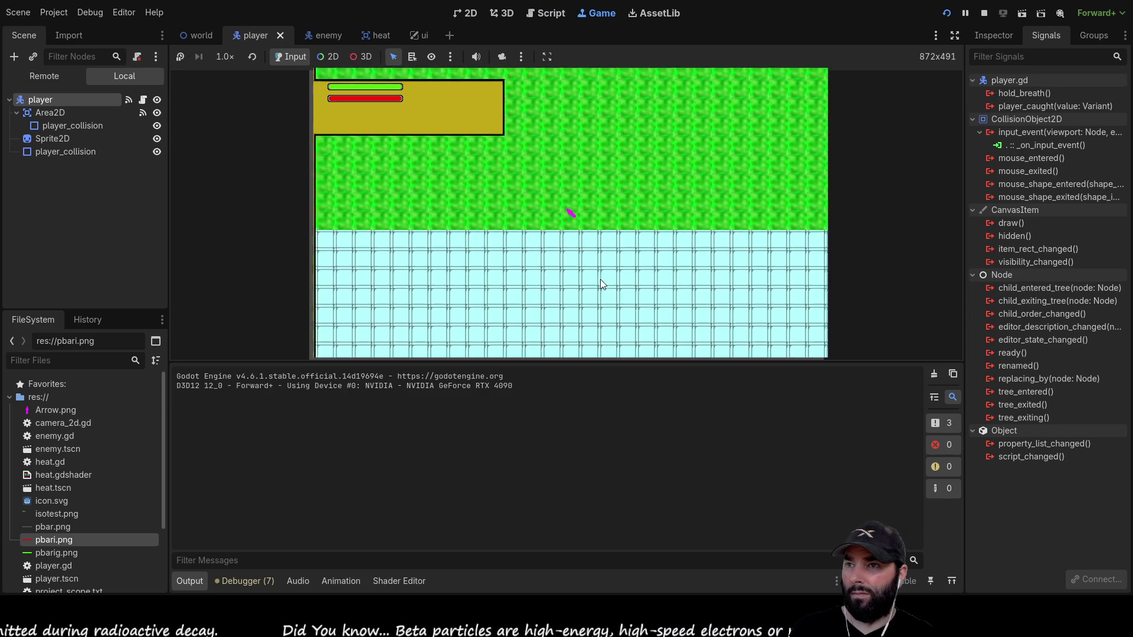
key(a)
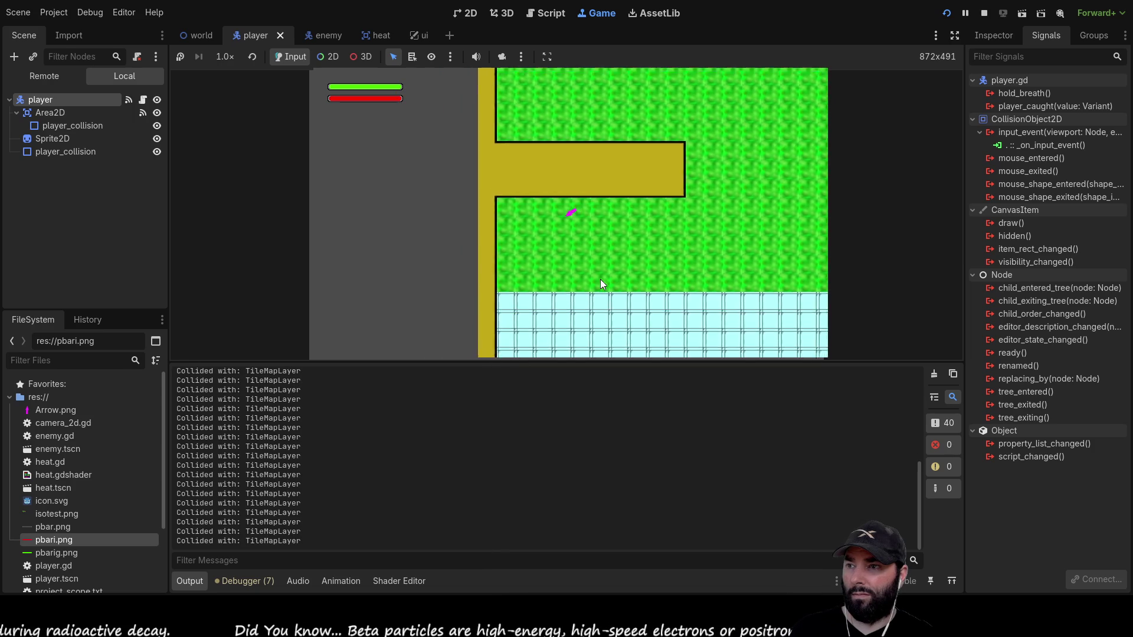
key(s)
key(d)
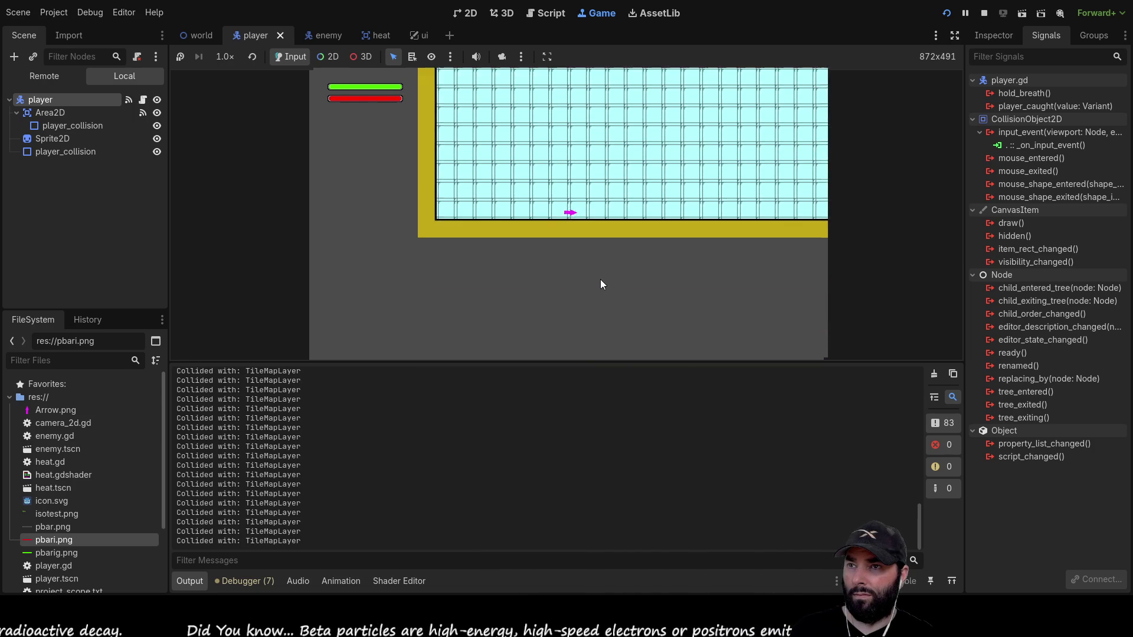
key(w)
key(F8)
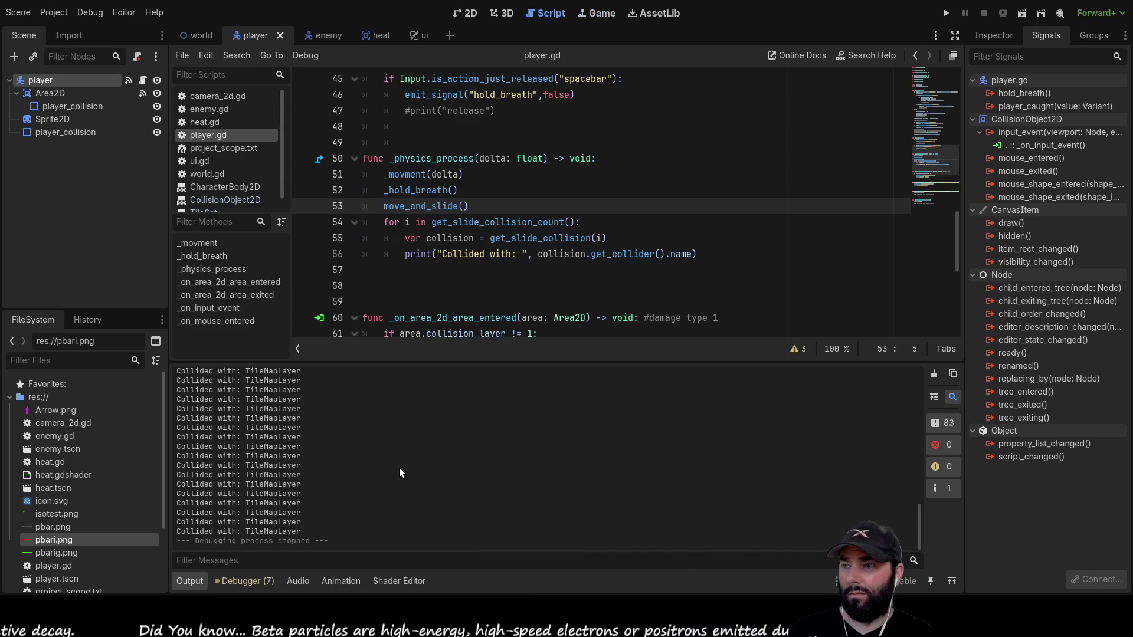
Rerun the game, then delete the collision-printing for-loop on lines 54–56.
key(F5)
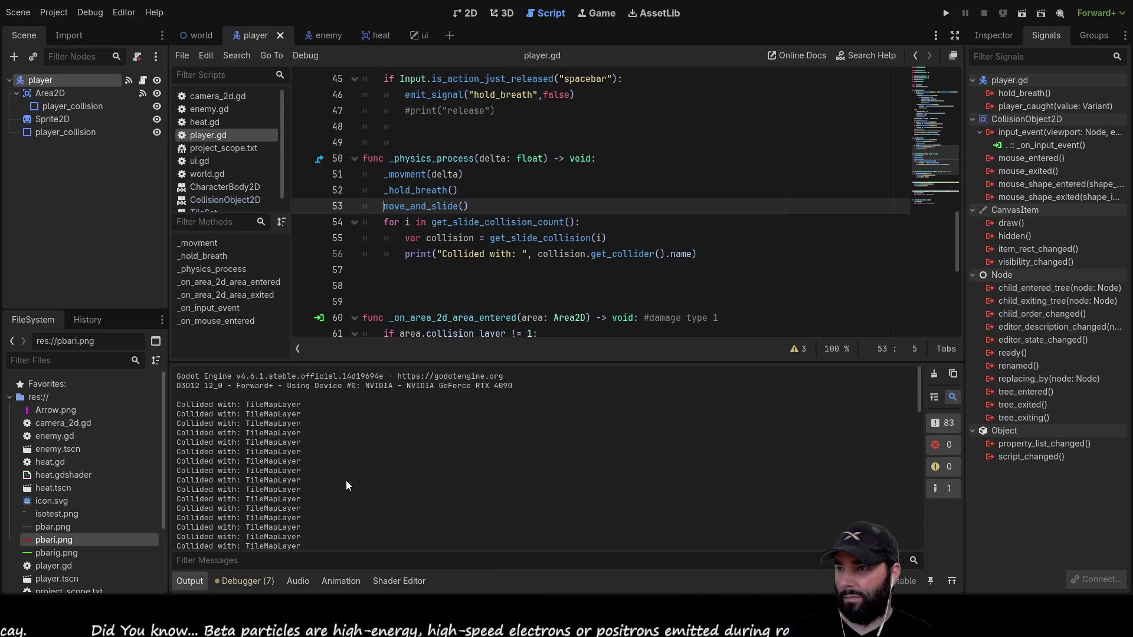
scroll(438, 269, down, 3)
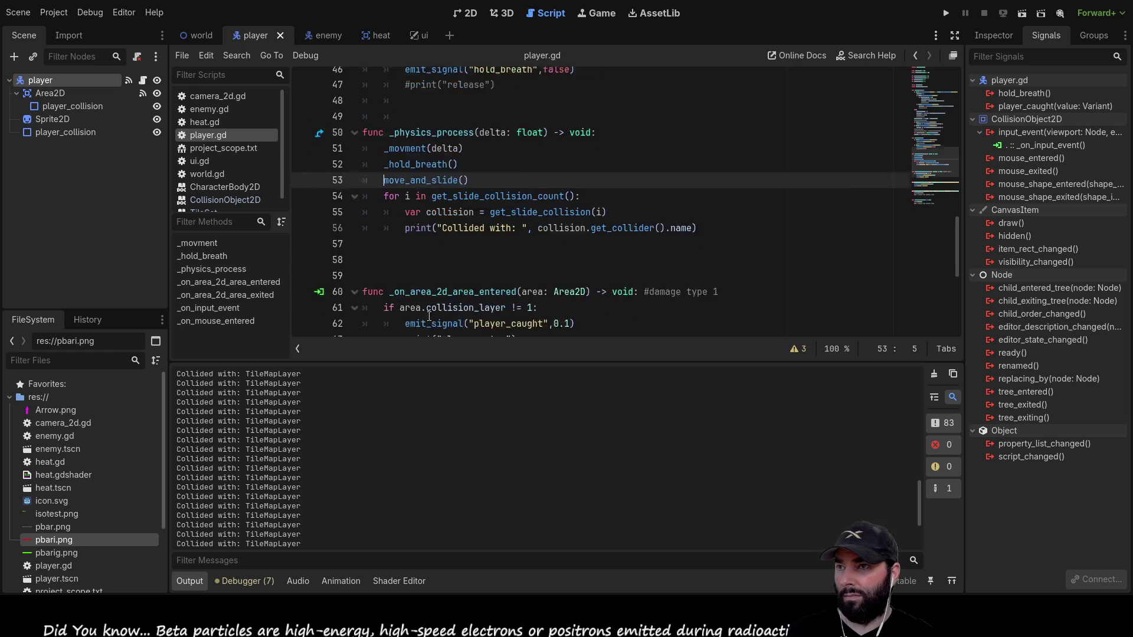
scroll(437, 269, up, 3)
drag(384, 222, 431, 221)
drag(523, 219, 809, 253)
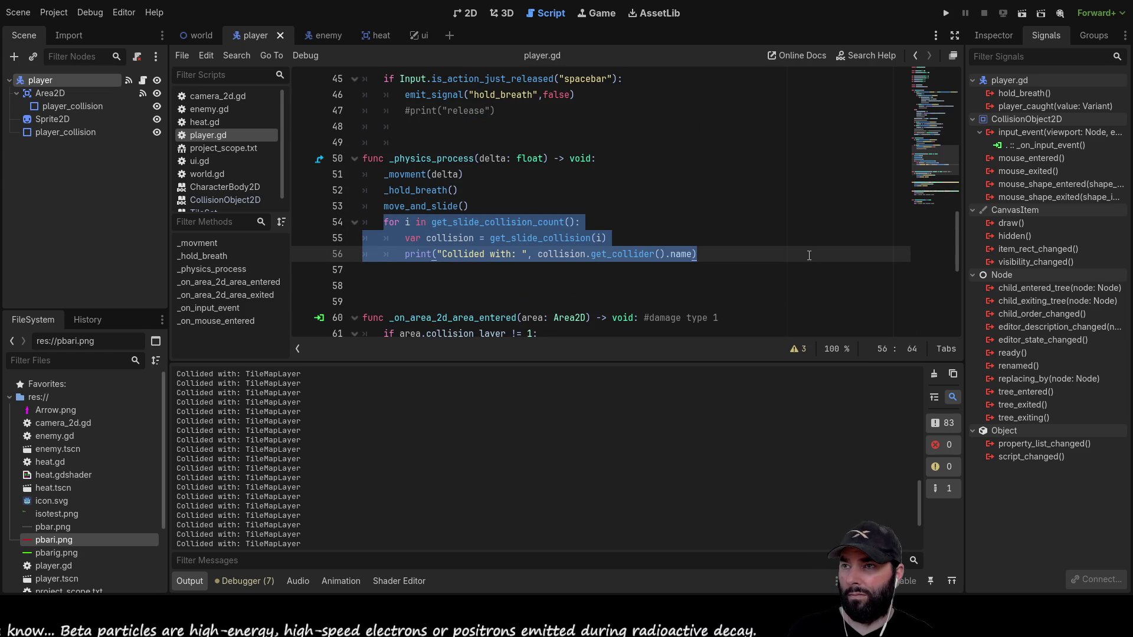
key(BackSpace)
Disconnect input_event from _on_input_event in the Signals dock.
key(Up)
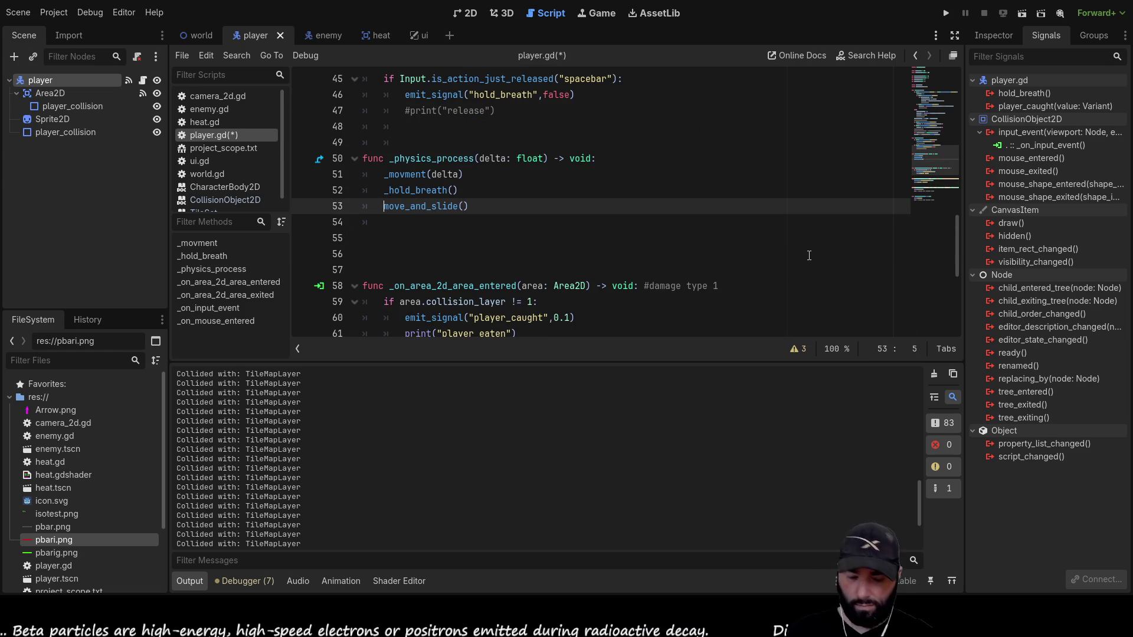
key(Right)
scroll(590, 236, down, 4)
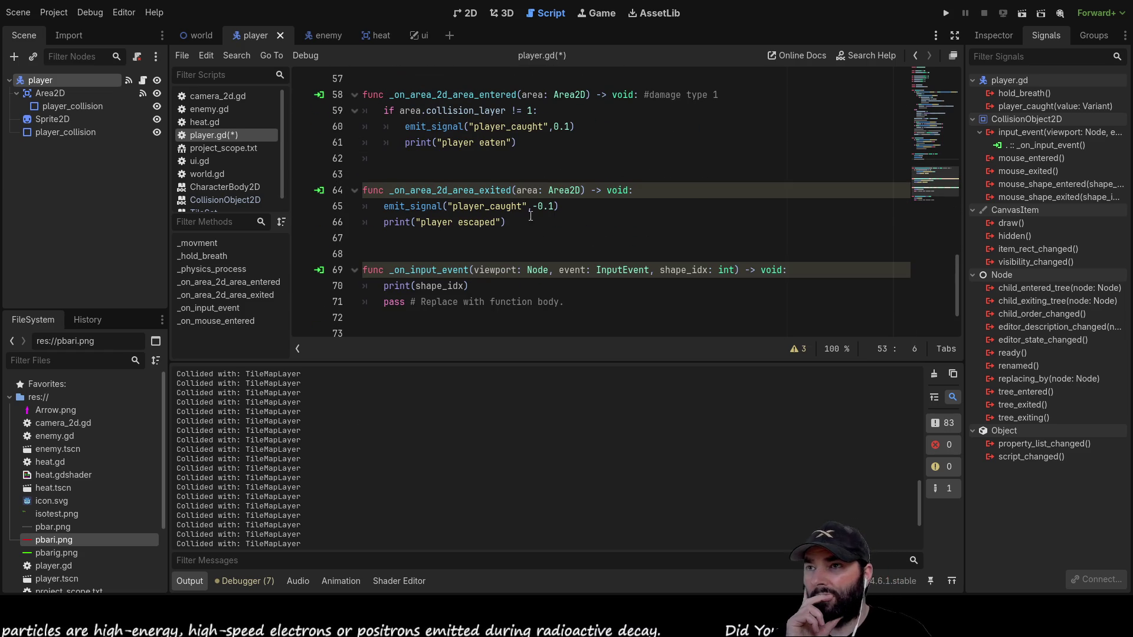
click(515, 237)
scroll(526, 278, down, 1)
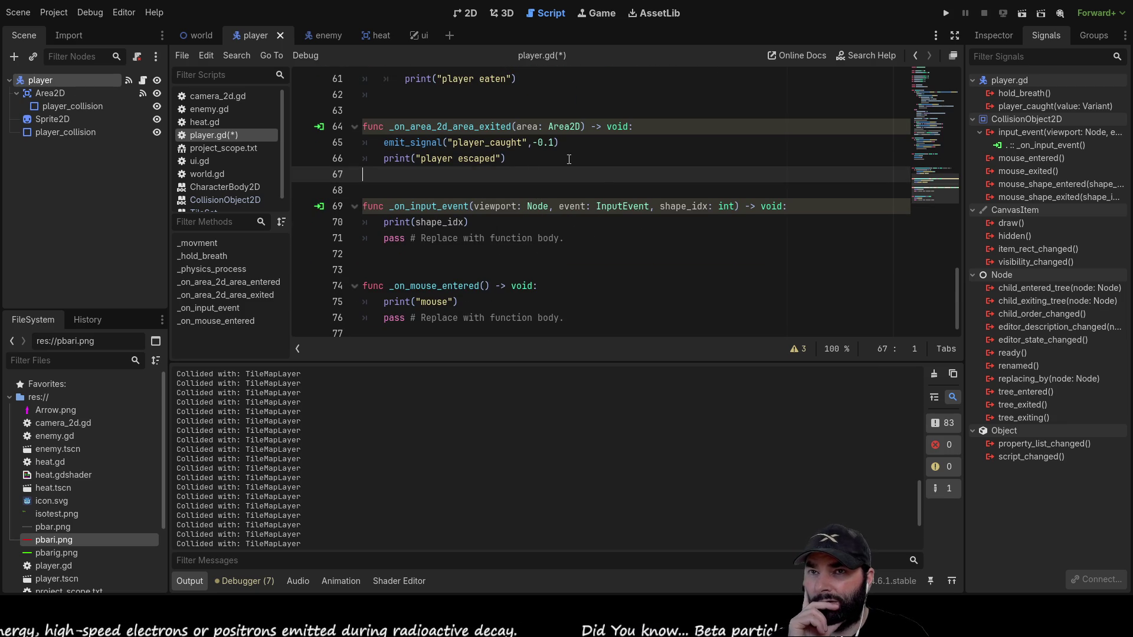
click(1030, 140)
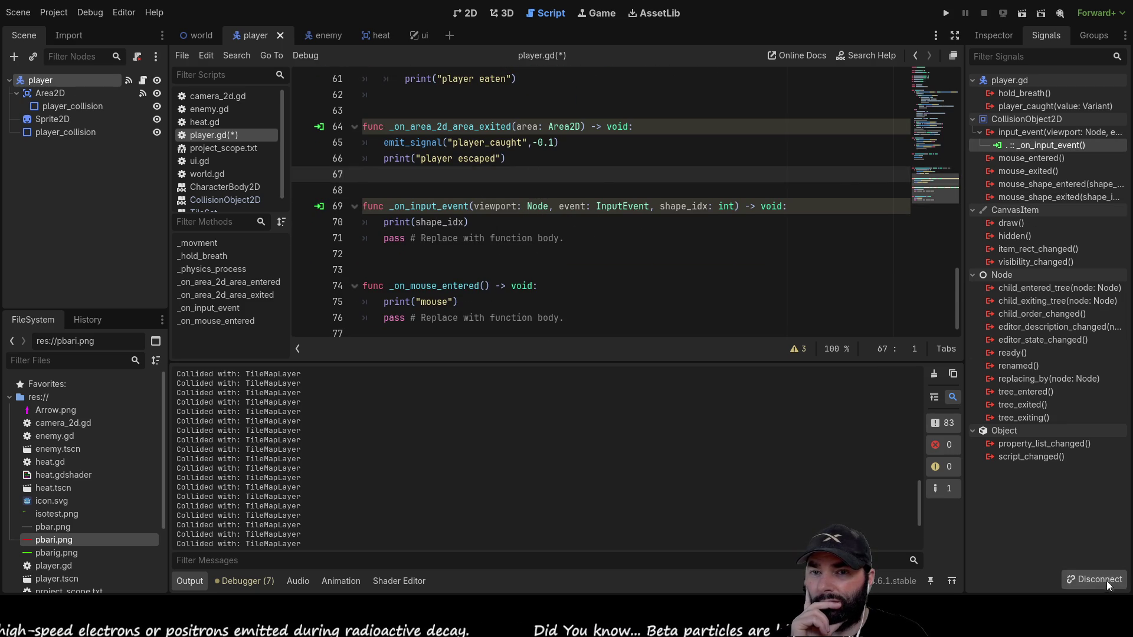
click(1106, 580)
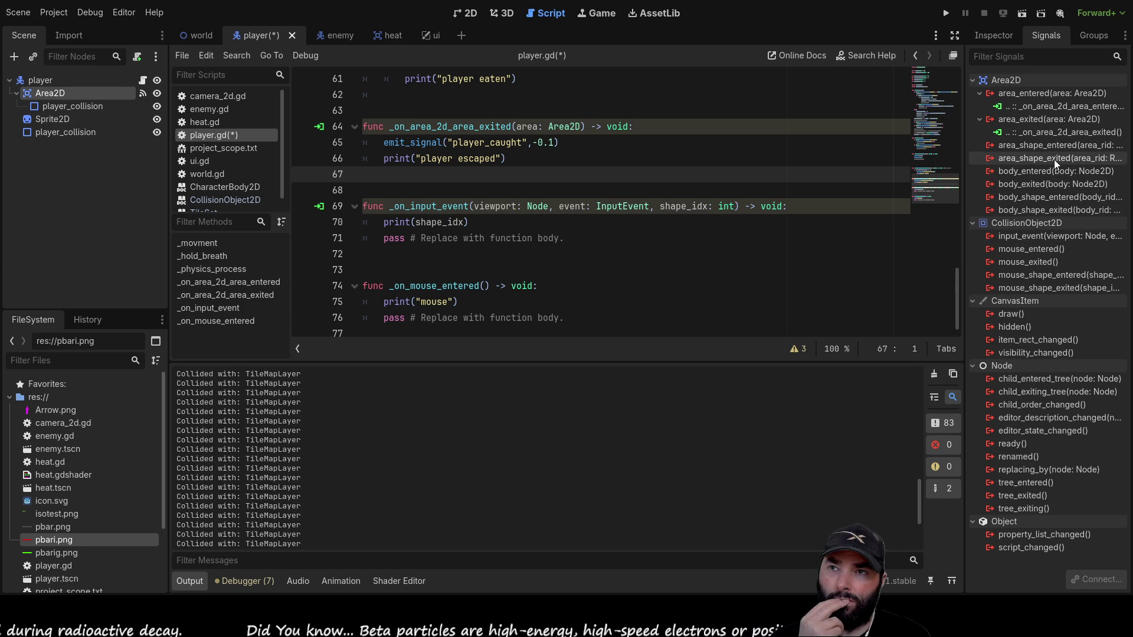
Connect area_shape_entered to _on_area_2d_area_shape_entered printing "1", then run the game.
click(1054, 146)
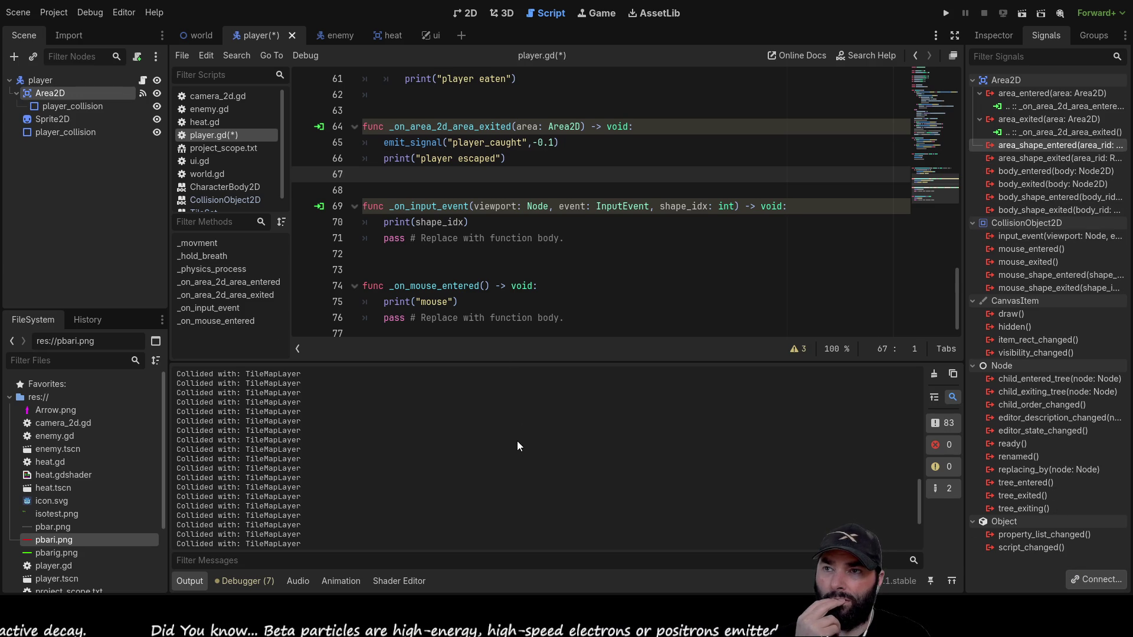
key(Return)
key(Up)
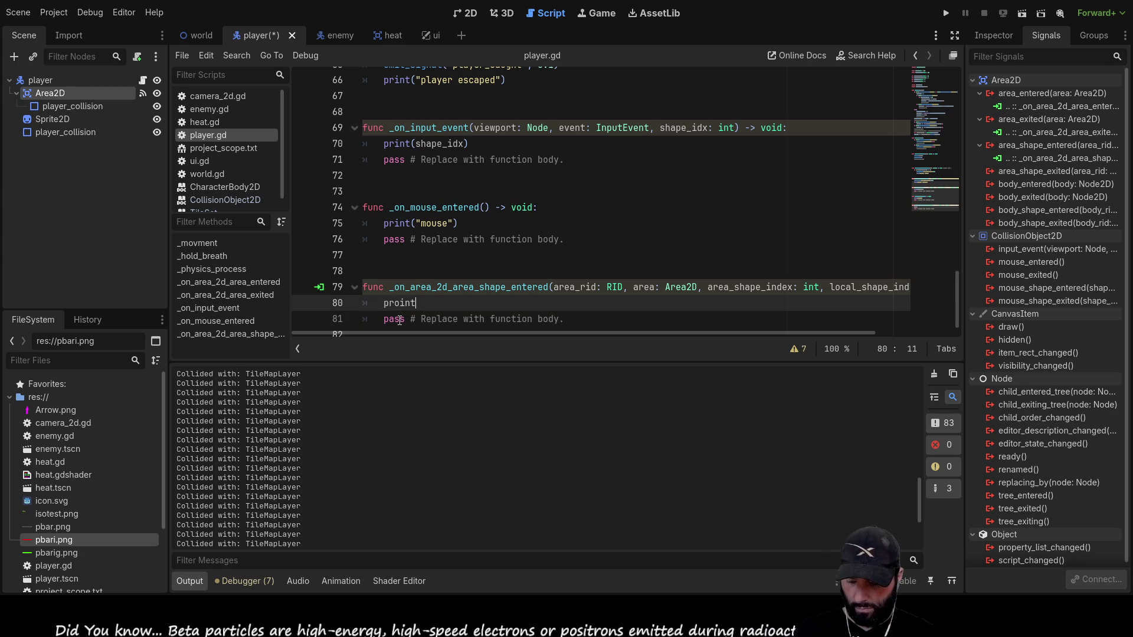
text(t)
key(BackSpace)
key(BackSpace)
key(BackSpace)
text(int("1)
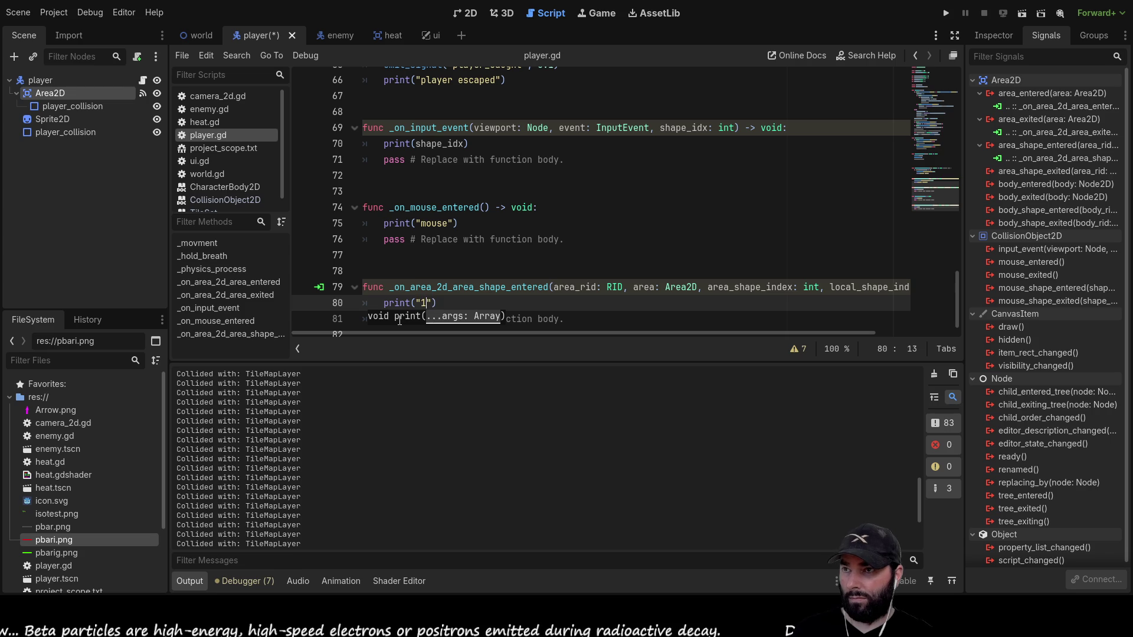
click(946, 13)
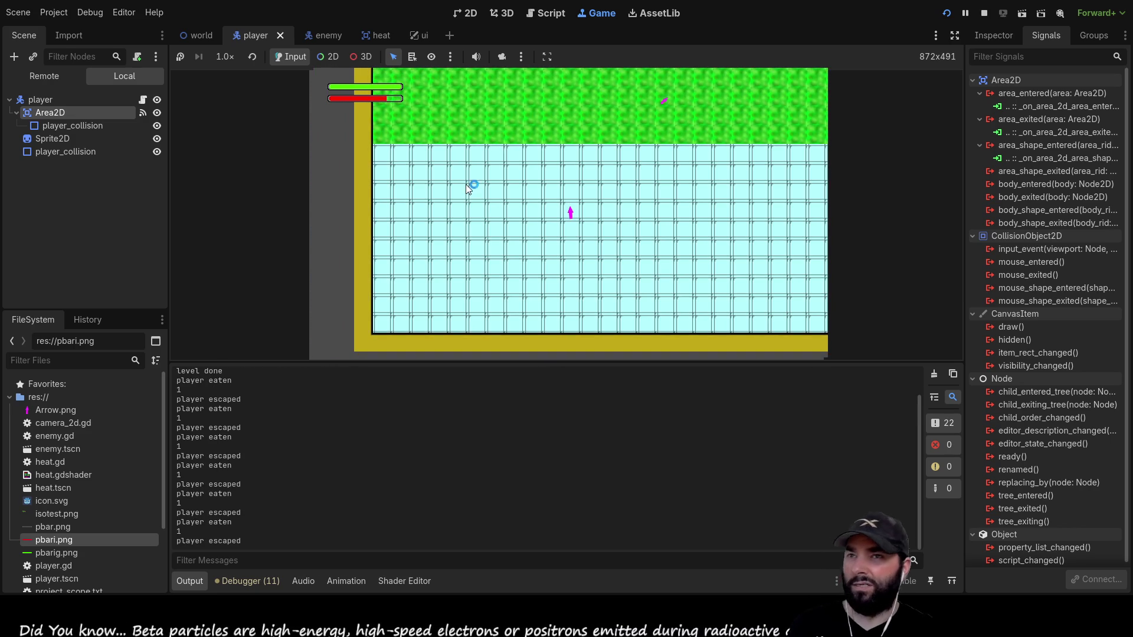
Stop the playtest and switch to the enemy scene to view enemy.gd.
key(F8)
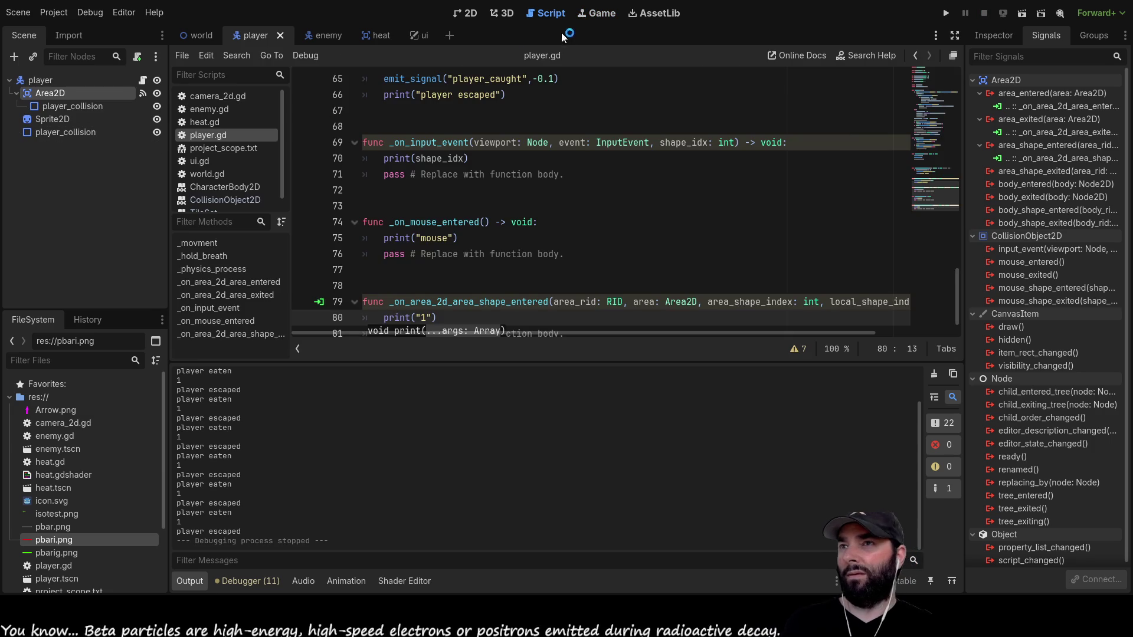
click(326, 35)
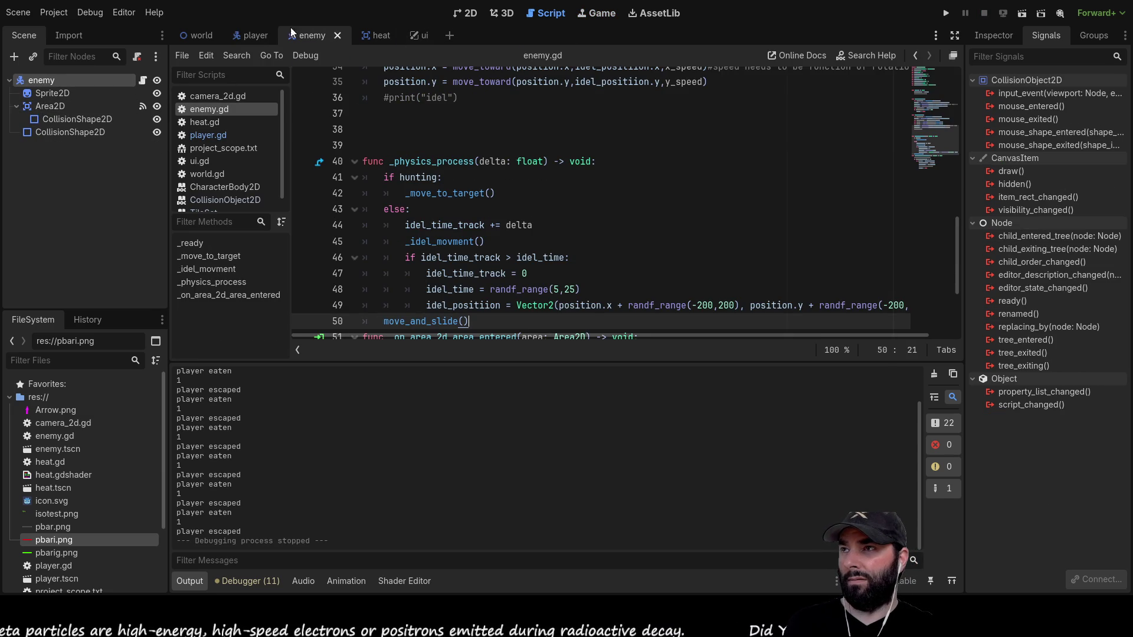
In the player scene's Signals, disconnect area_shape_entered and connect body_shape_entered instead.
click(255, 35)
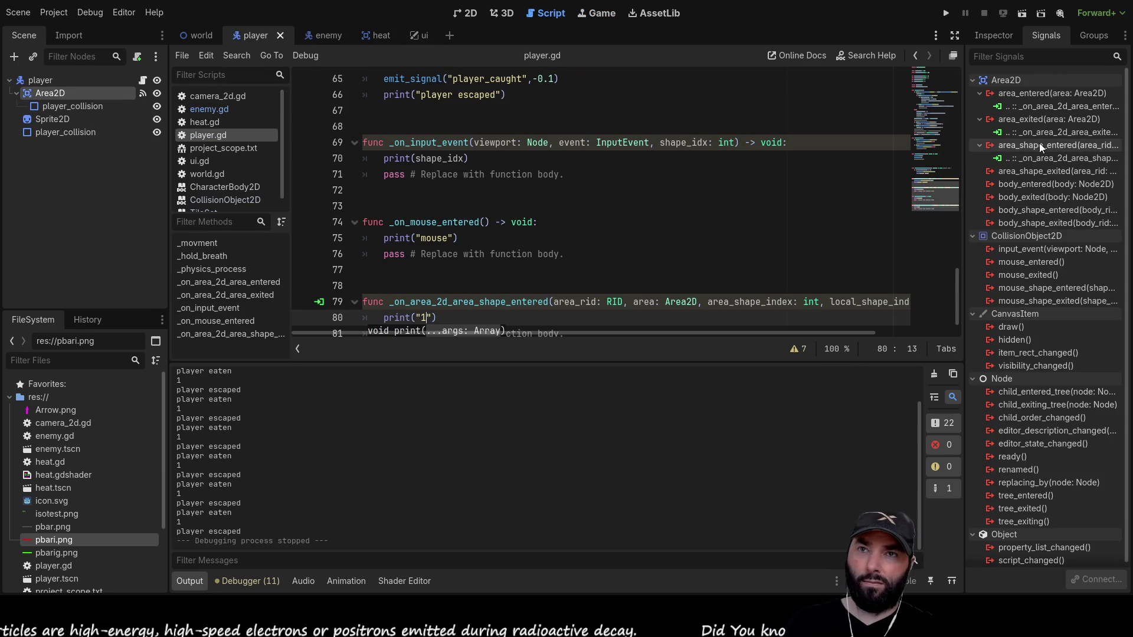
click(1044, 159)
click(1094, 584)
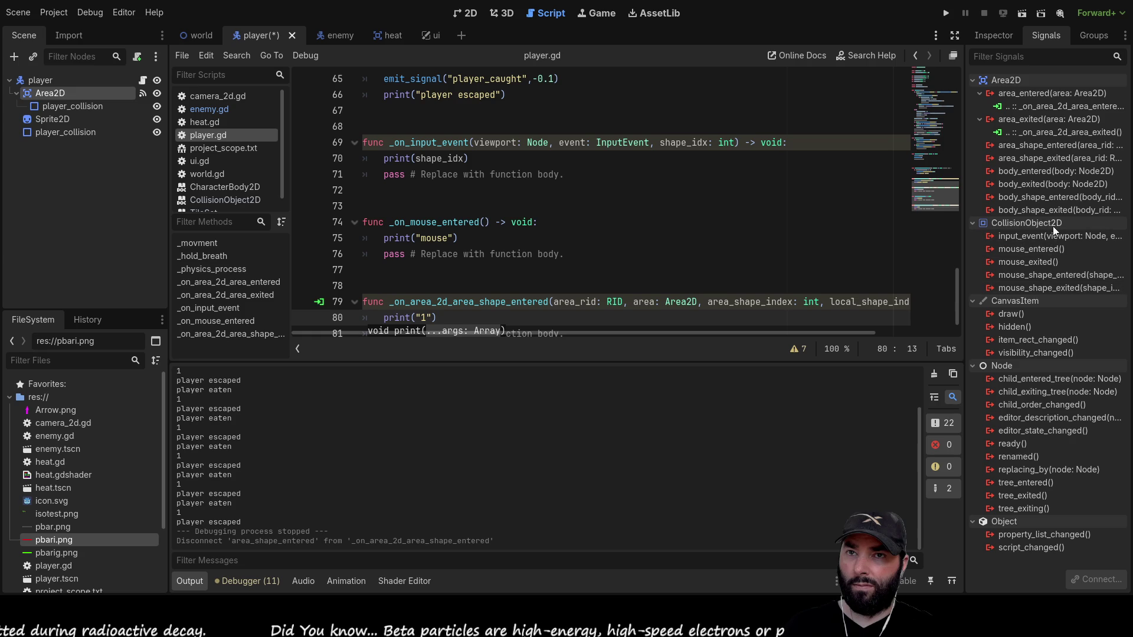
click(1030, 197)
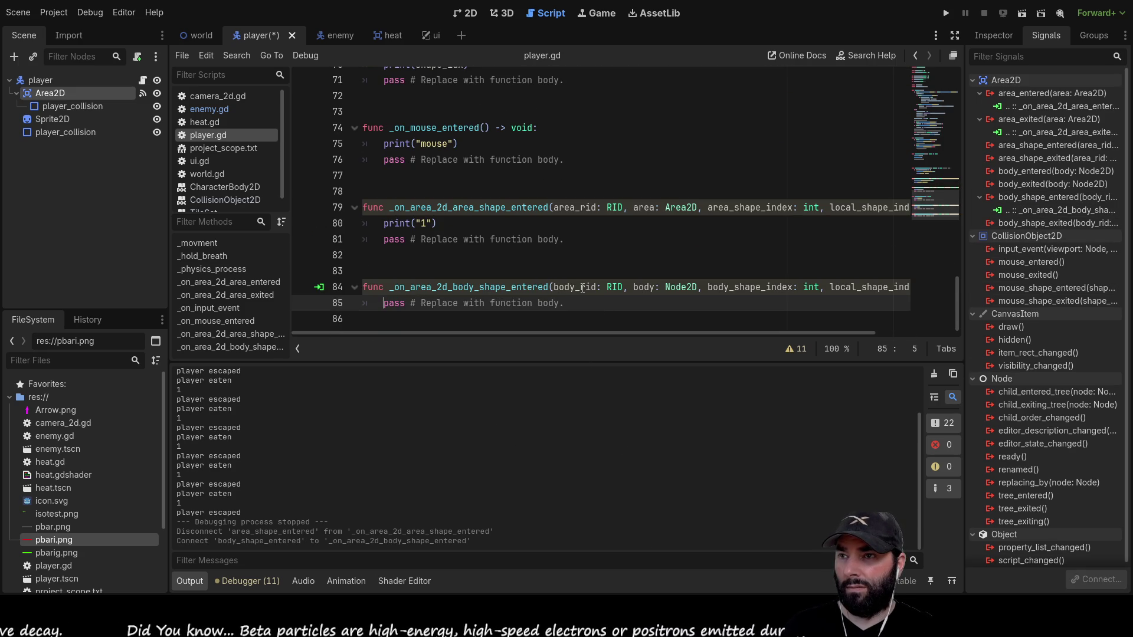
Add print(body_rid) to the new _on_area_2d_body_shape_entered handler and run the project.
double_click(583, 288)
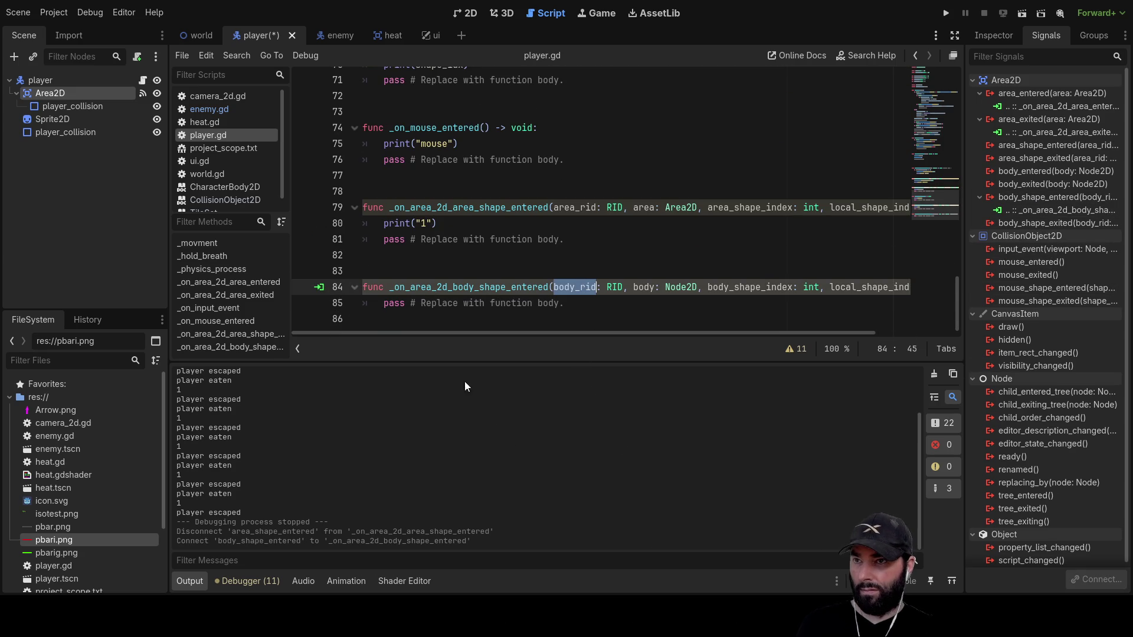
click(384, 301)
key(Return)
key(Up)
text(print)
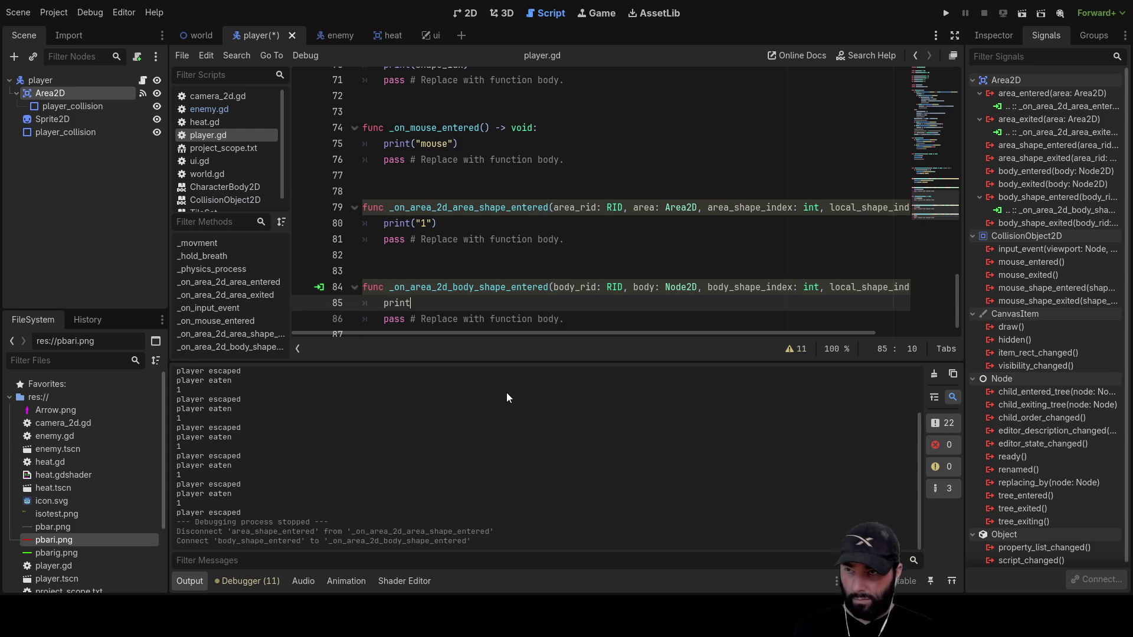
key(Return)
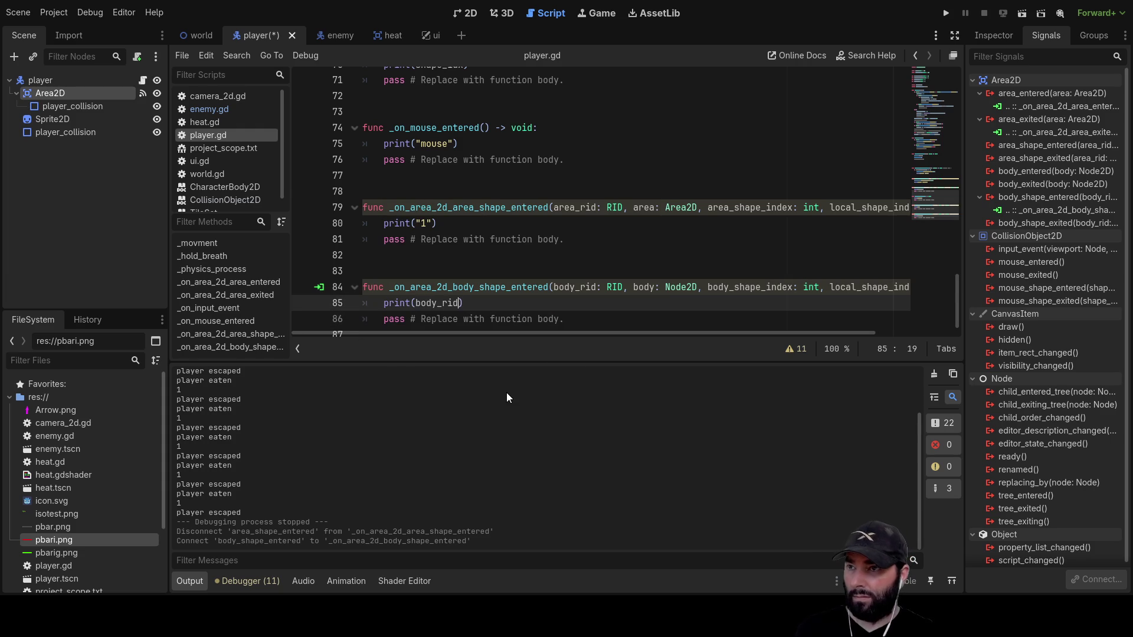
click(944, 17)
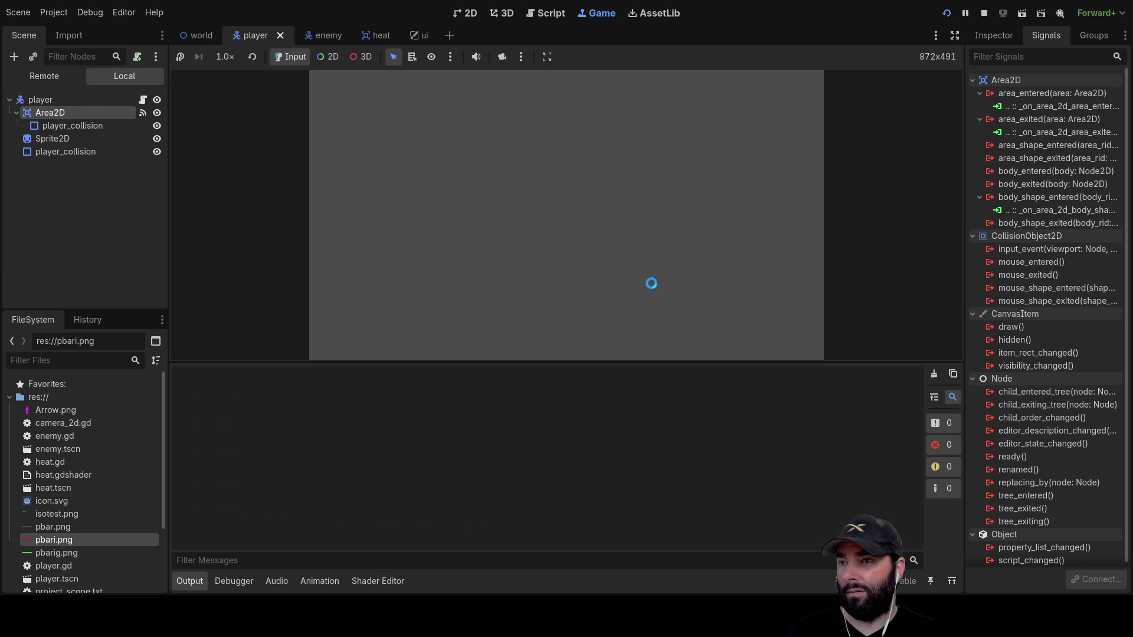
Drive the player into walls with the arrow keys, logging RID values, then stop the game.
key(Left)
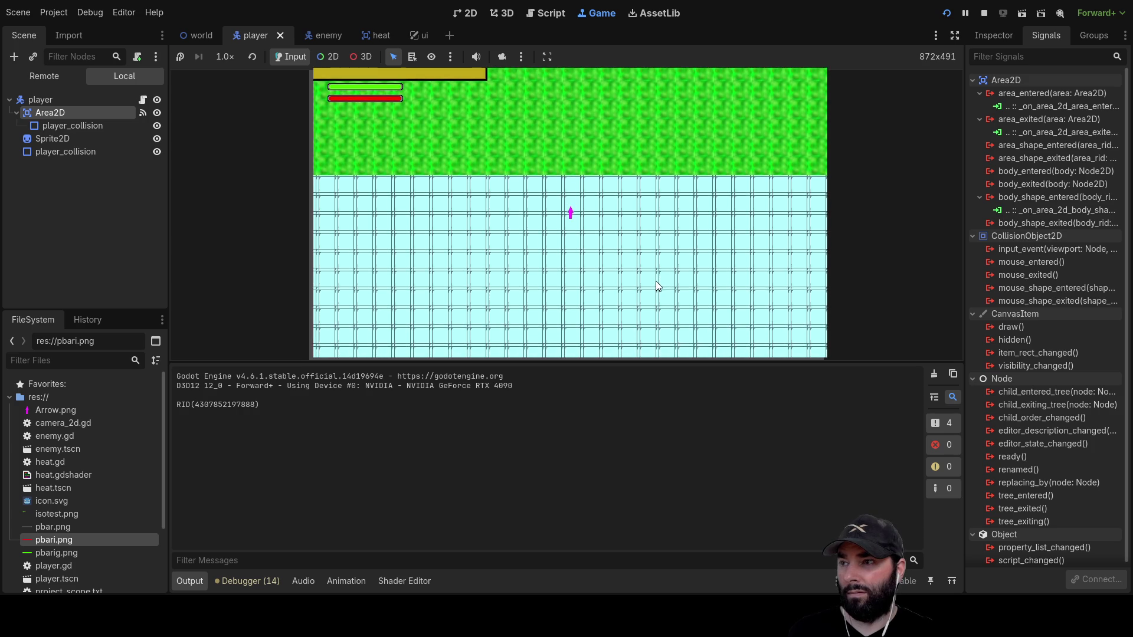
key(Up)
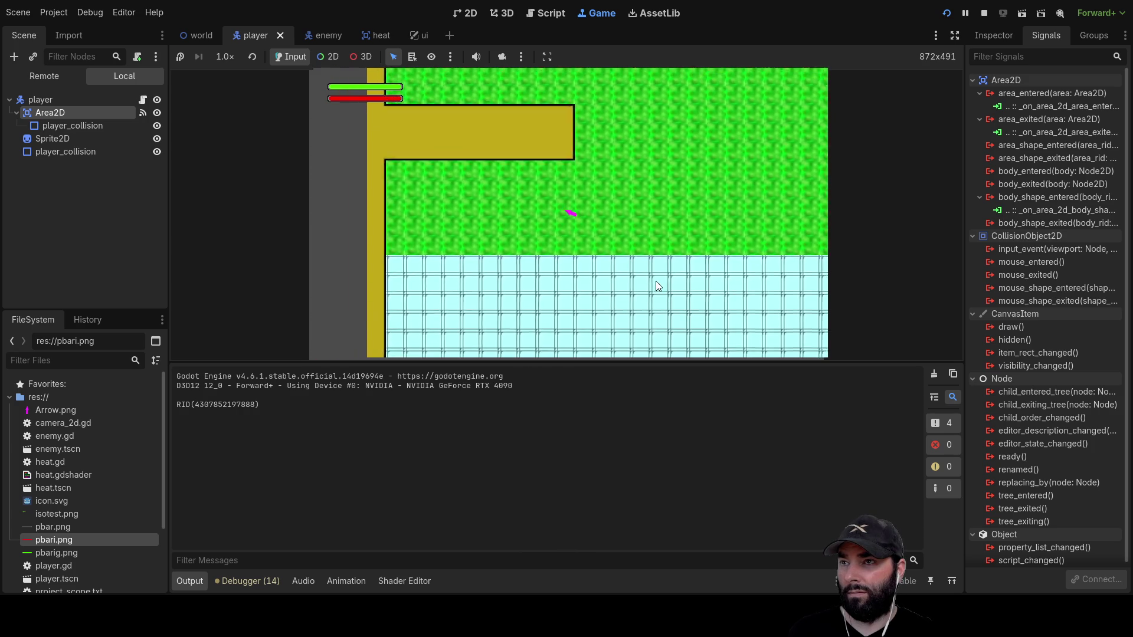
key(Right)
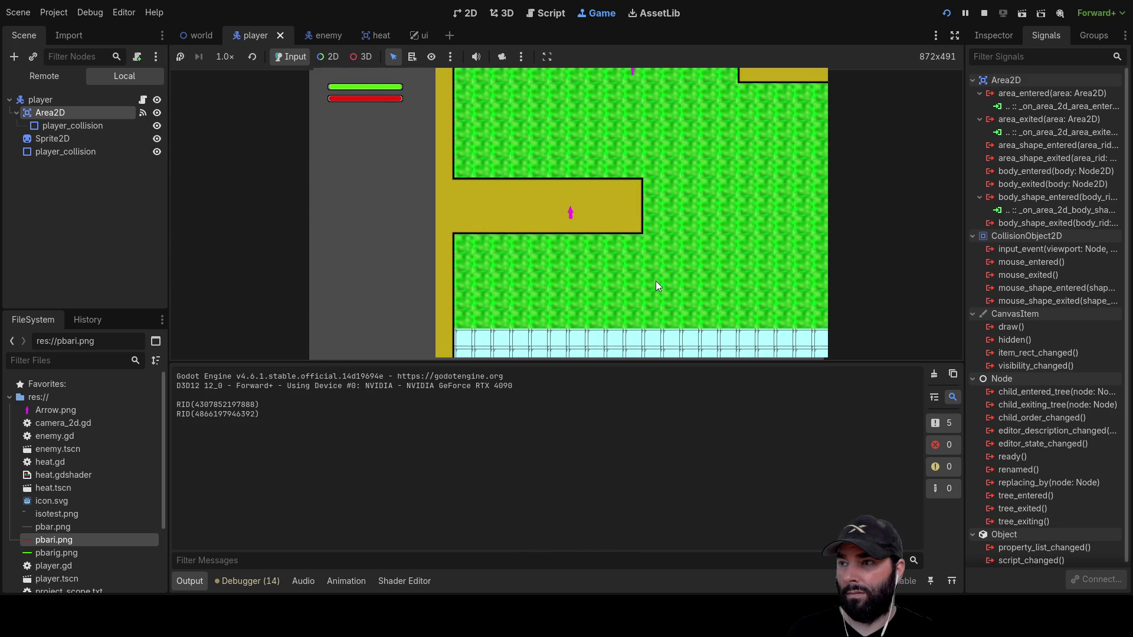
key(Up)
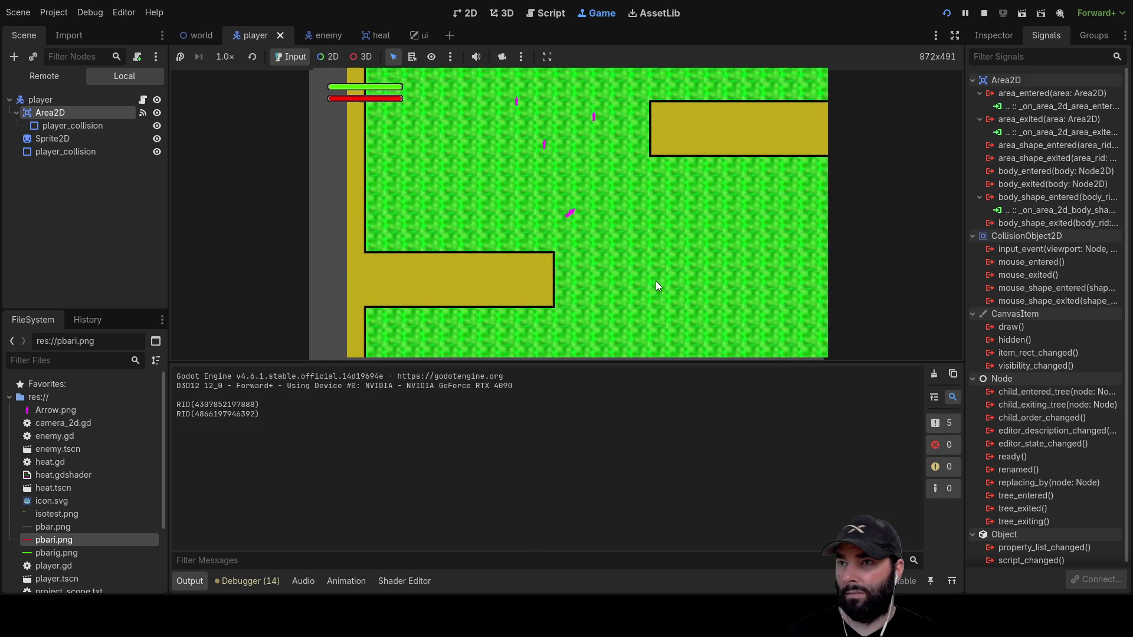
key(Right)
key(Up)
key(Right)
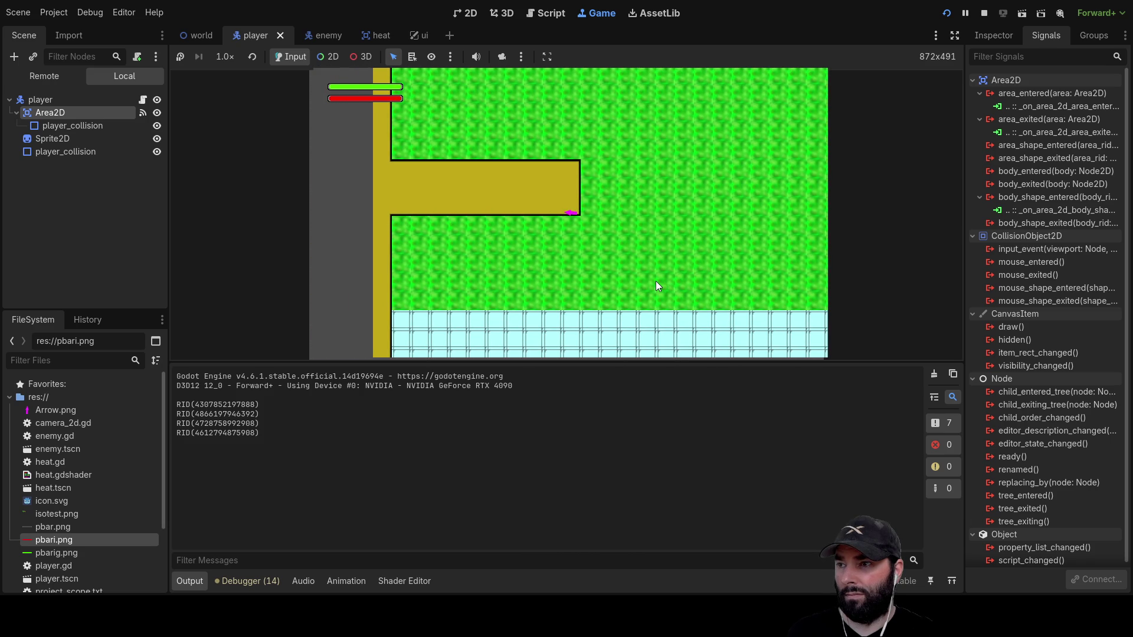
key(Right)
key(Right)
key(Down)
key(Up)
key(Left)
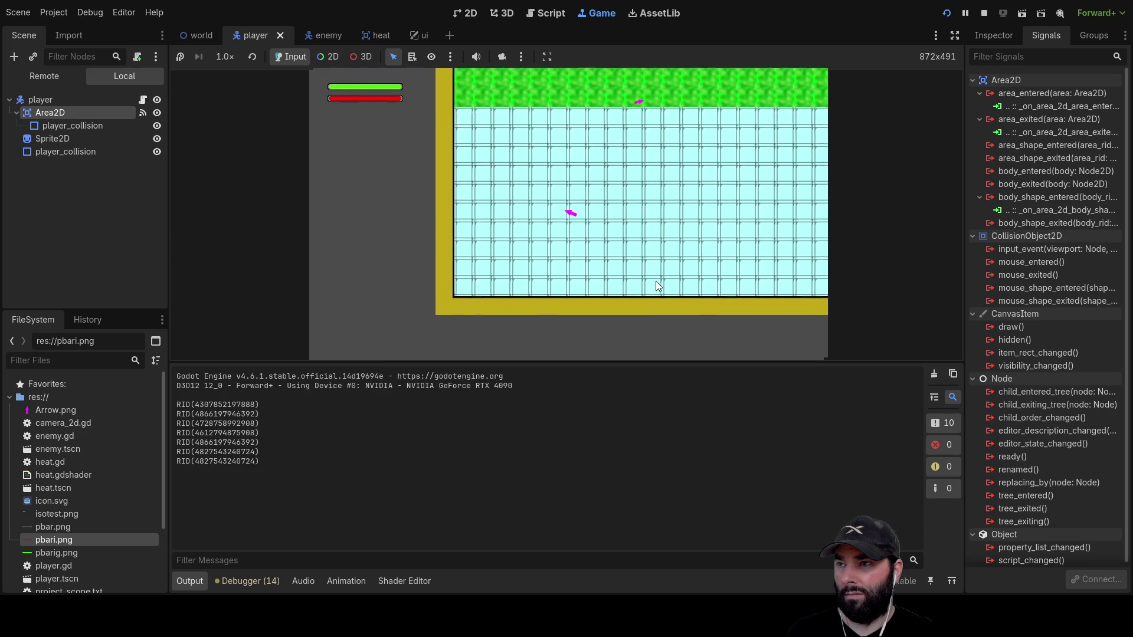
key(Right)
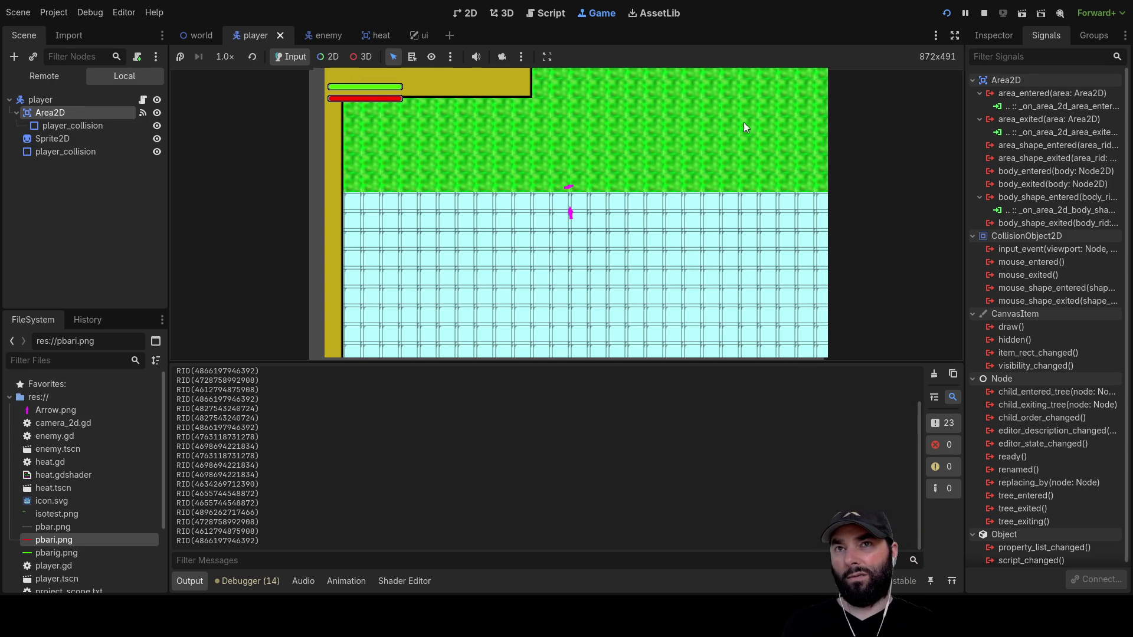
click(984, 13)
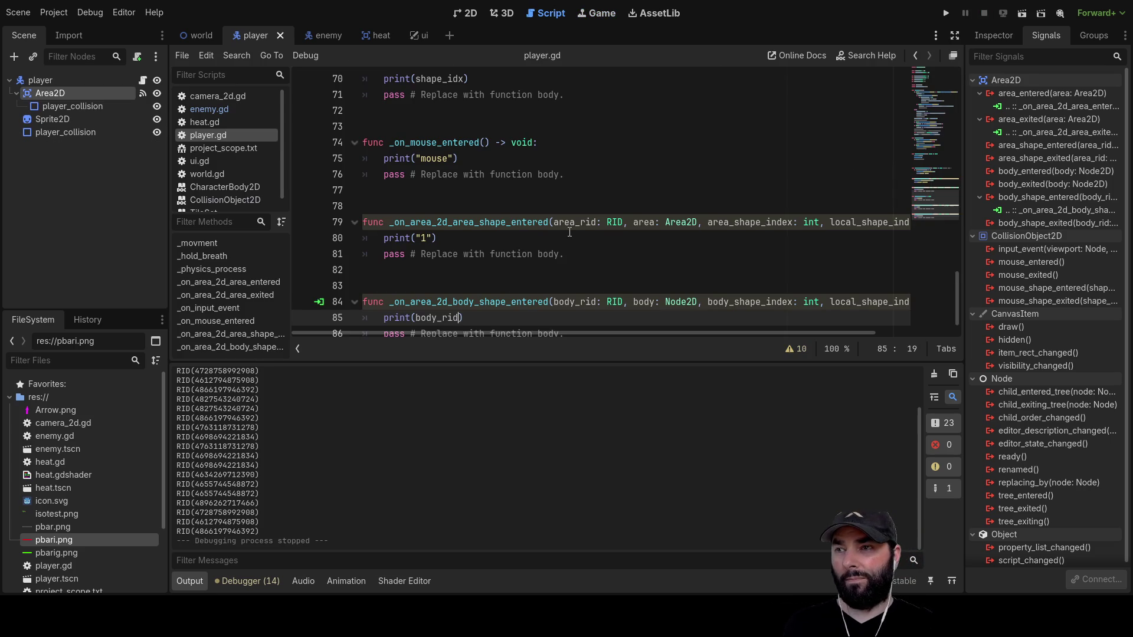
Change the handler's print argument from body_rid to body_shape_index and rerun the game.
scroll(570, 232, down, 1)
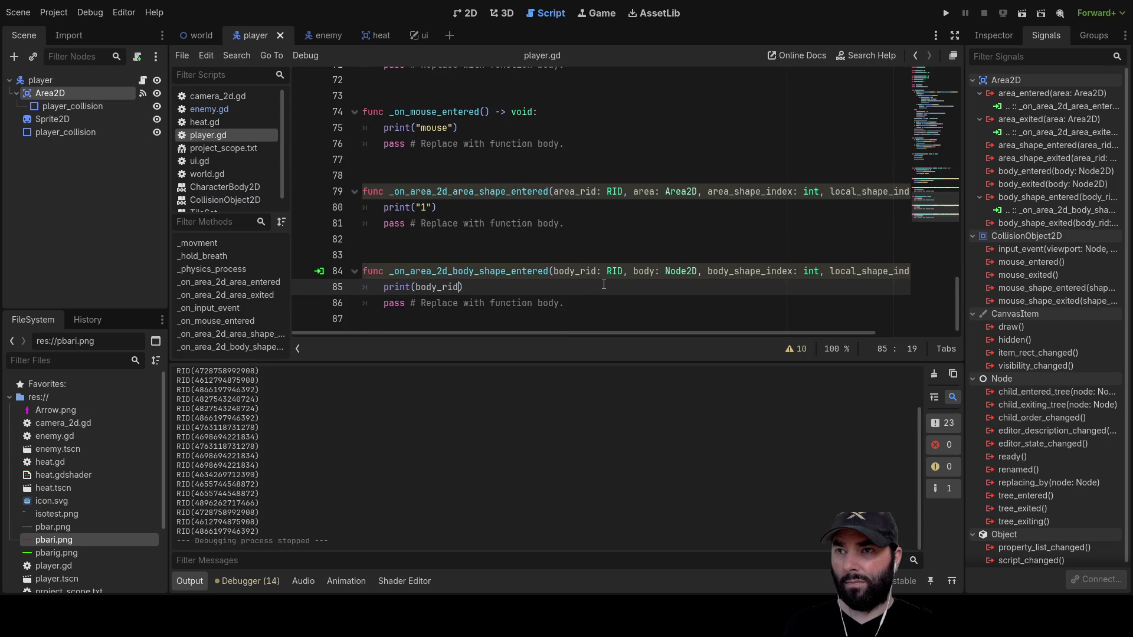
double_click(770, 272)
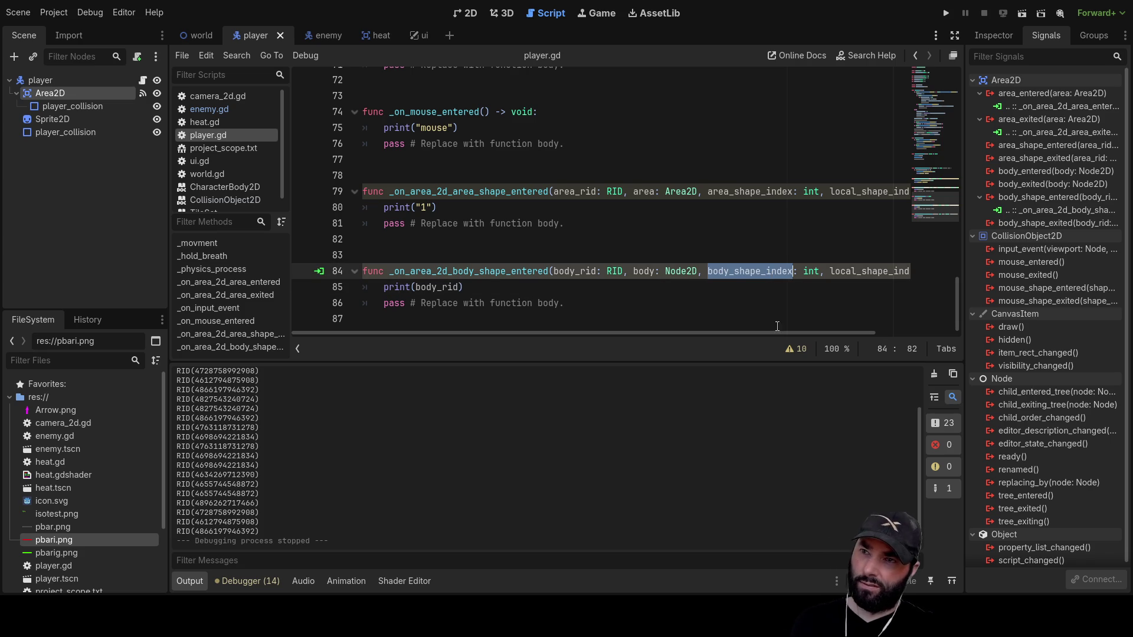
double_click(438, 287)
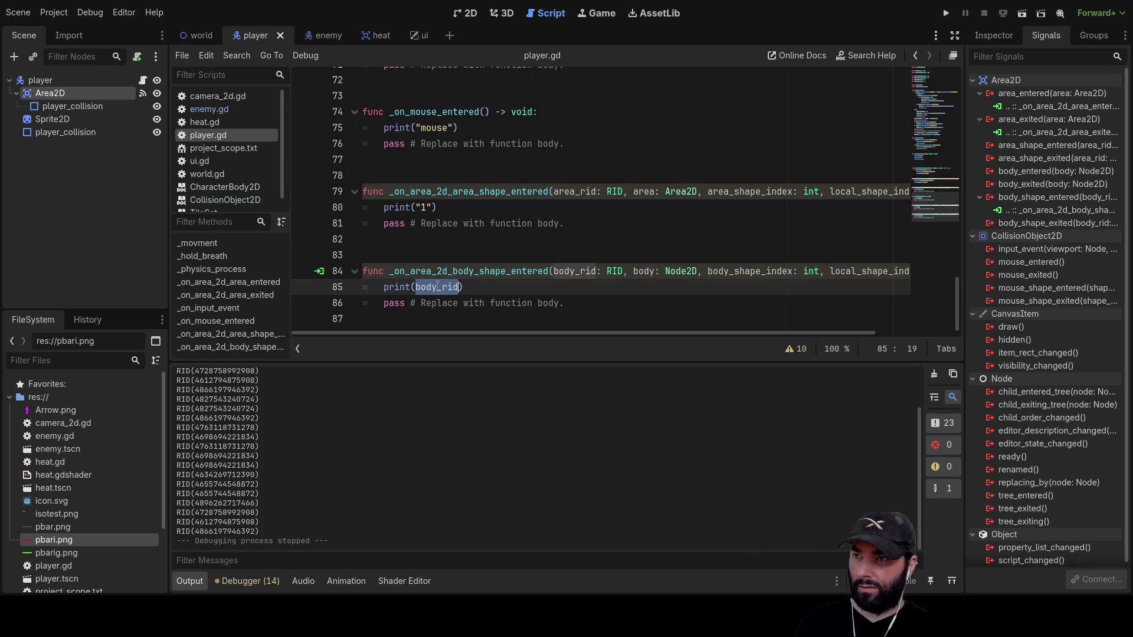
click(949, 13)
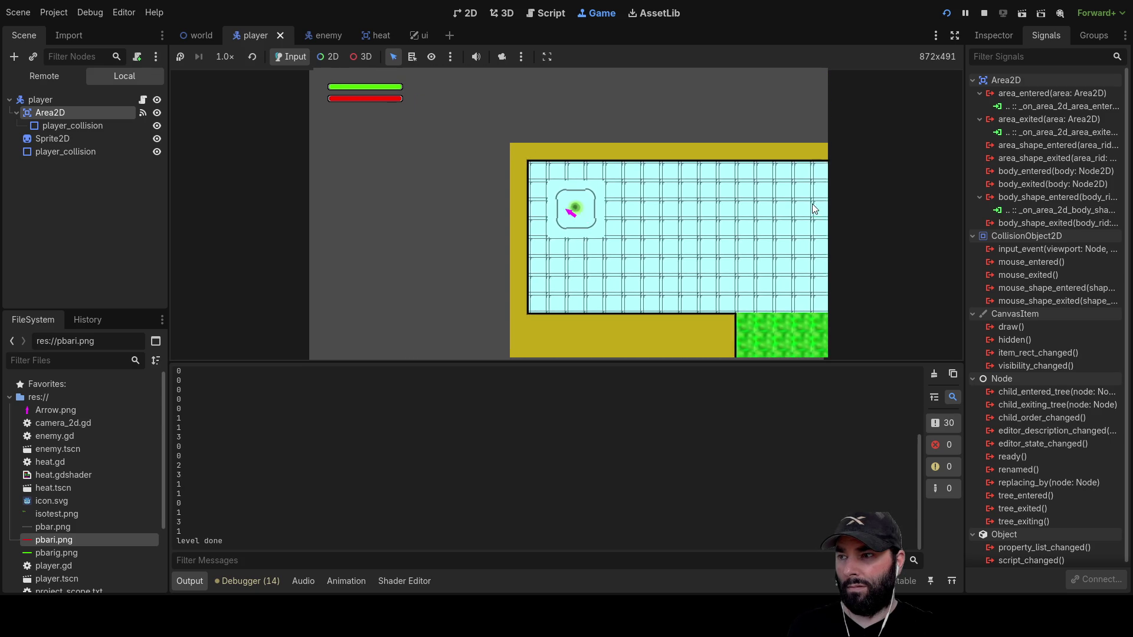
Steer the player down and left while shape indices print, then stop the game.
key(Down)
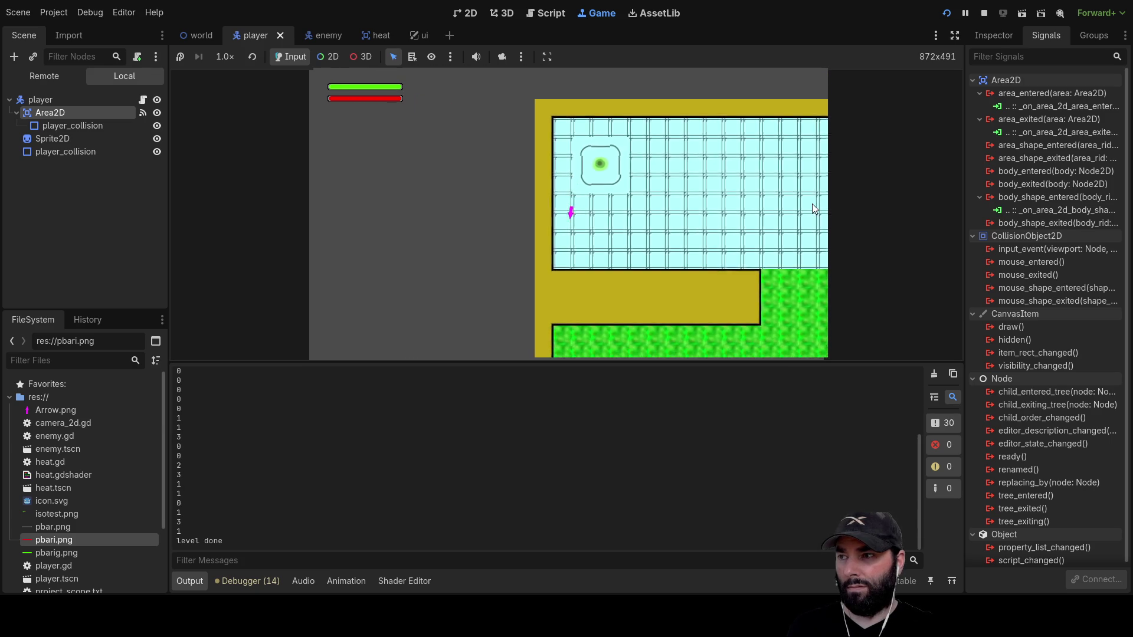
key(Down)
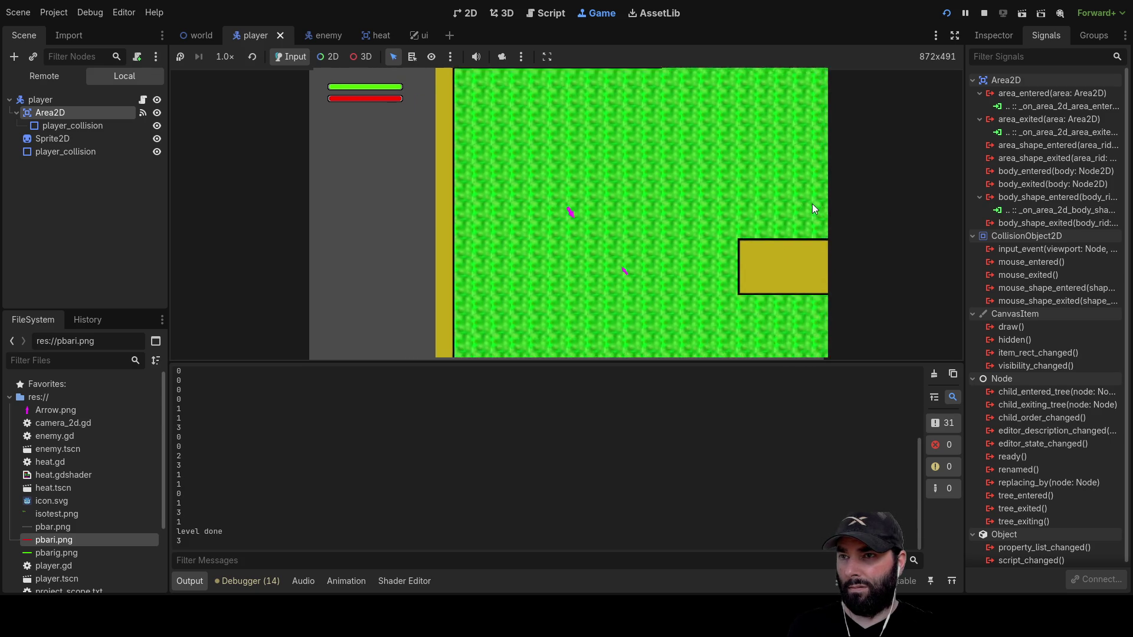
key(Left)
click(984, 13)
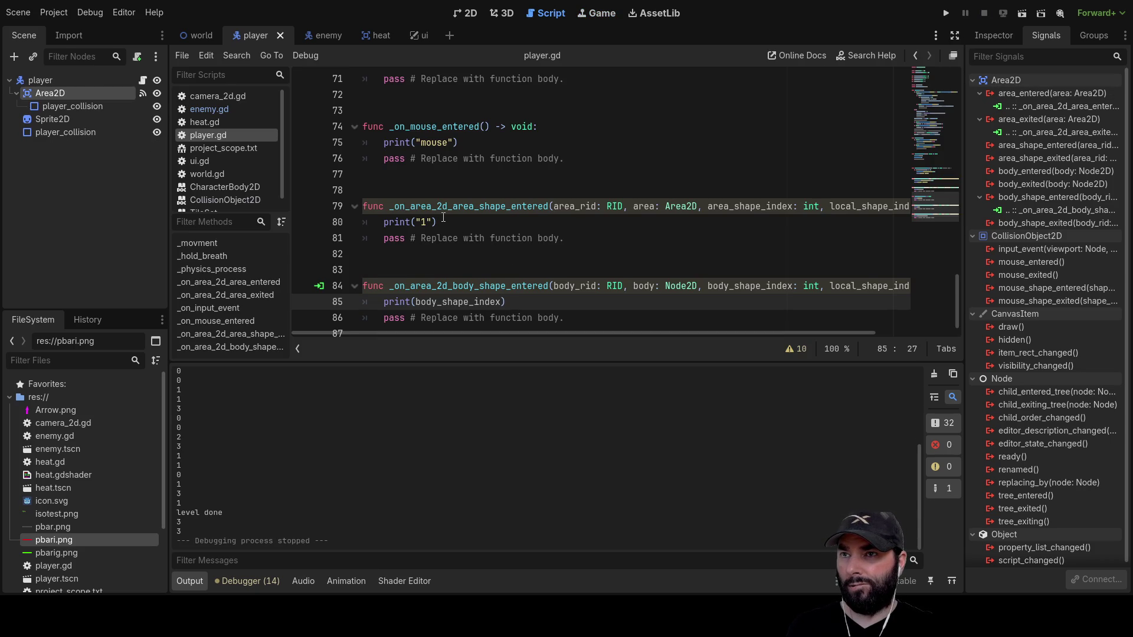
Take local_shape_index from the signature and delete the unused area_shape_entered handler.
drag(677, 331, 819, 323)
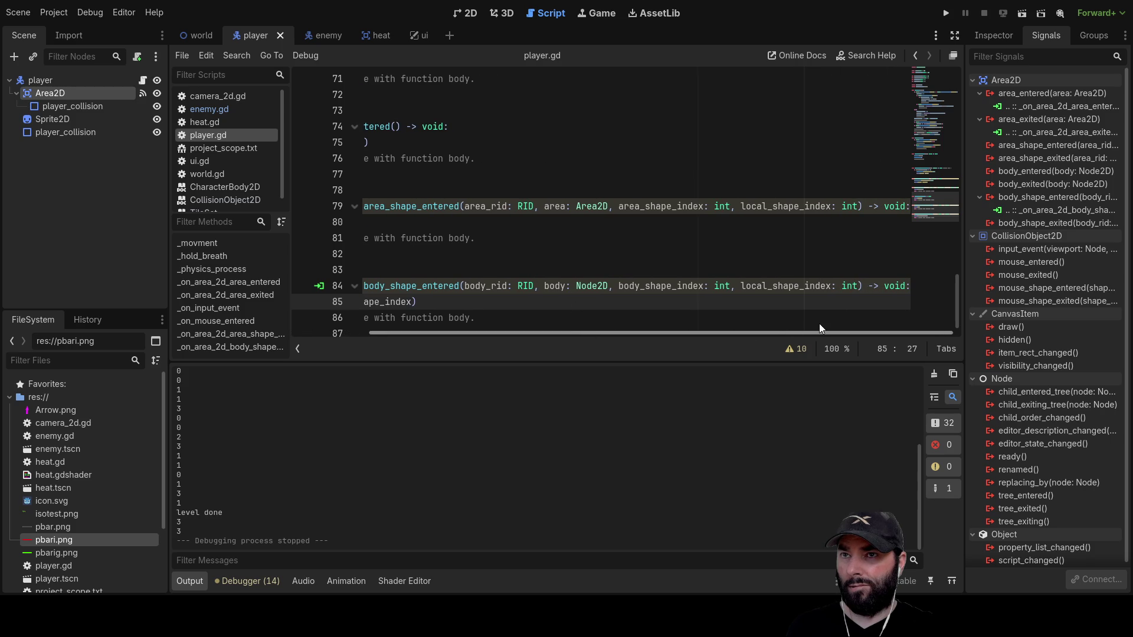
double_click(792, 206)
key(ctrl+c)
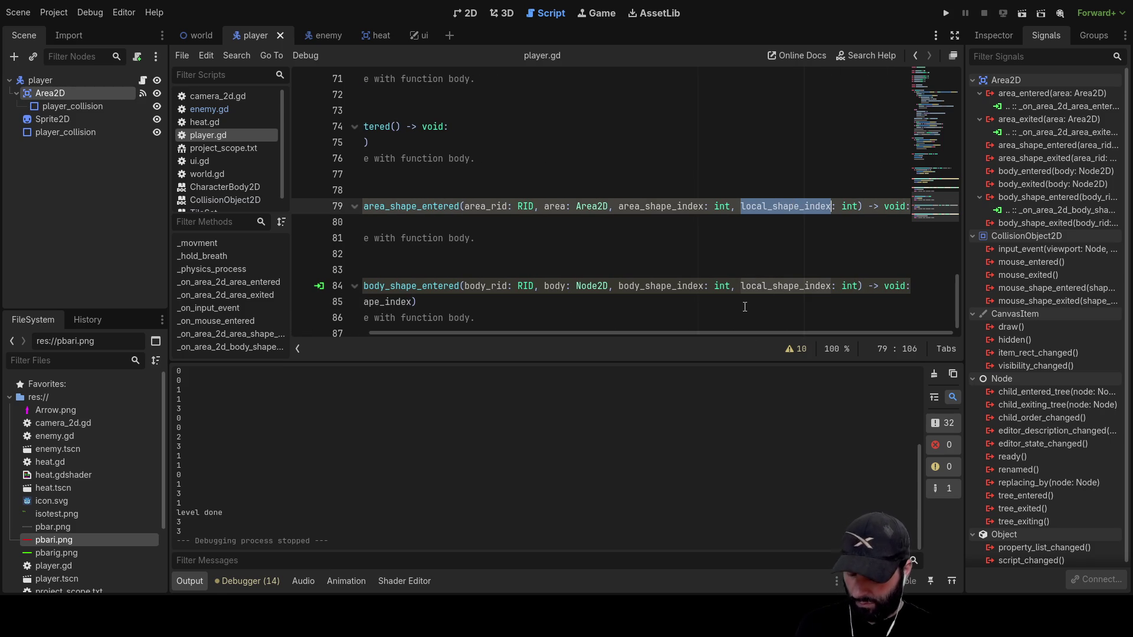
drag(727, 333, 638, 328)
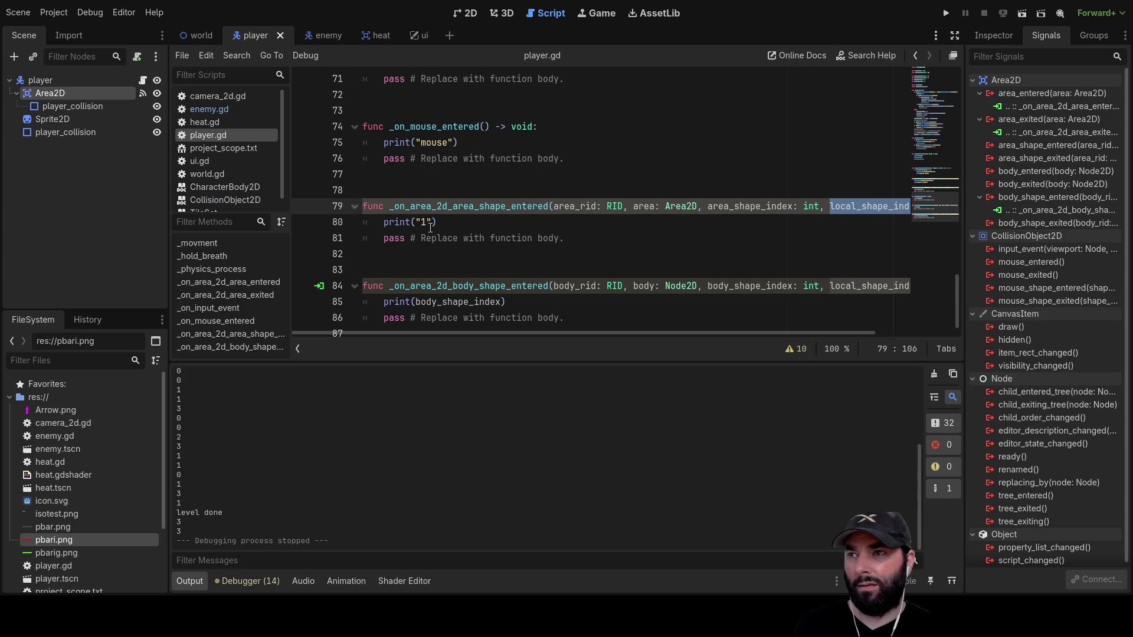
scroll(428, 224, down, 1)
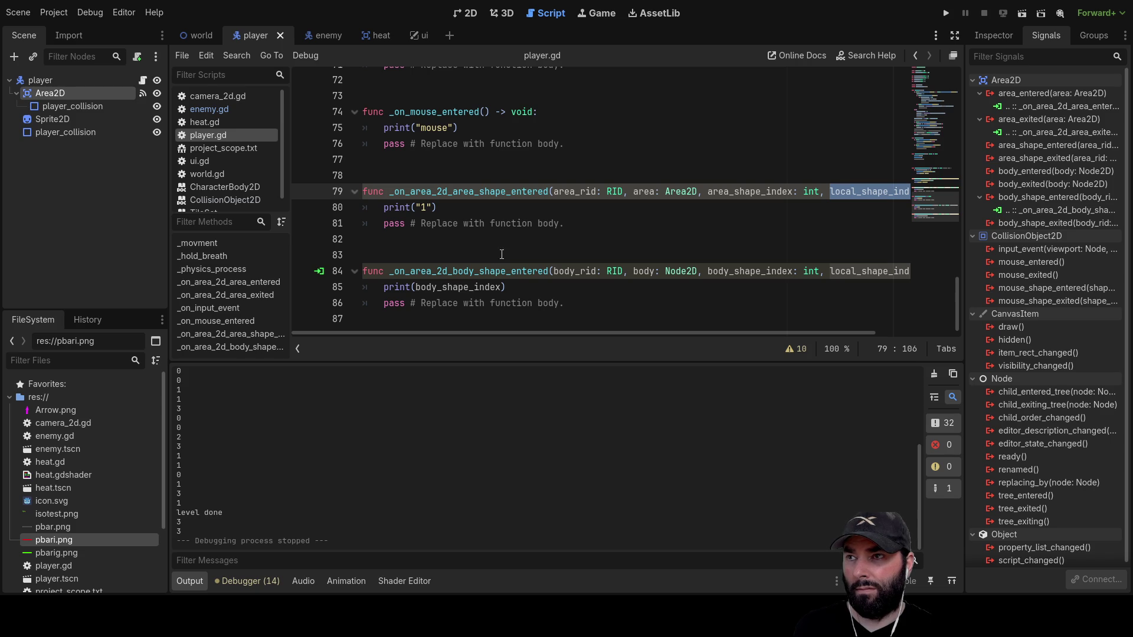
drag(573, 225, 334, 191)
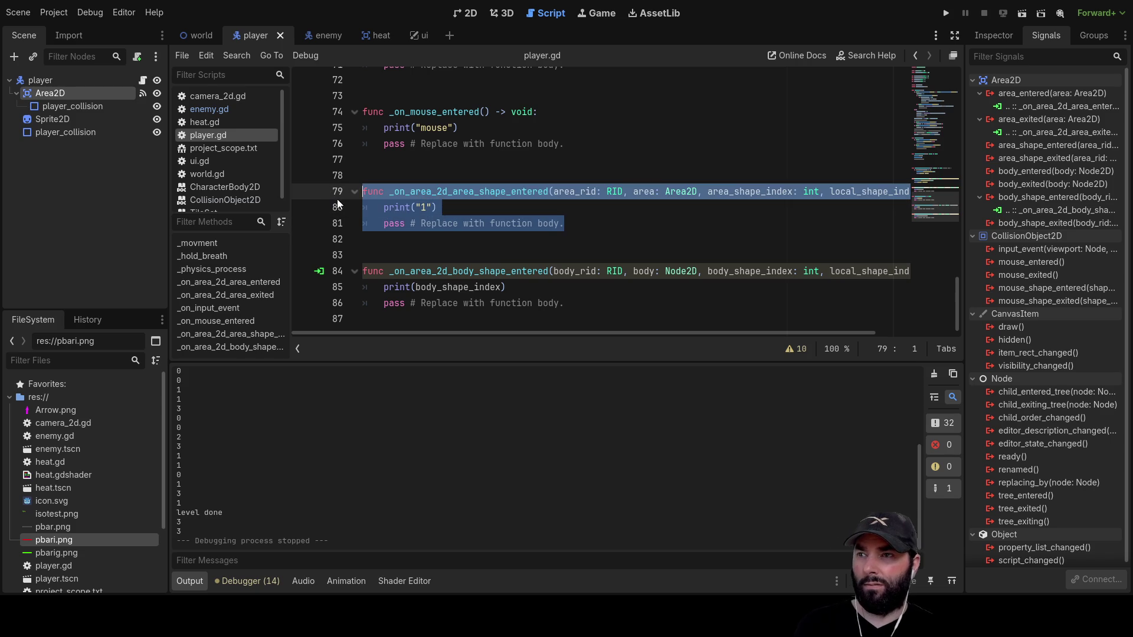
key(Delete)
Print local_shape_index instead of body_shape_index and relaunch the game.
double_click(455, 255)
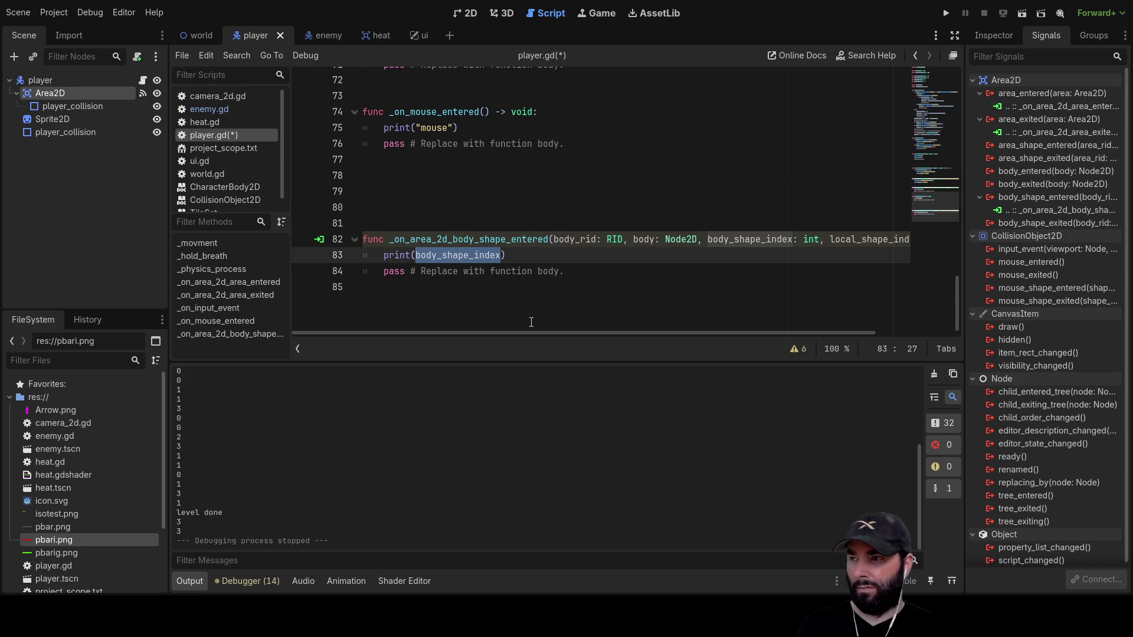
key(ctrl+v)
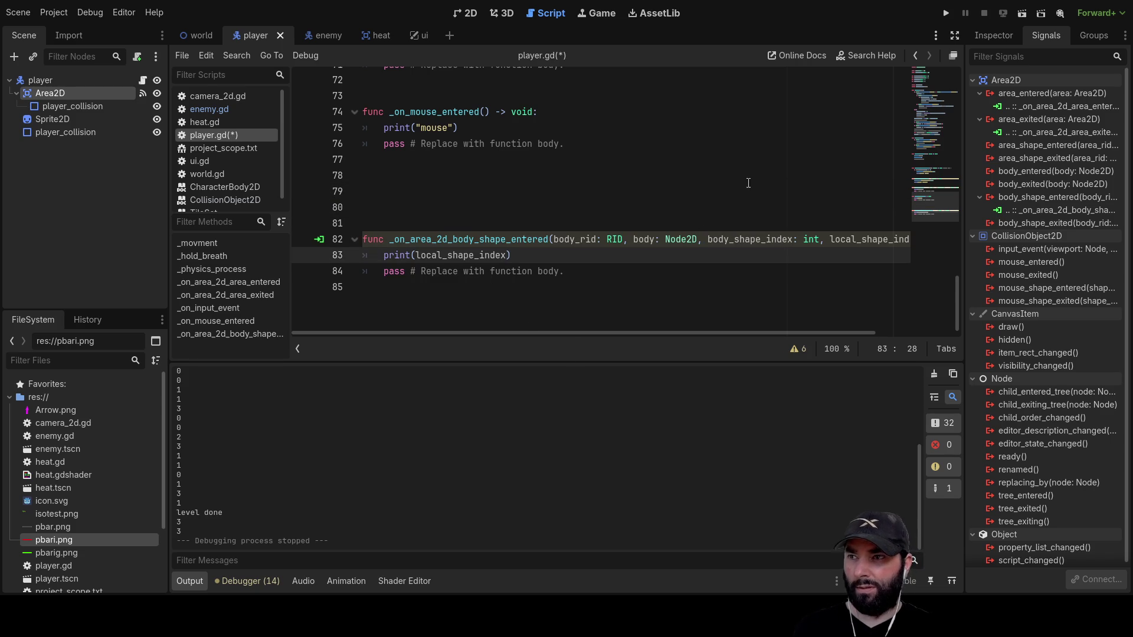
click(948, 12)
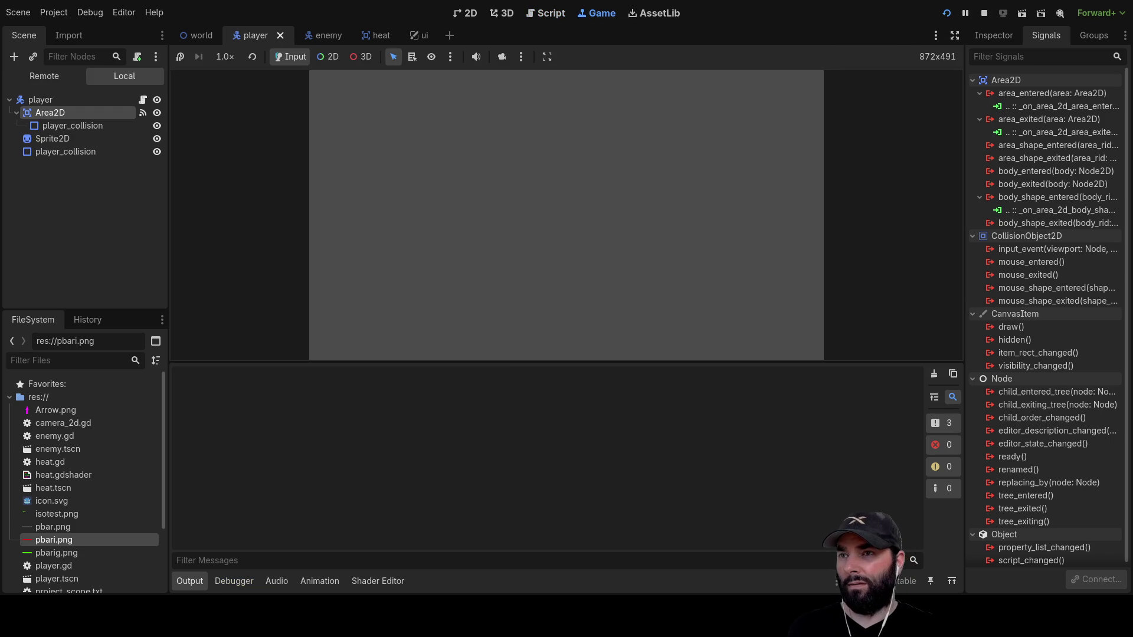
Steer the player around the level with the arrow keys until enemies drain the health bar.
key(Up)
key(Left)
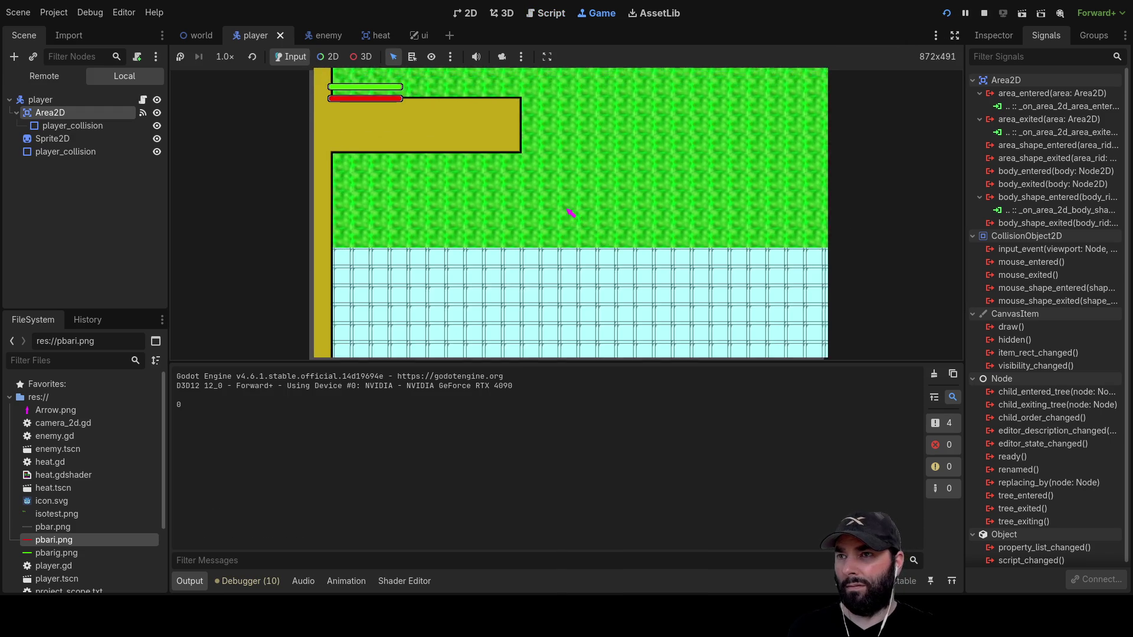
key(Up)
key(Left)
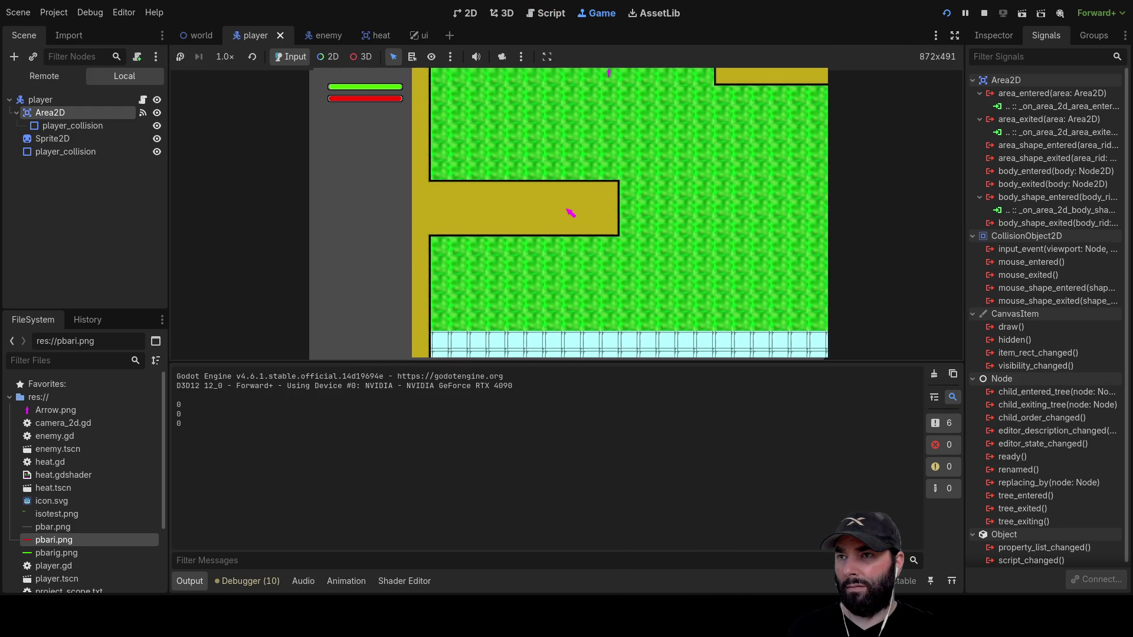
key(Up)
key(Left)
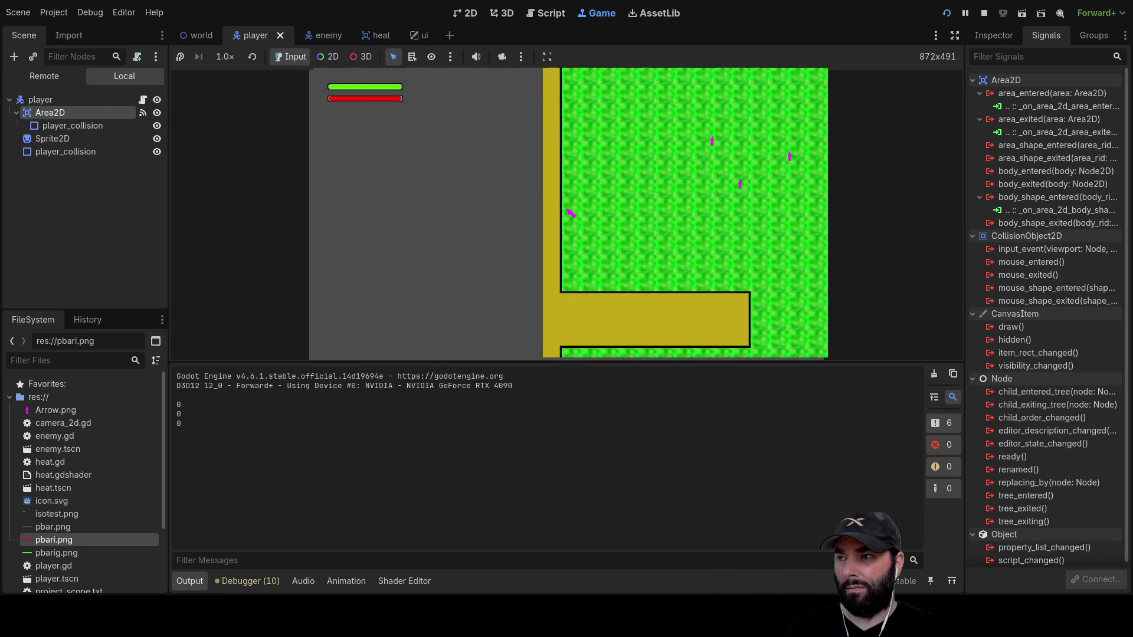
key(Right)
key(Down)
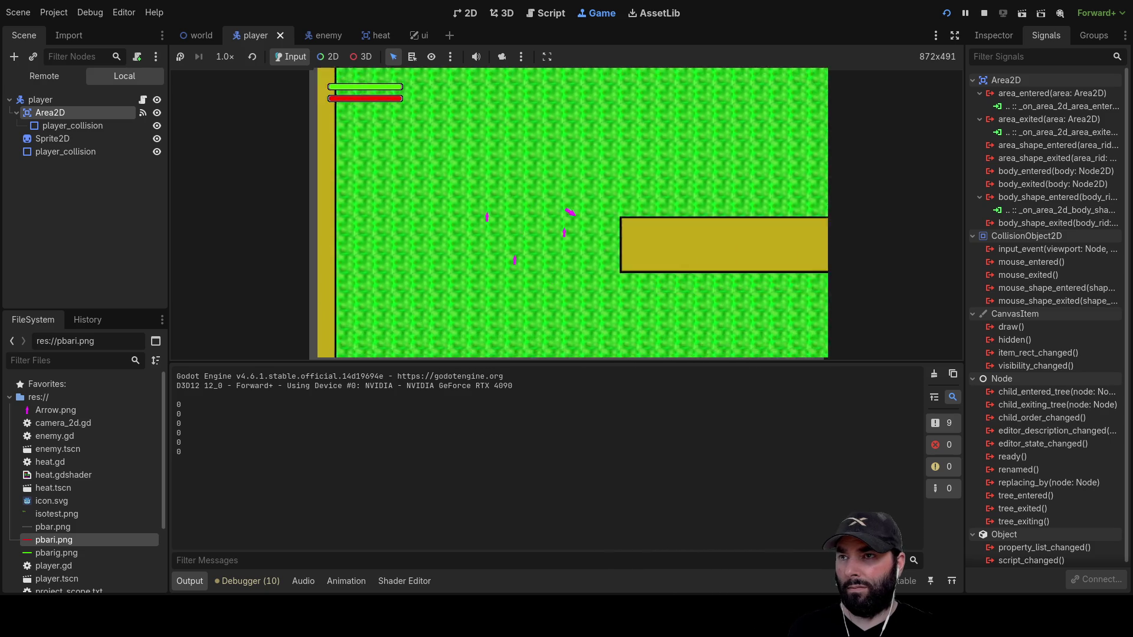
key(Down)
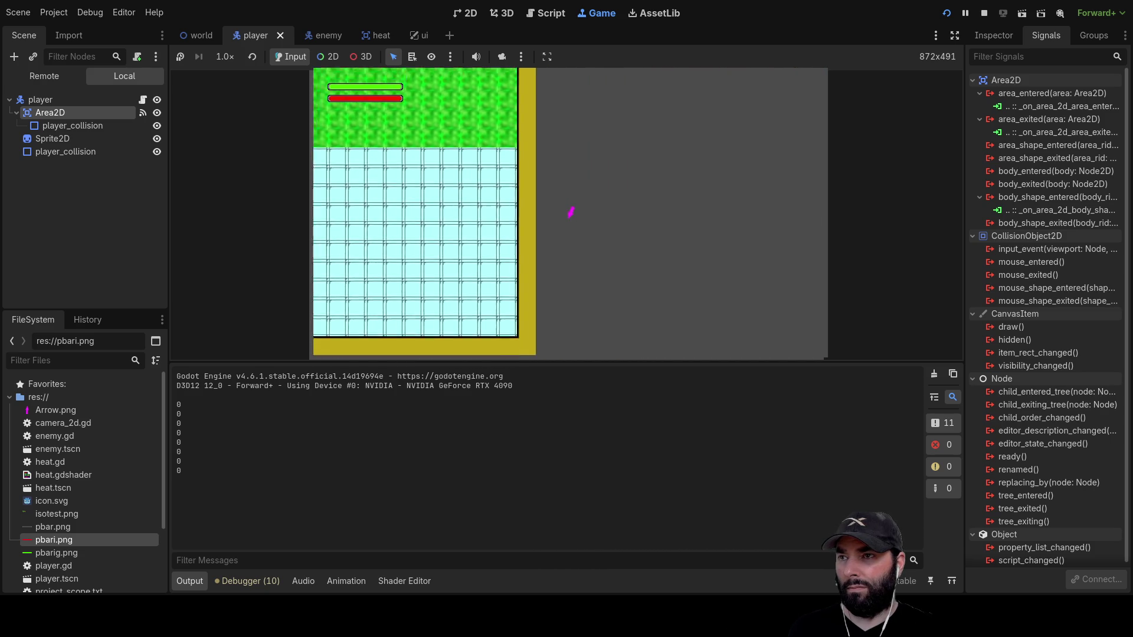
key(Left)
key(Up)
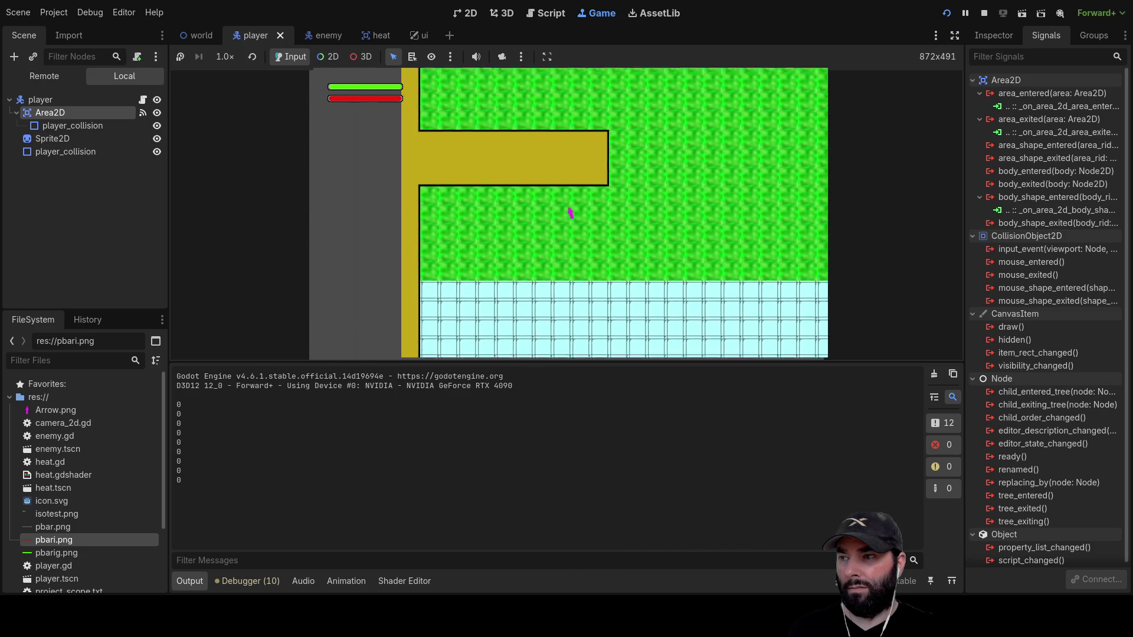
key(Right)
key(Left)
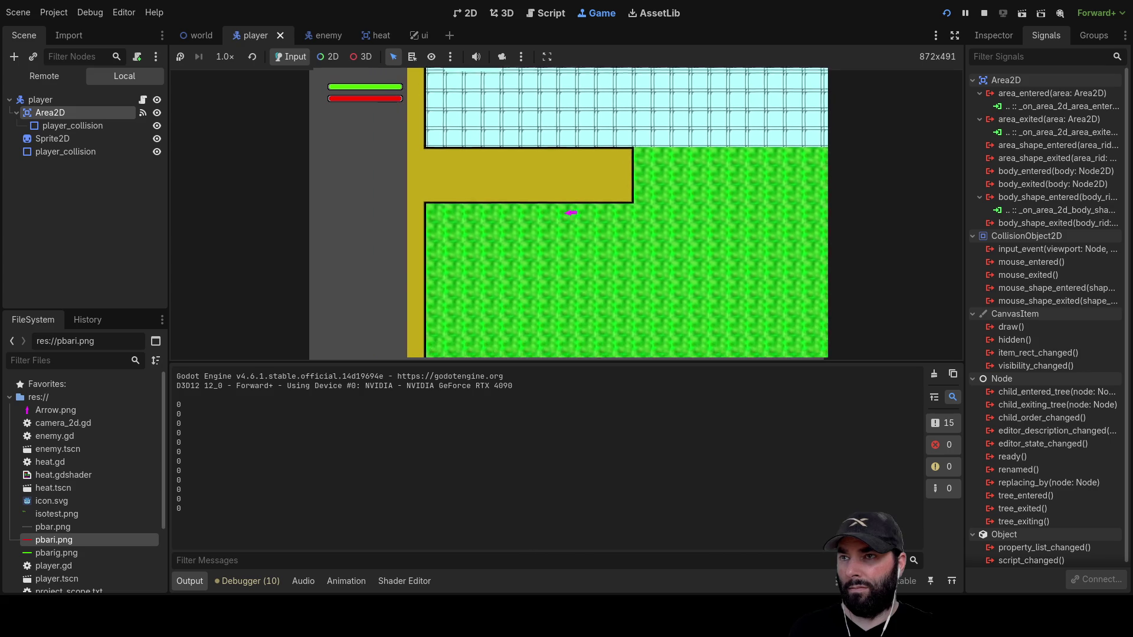
key(Up)
key(Right)
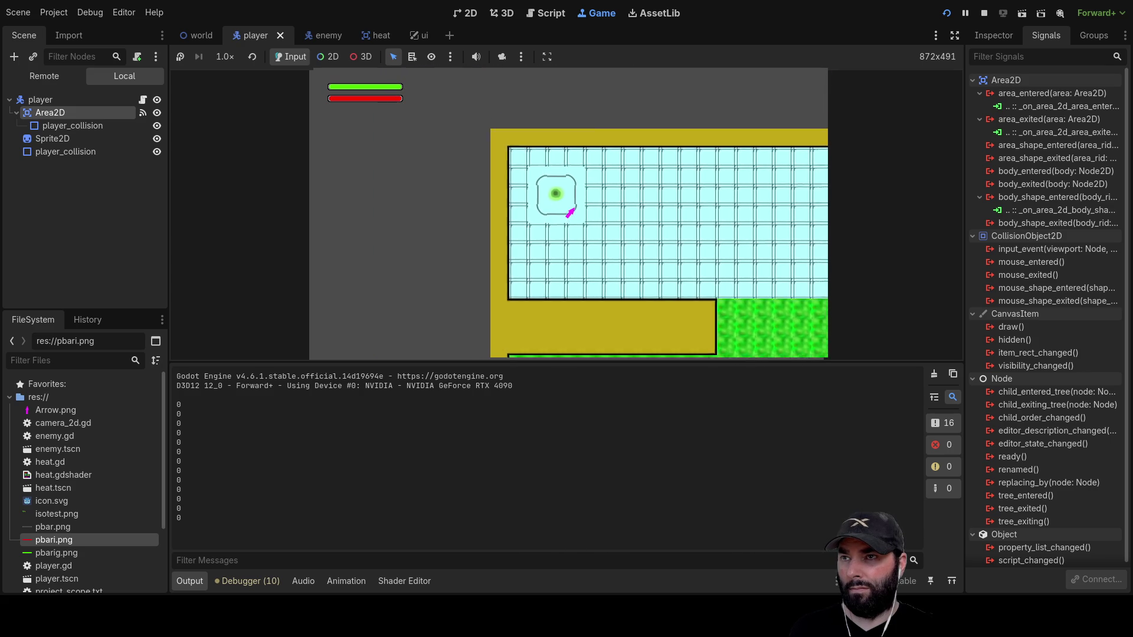
key(Down)
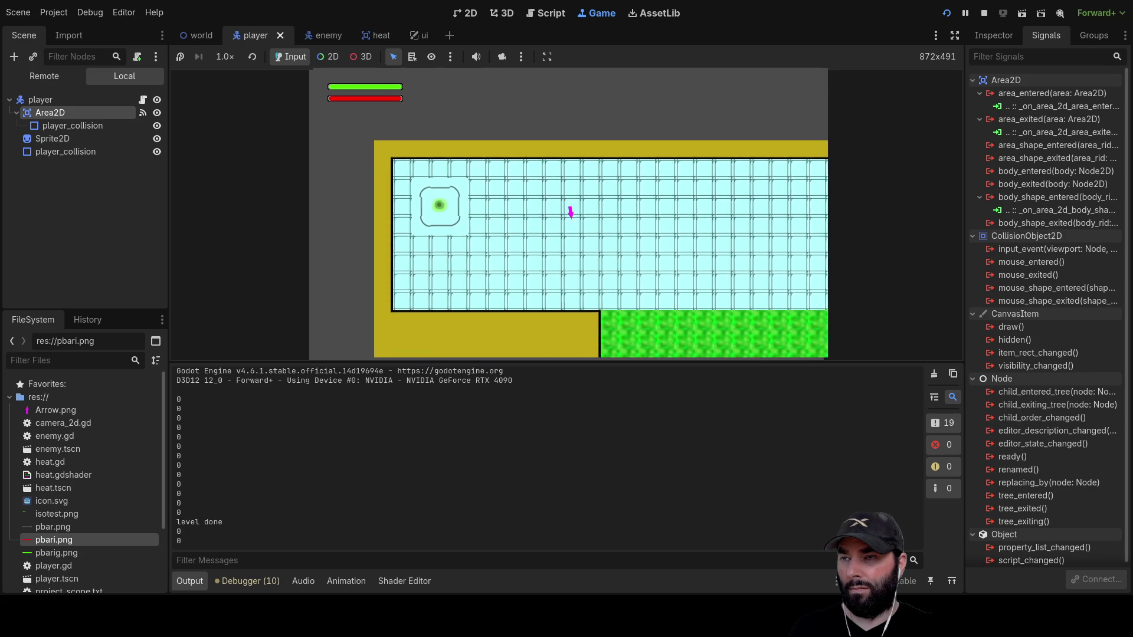
key(Right)
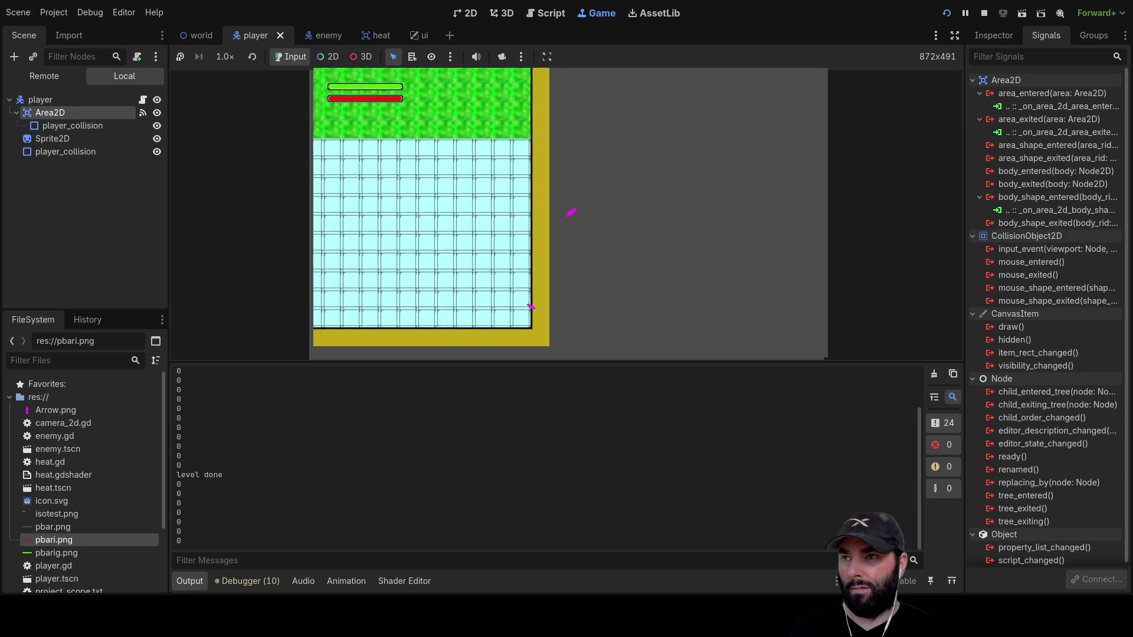
key(Up)
key(Up)
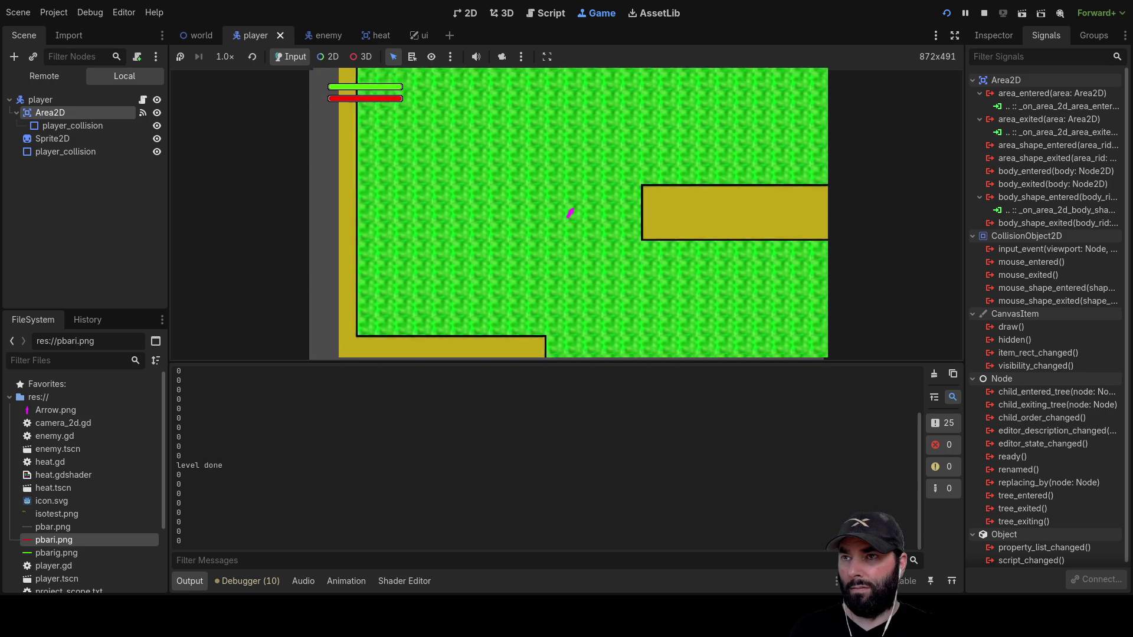
key(Right)
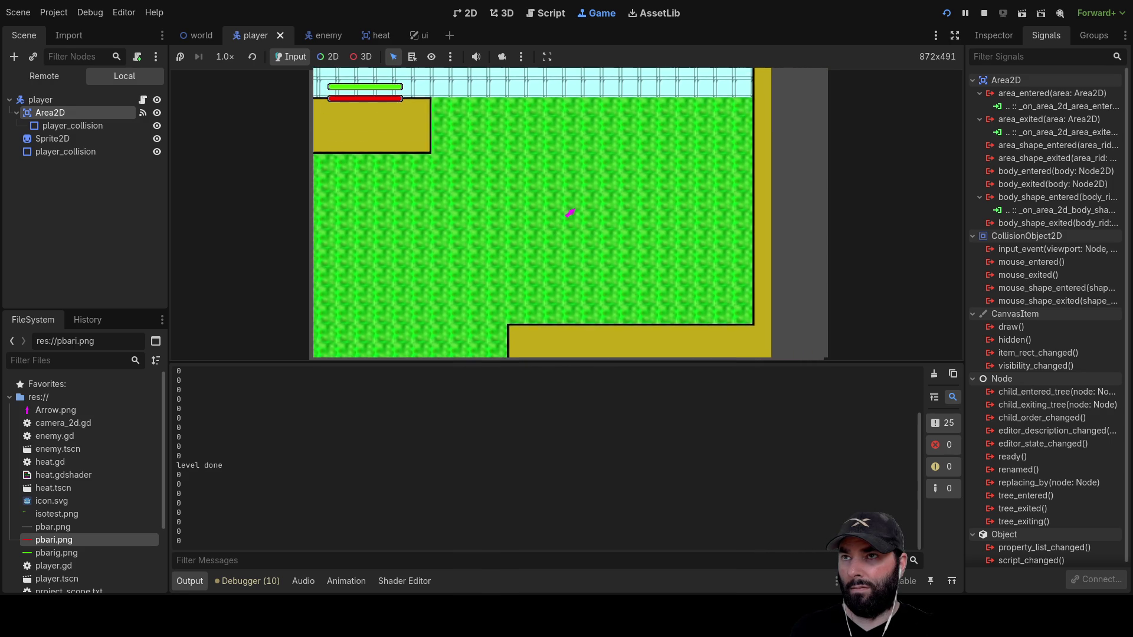
key(Down)
key(Left)
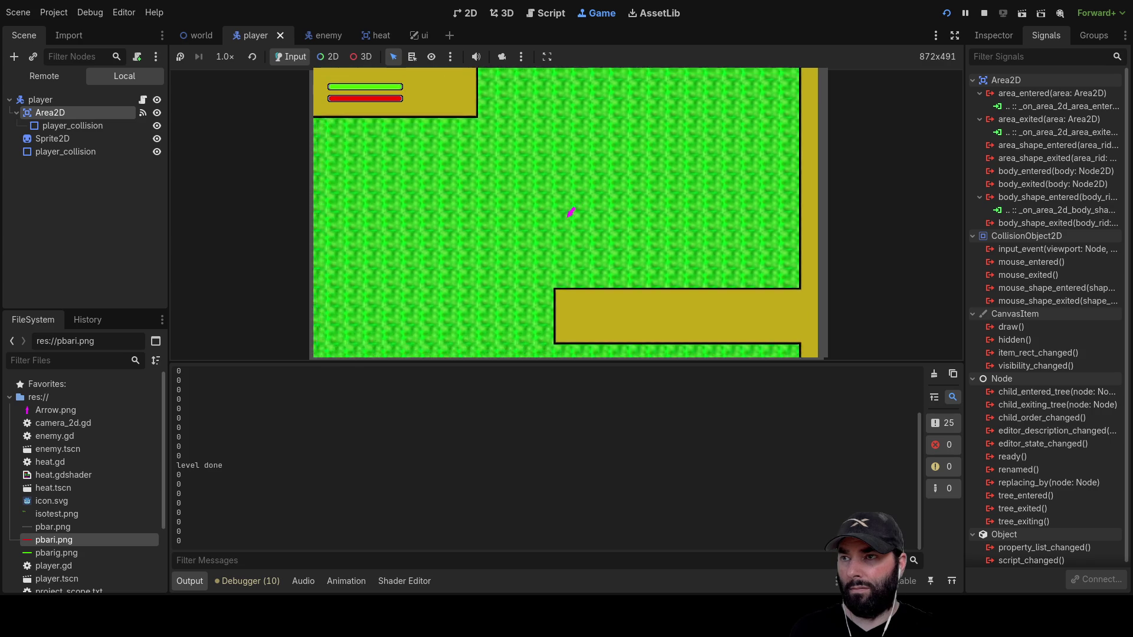
key(Right)
key(Left)
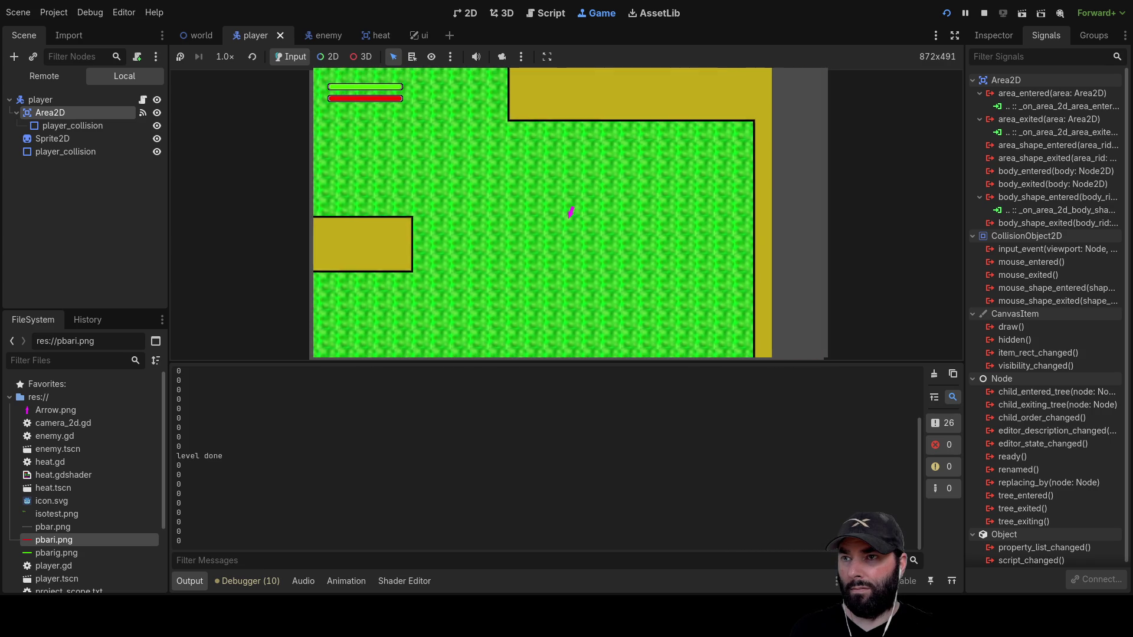
key(Up)
scroll(800, 212, down, 5)
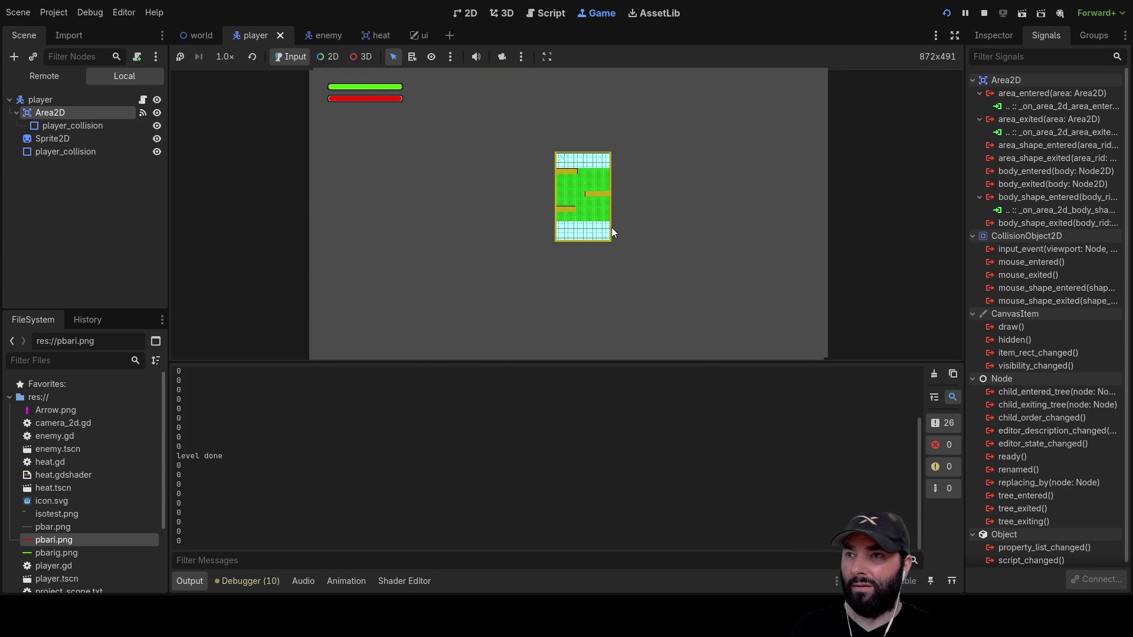
scroll(611, 230, up, 5)
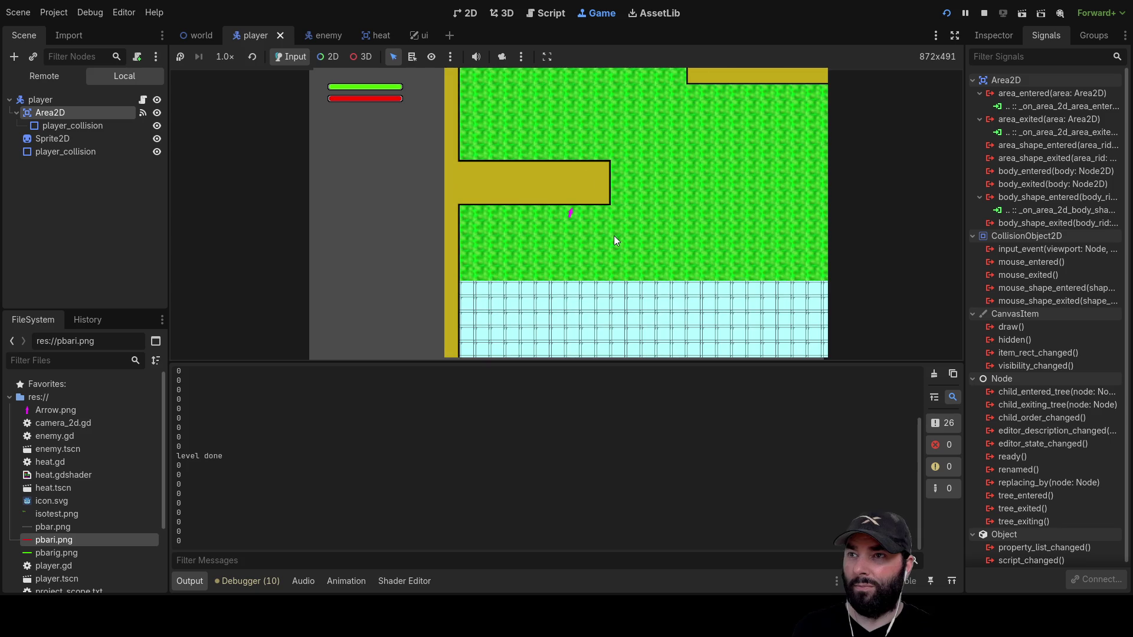
scroll(617, 231, down, 5)
scroll(620, 233, up, 5)
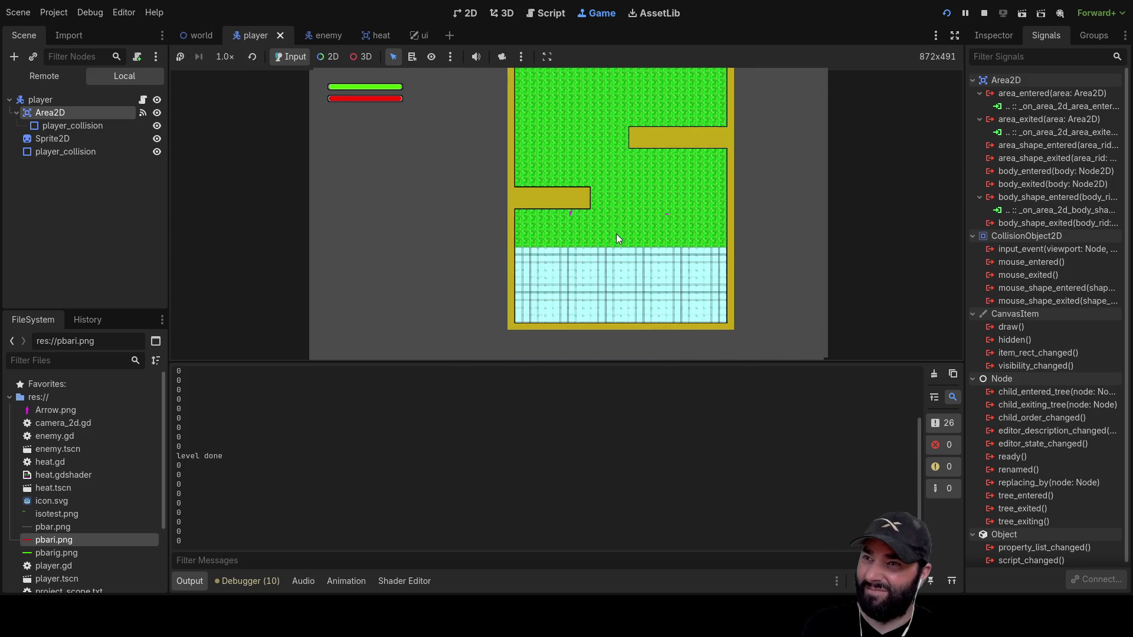
scroll(614, 235, up, 5)
key(Down)
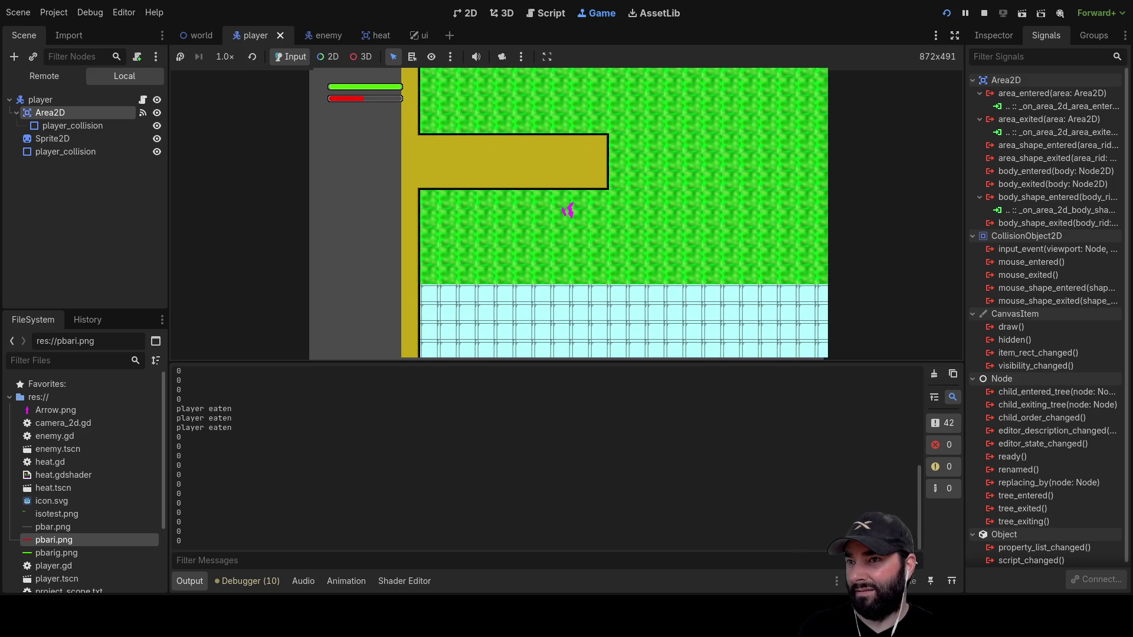
key(Down)
key(Right)
Replace local_shape_index in the handler's print() with body and relaunch the game.
click(984, 14)
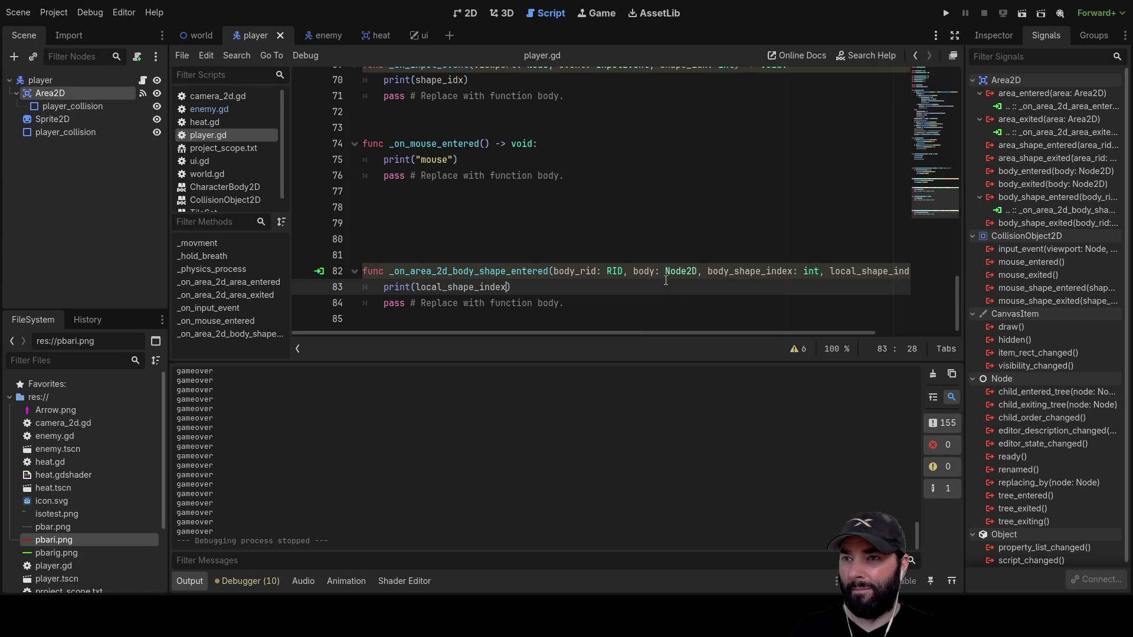
double_click(649, 272)
key(ctrl+c)
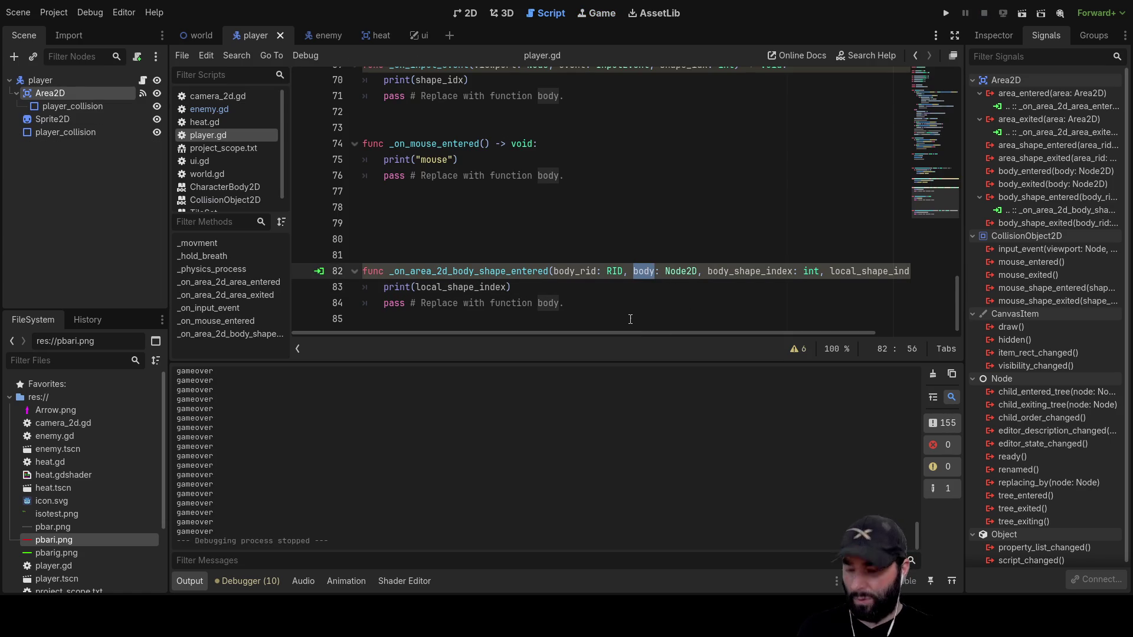
double_click(438, 288)
key(ctrl+v)
click(946, 13)
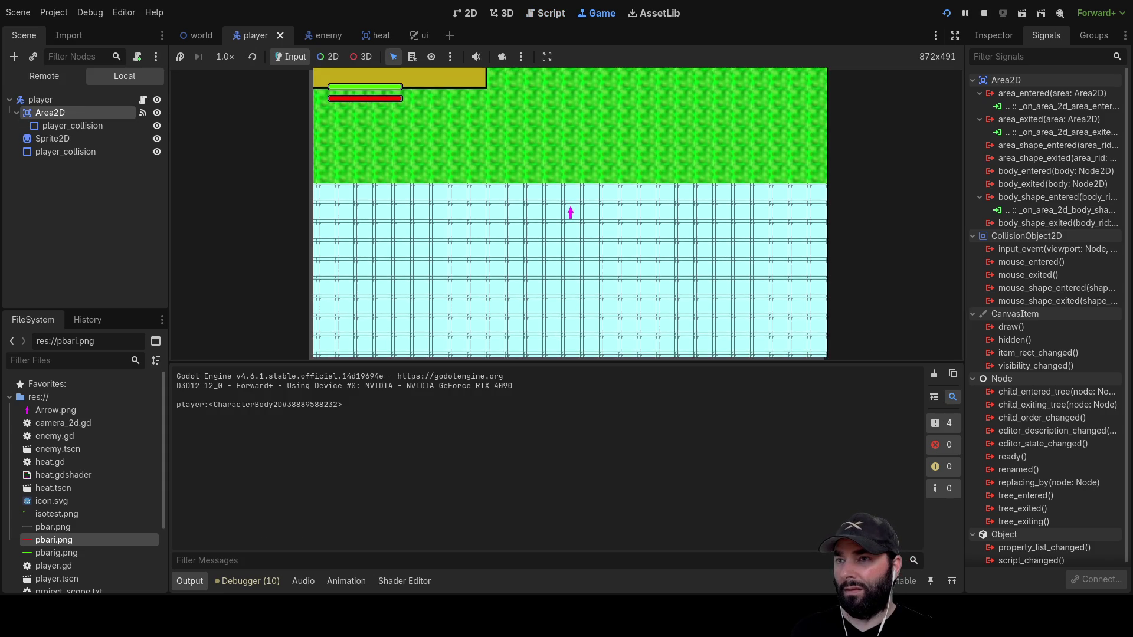
Drive the player with WASD into walls and enemies, logging TileMapLayer and enemy bodies, then stop.
key(w)
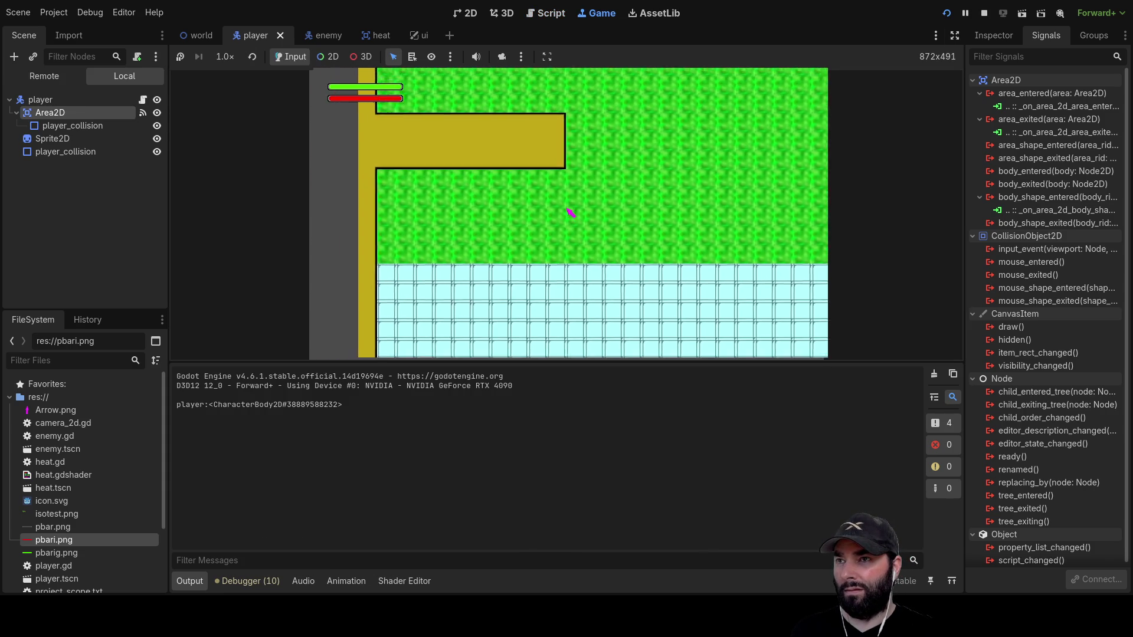
key(w)
key(a)
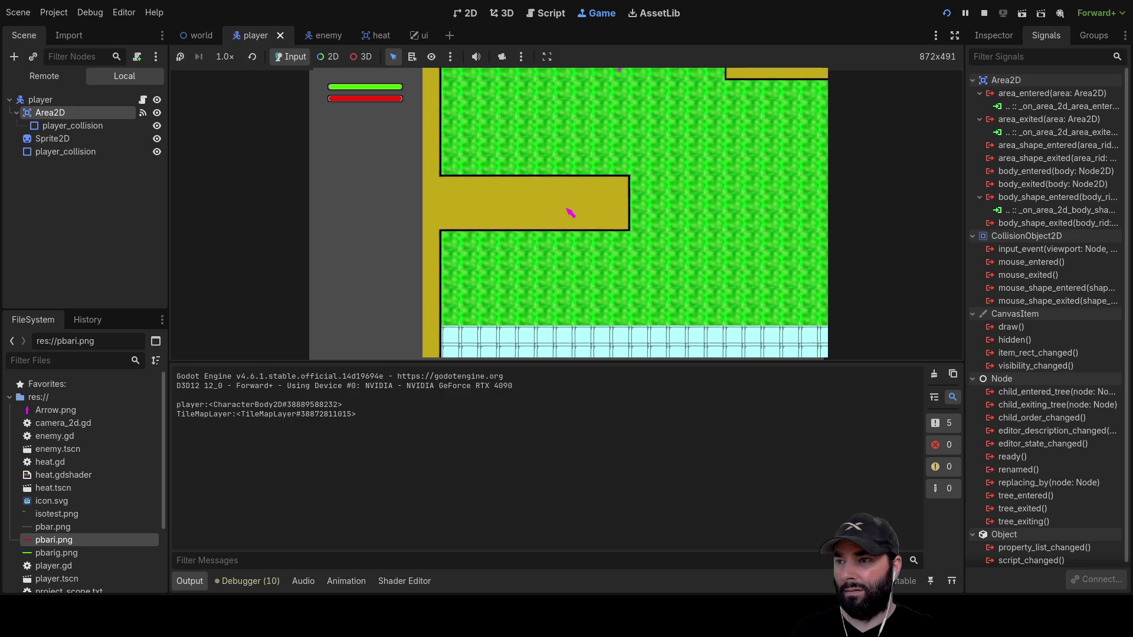
key(w)
key(a)
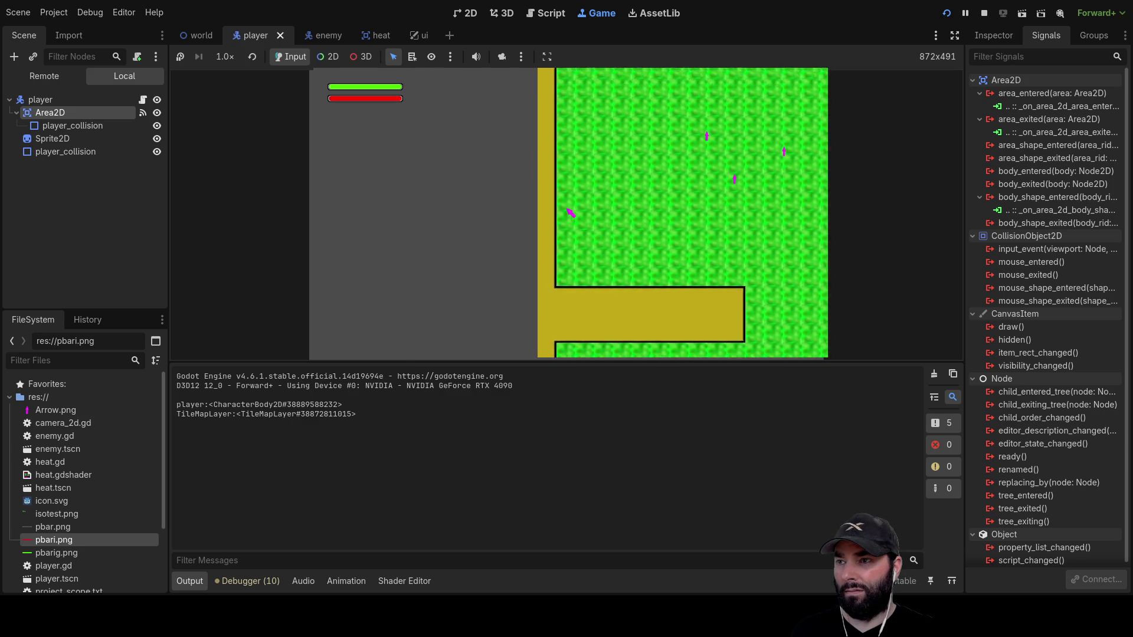
key(d)
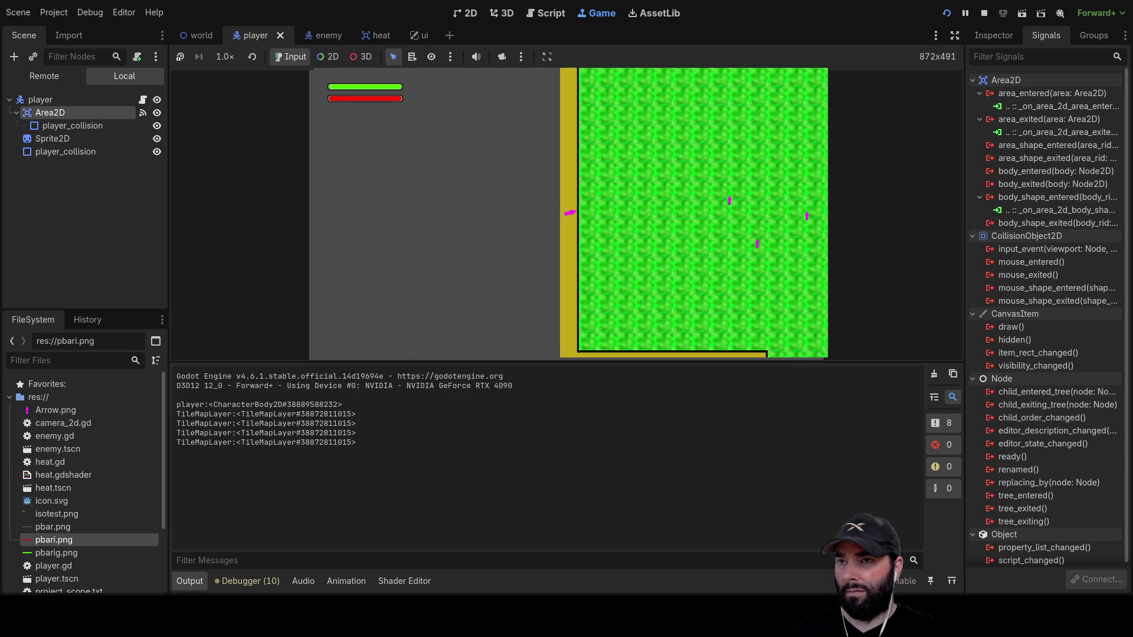
key(d)
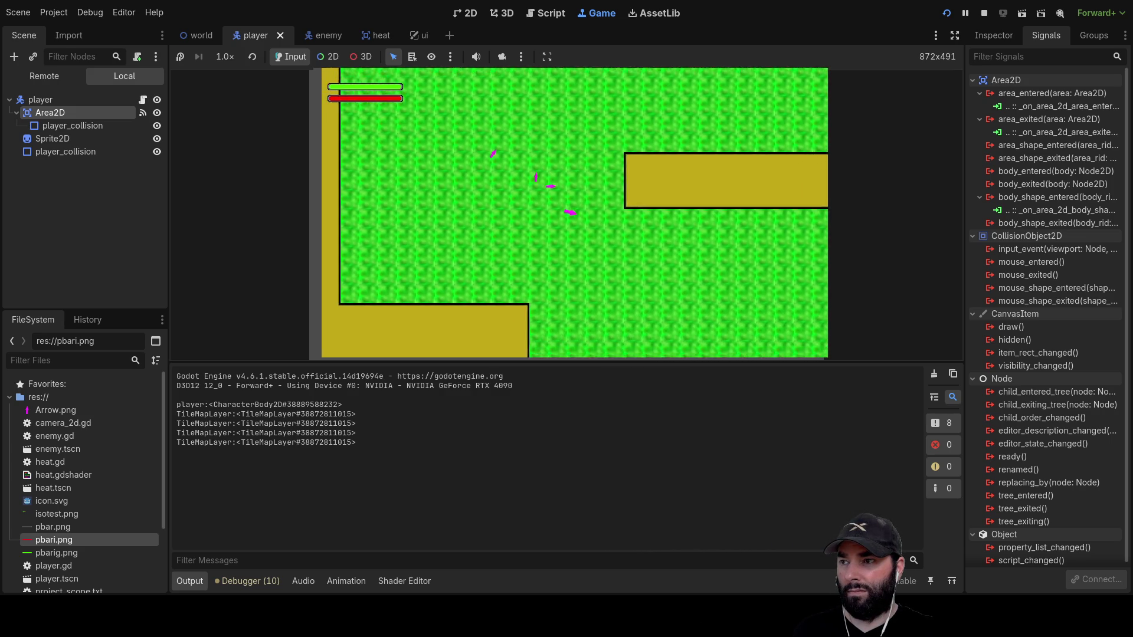
key(w)
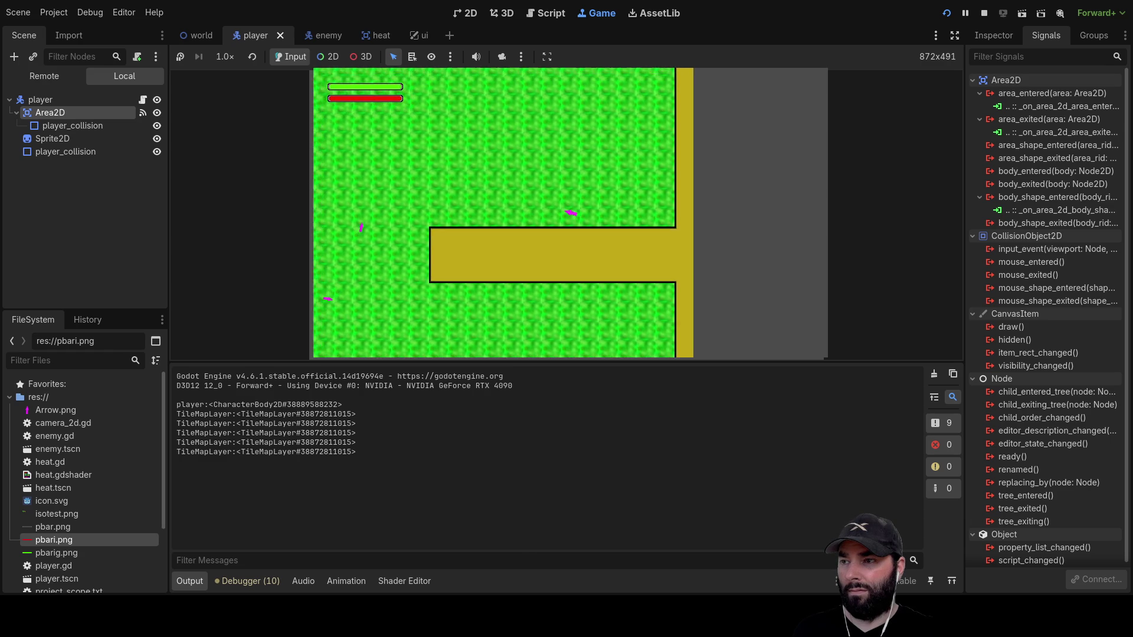
key(d)
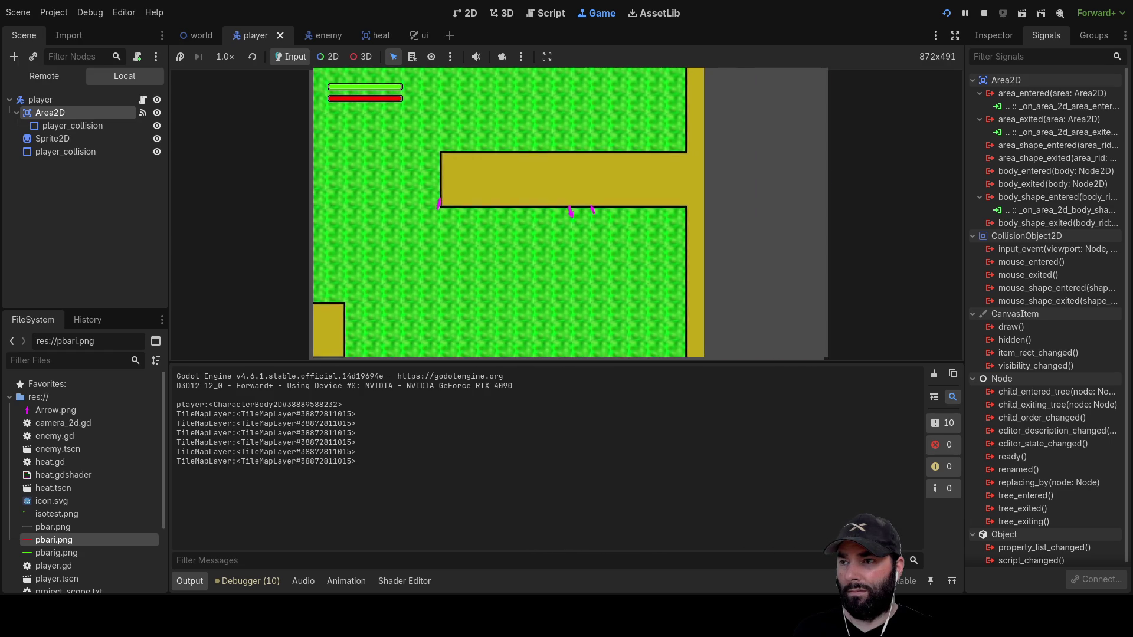
key(s)
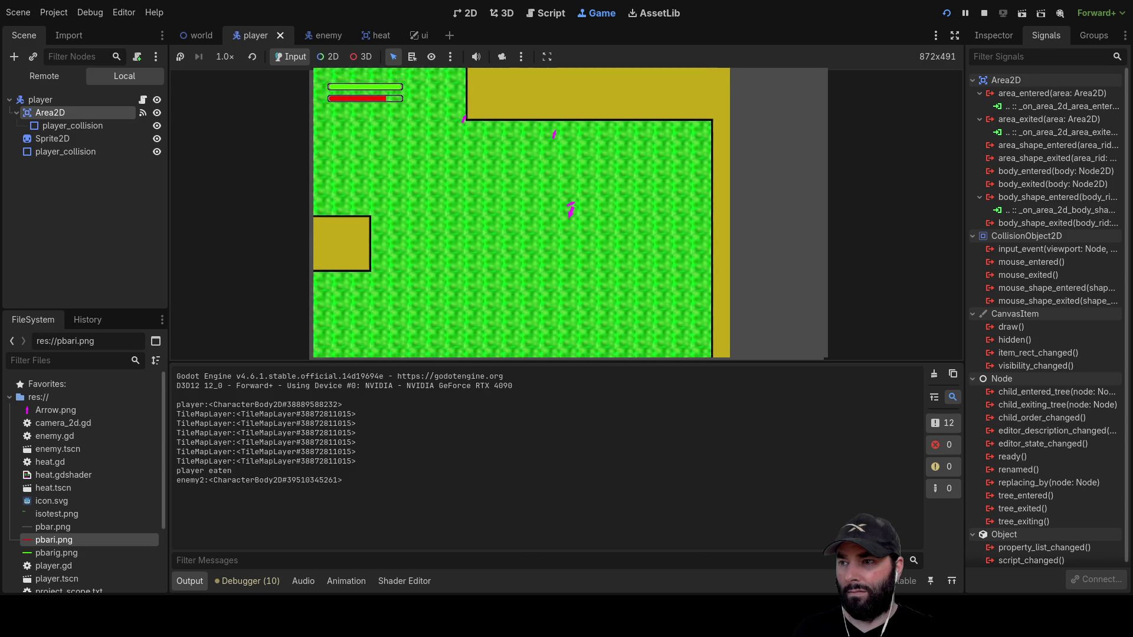
key(s)
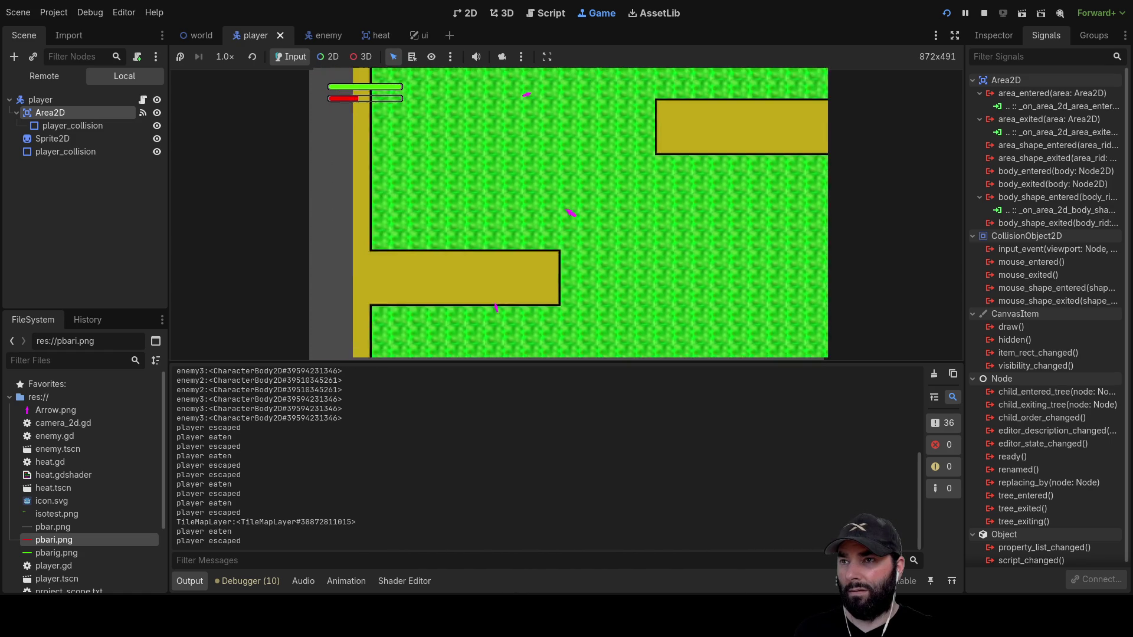
key(F8)
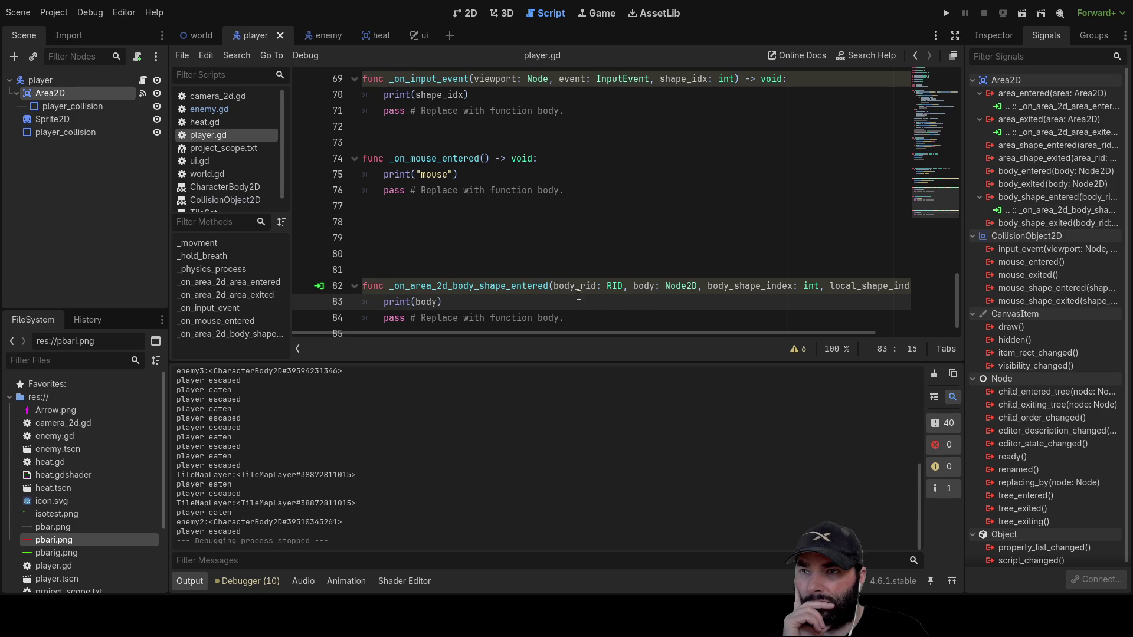
Scroll to the top of player.gd and copy the fwd_speed variable name.
mouse_move(637, 332)
mouse_down()
mouse_move(738, 334)
mouse_move(558, 341)
mouse_up()
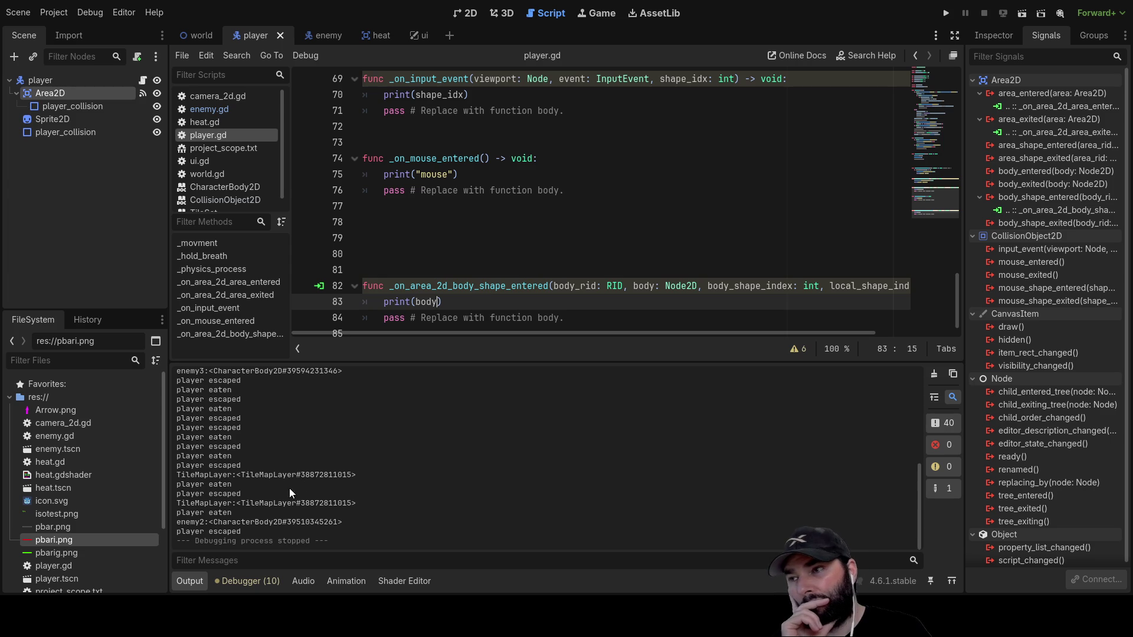
click(386, 303)
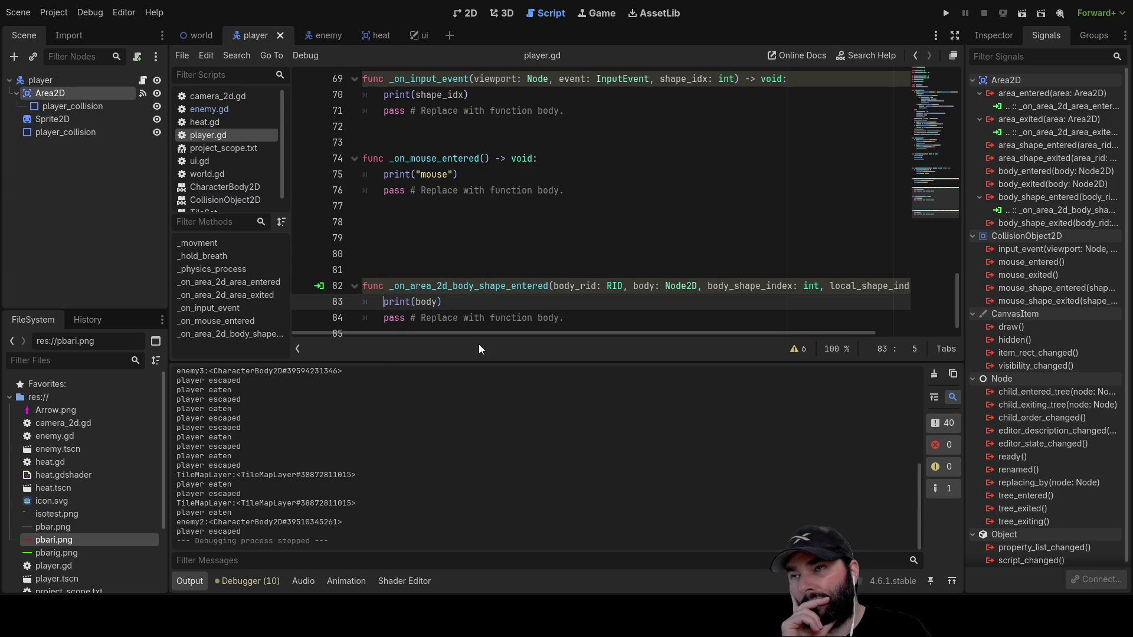
scroll(479, 283, up, 12)
scroll(479, 283, up, 10)
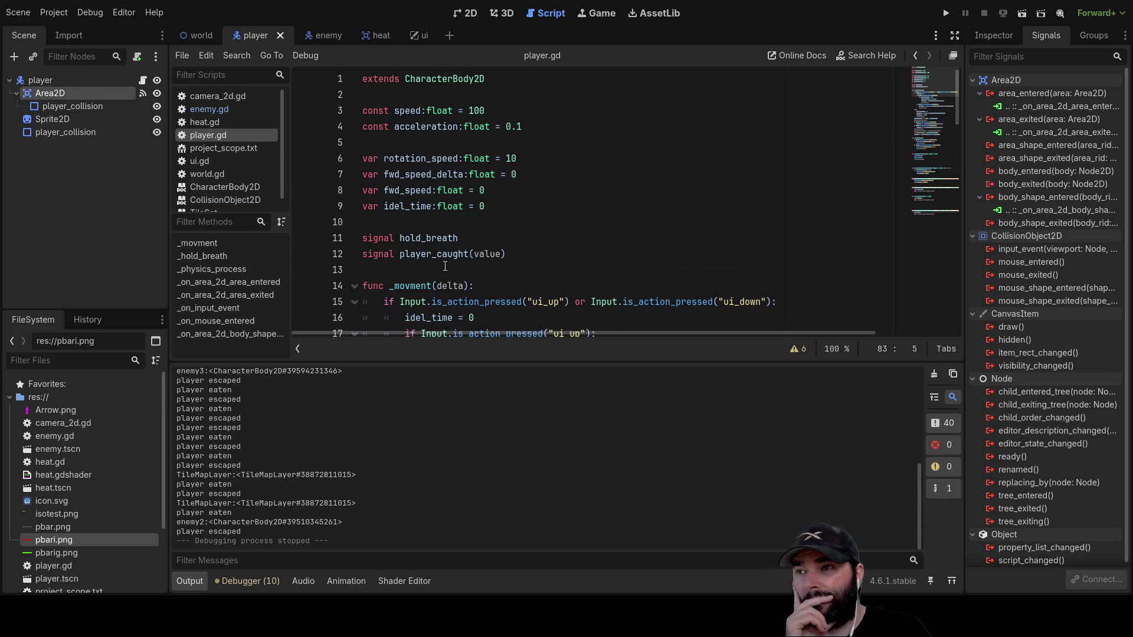
double_click(422, 175)
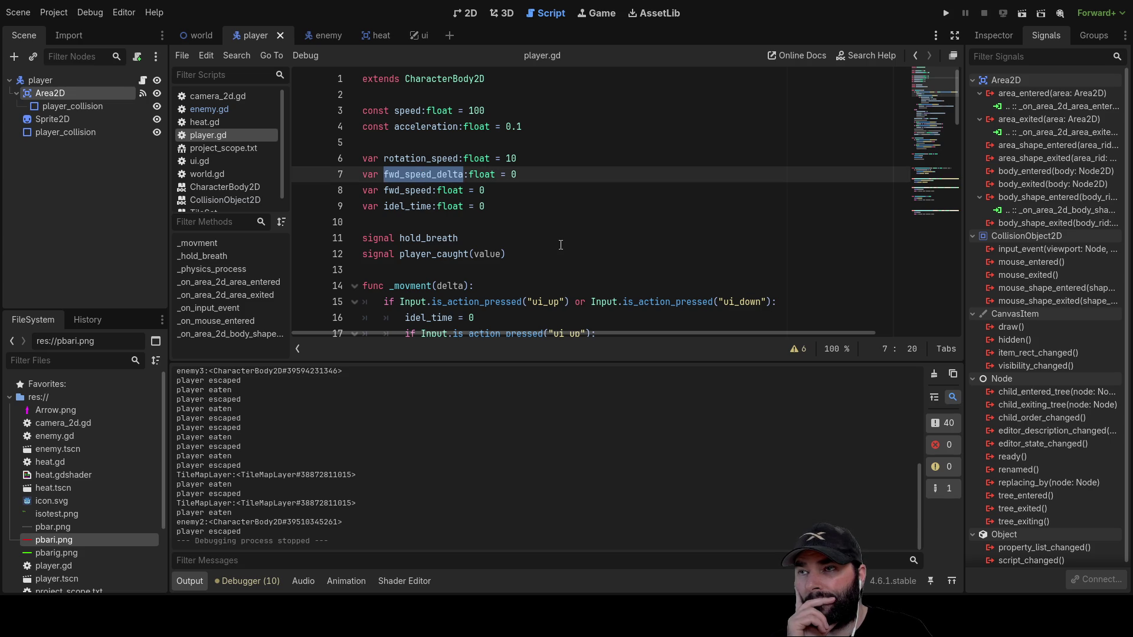
double_click(420, 191)
key(ctrl+c)
Insert fwd_speed = -fwd_speed above print(body) in the collision handler.
scroll(434, 238, down, 20)
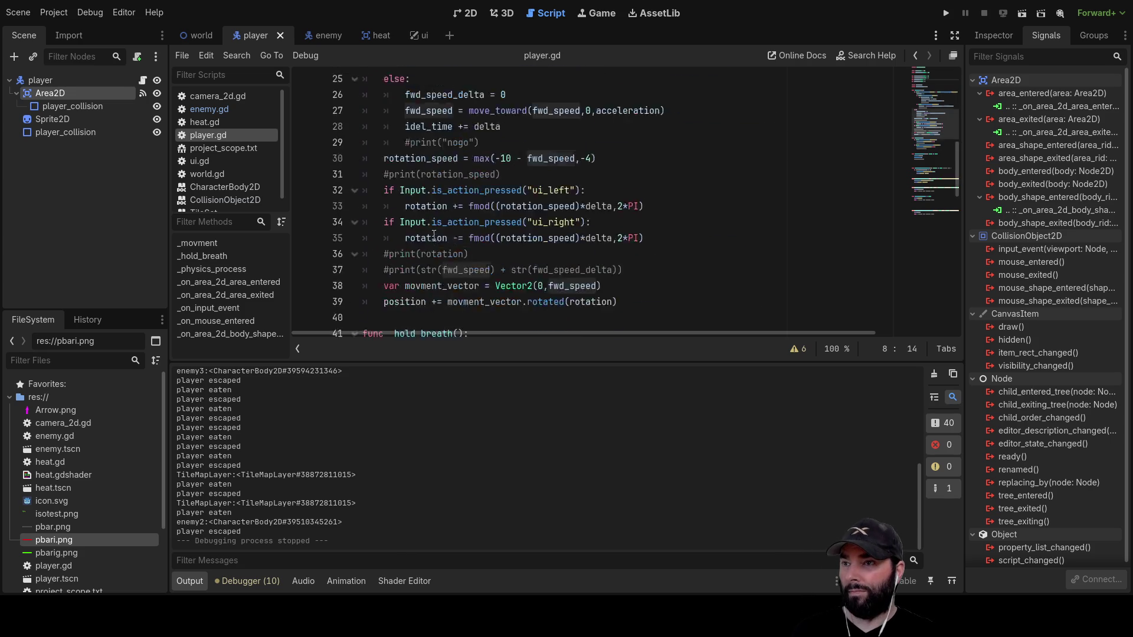
click(384, 288)
key(Return)
key(Up)
key(ctrl+v)
text(=)
key(ctrl+v)
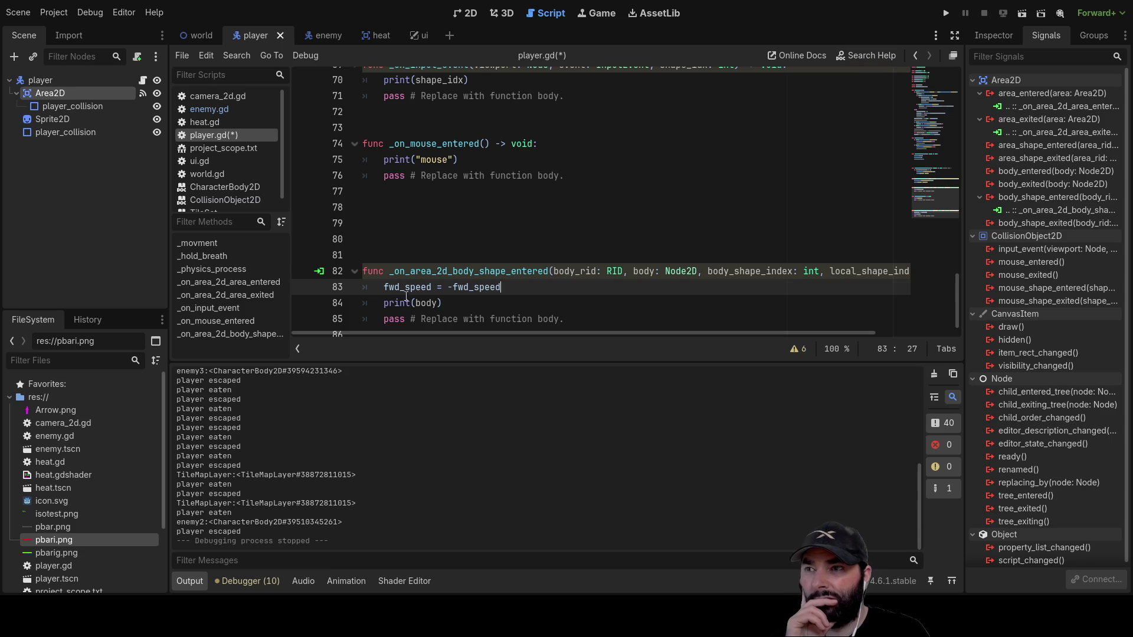
Run the game and drive the player with the arrow keys into the upper-left wall to test the speed reversal.
click(947, 13)
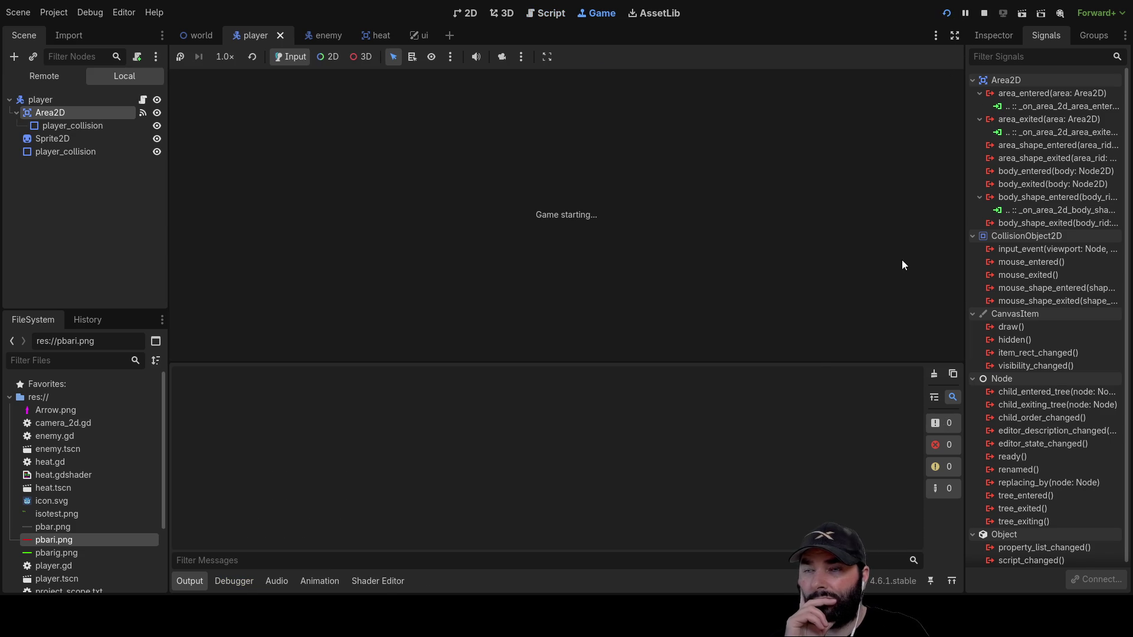
key(Up)
key(Left)
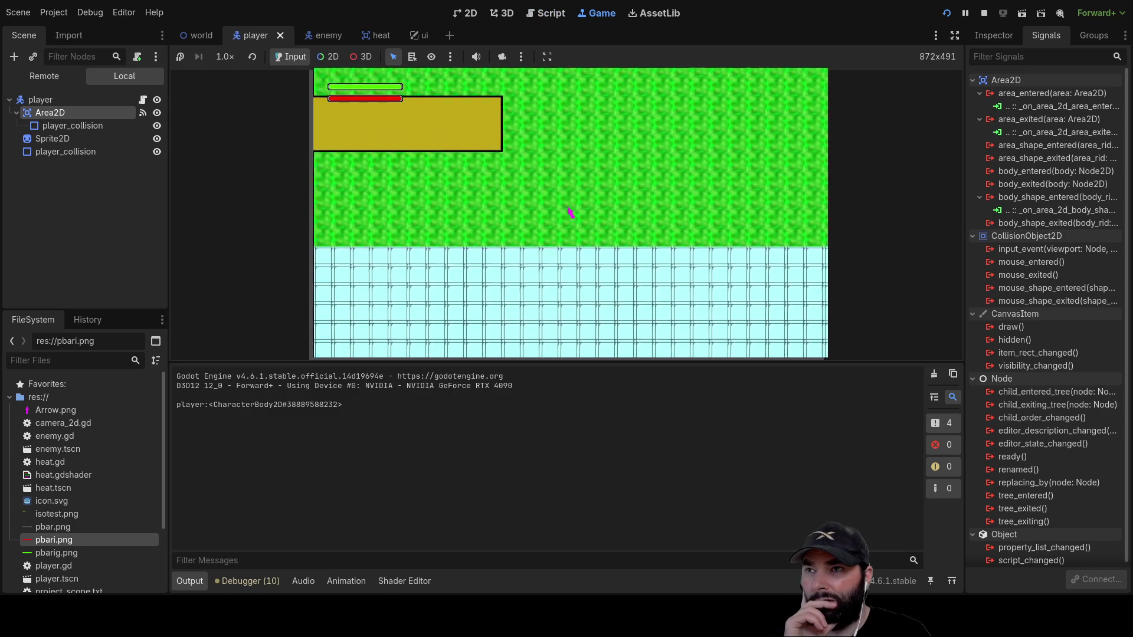
key(Up)
key(Left)
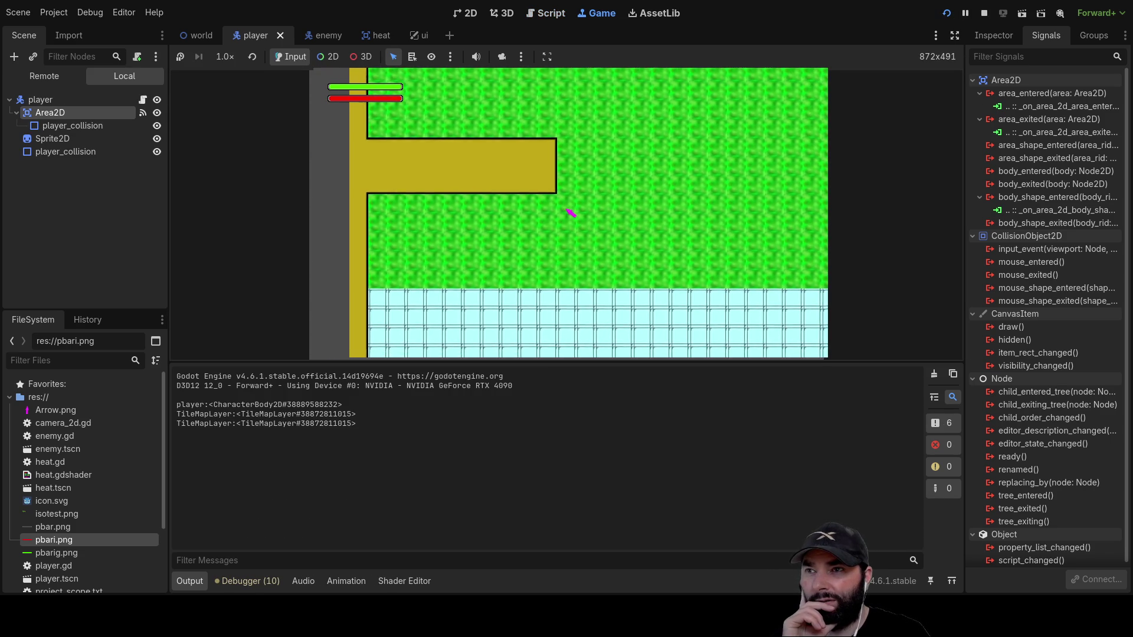
key(Up)
key(Left)
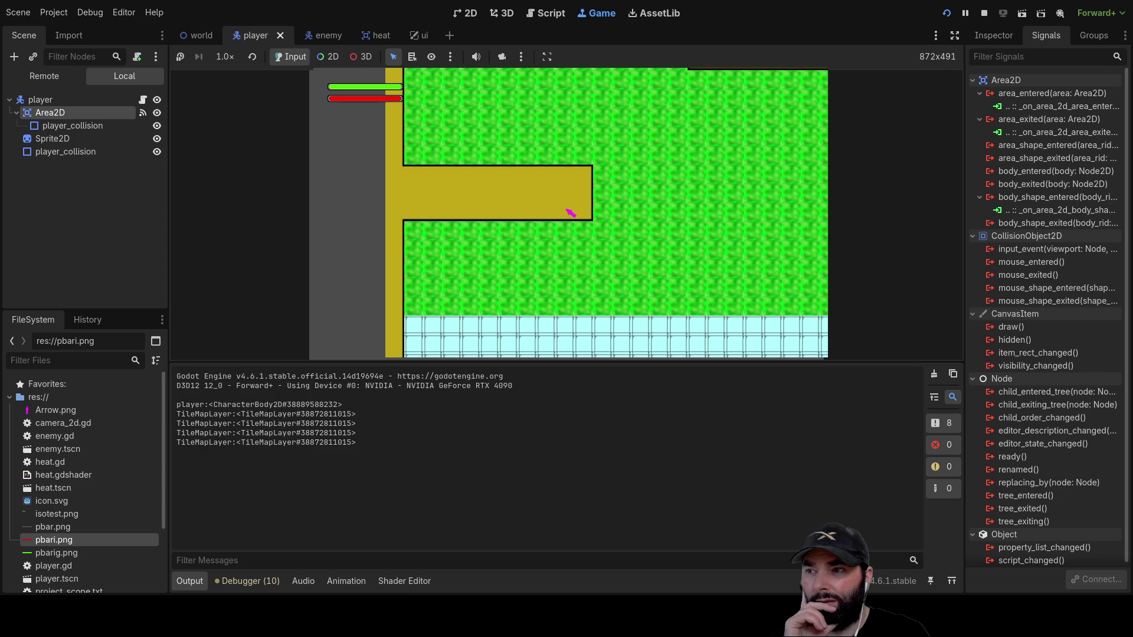
key(Down)
key(Right)
key(Up)
key(Left)
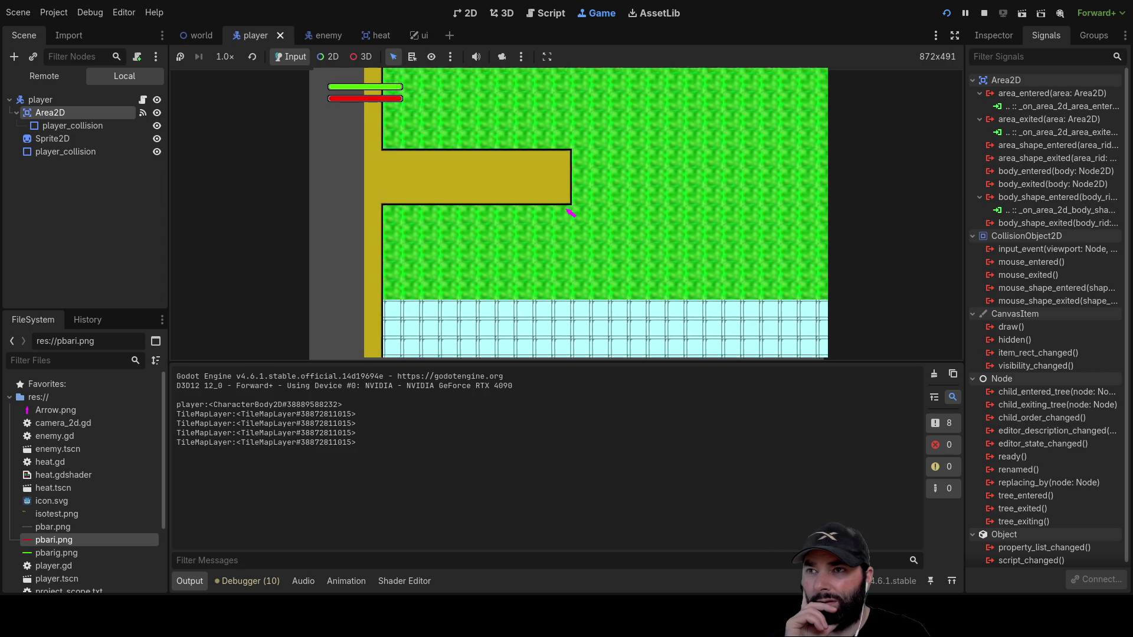
key(Down)
key(Left)
key(Down)
key(Down)
Steer the player with WASD into the tiled walls repeatedly to check bouncing, then stop the game with F8.
key(s)
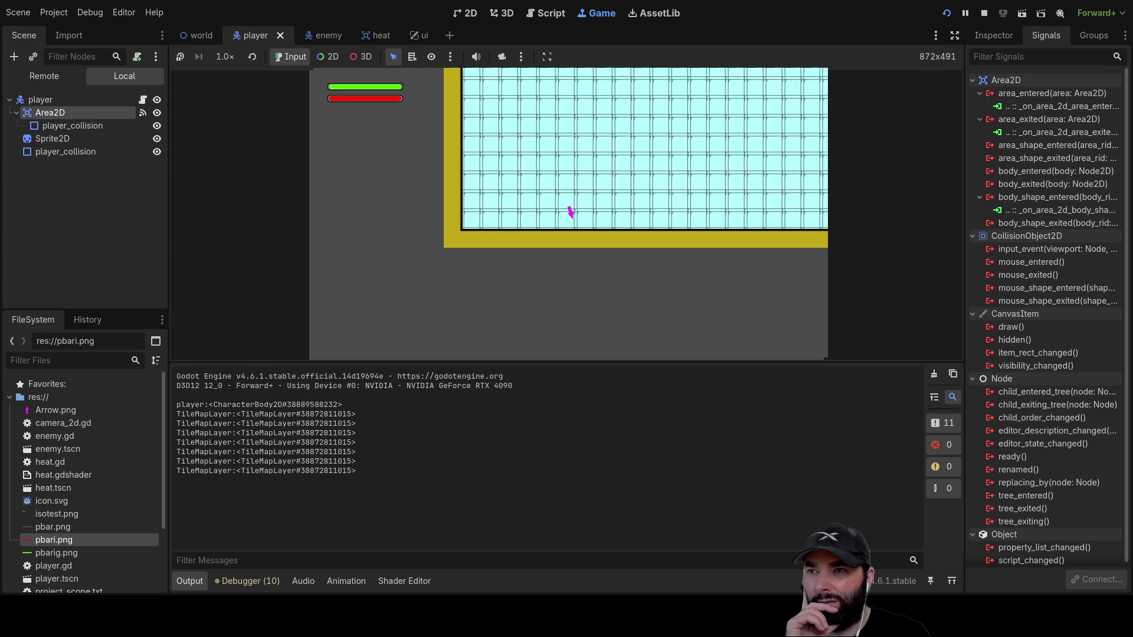
key(w)
key(w)
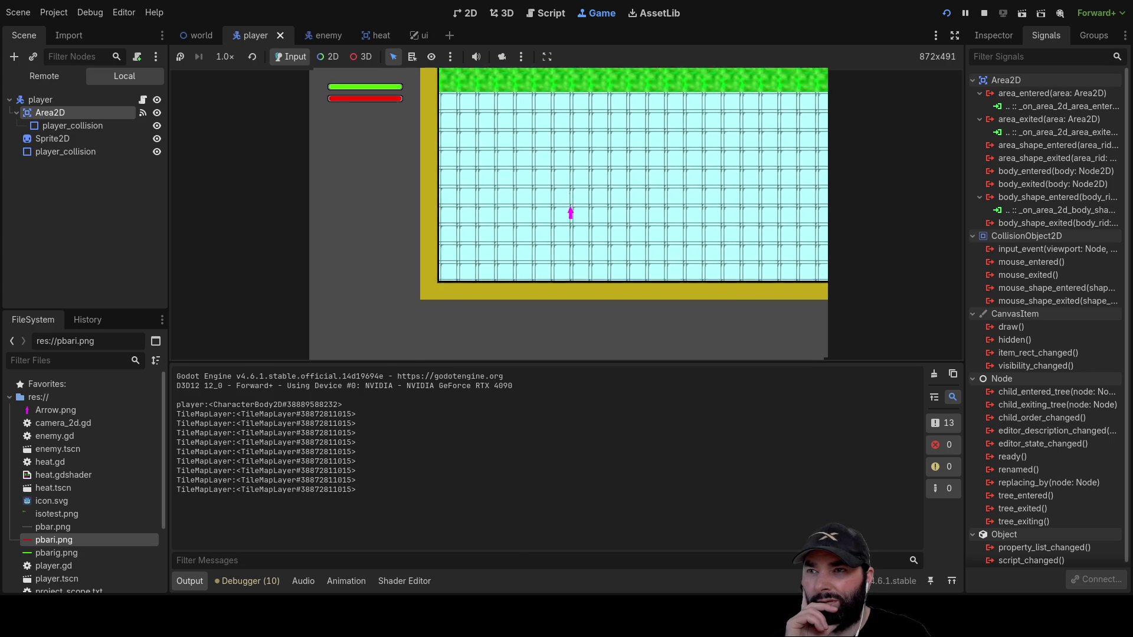
key(s)
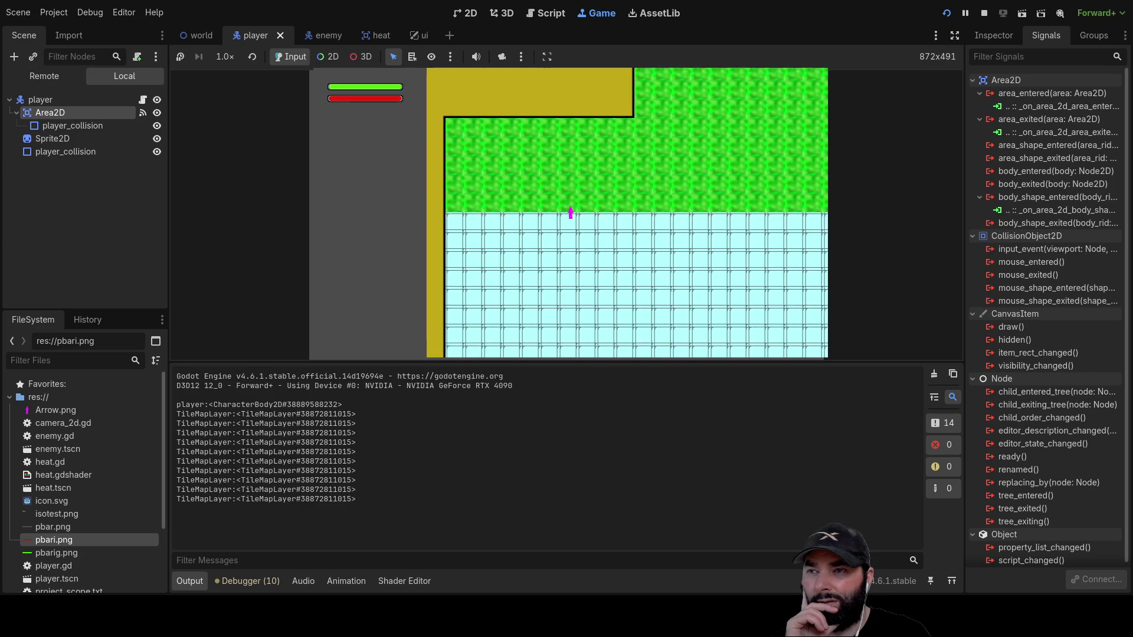
key(w)
key(d)
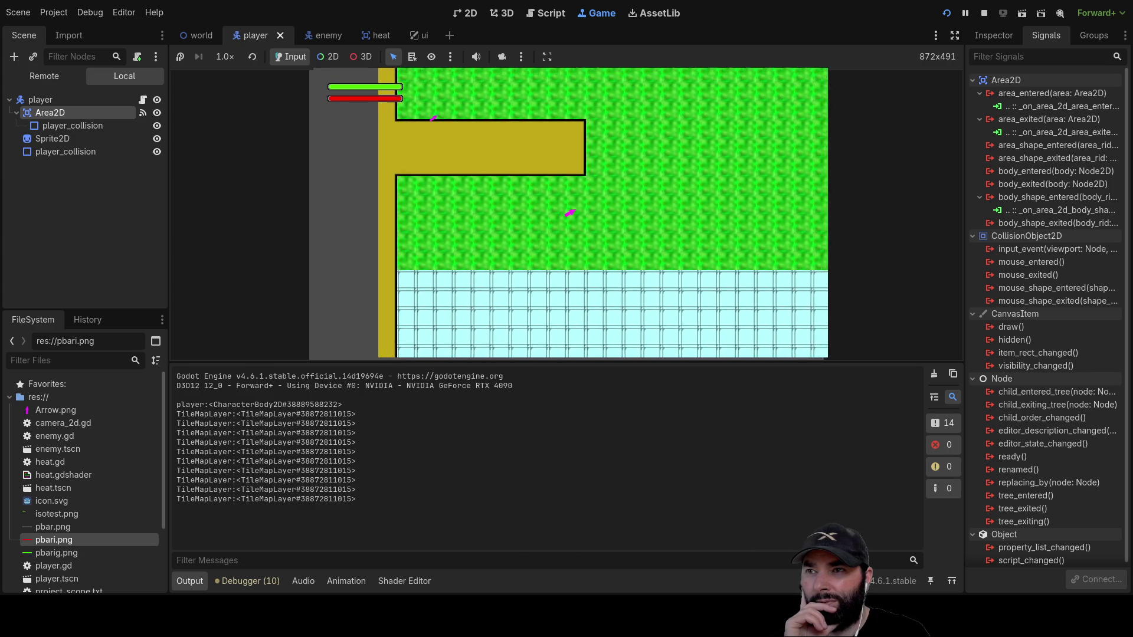
key(w)
key(d)
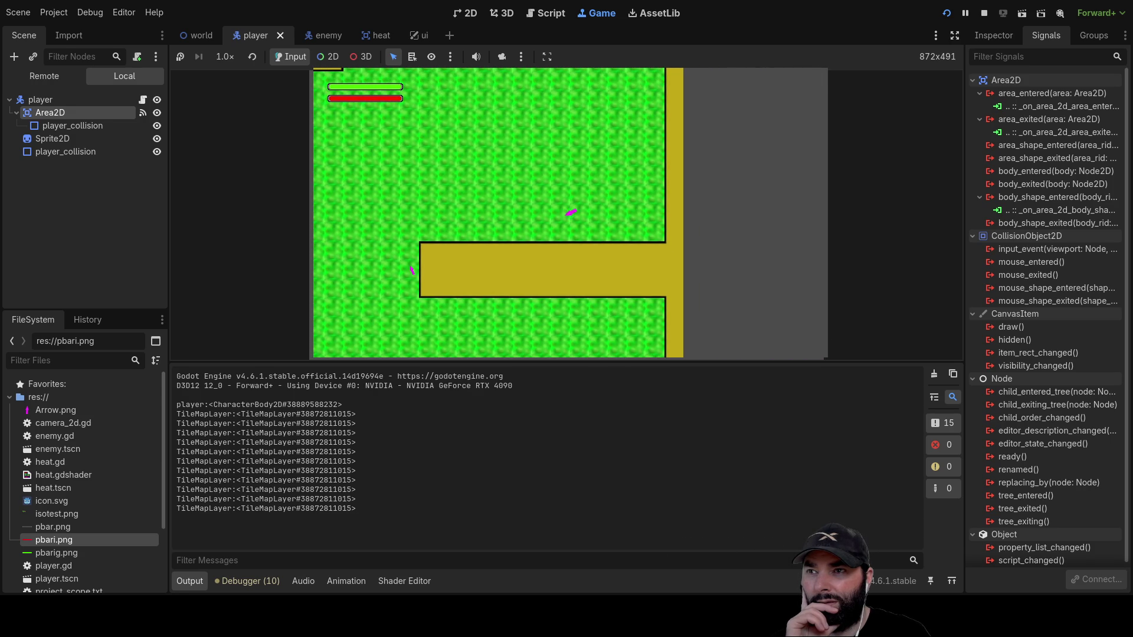
key(s)
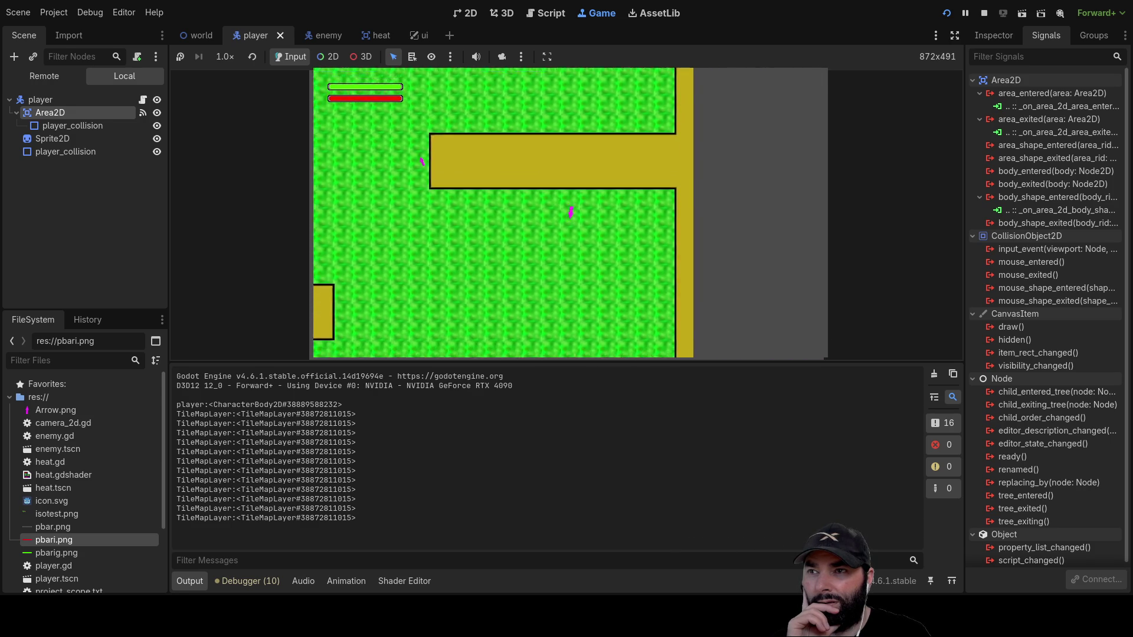
key(d)
key(s)
key(d)
key(s)
key(a)
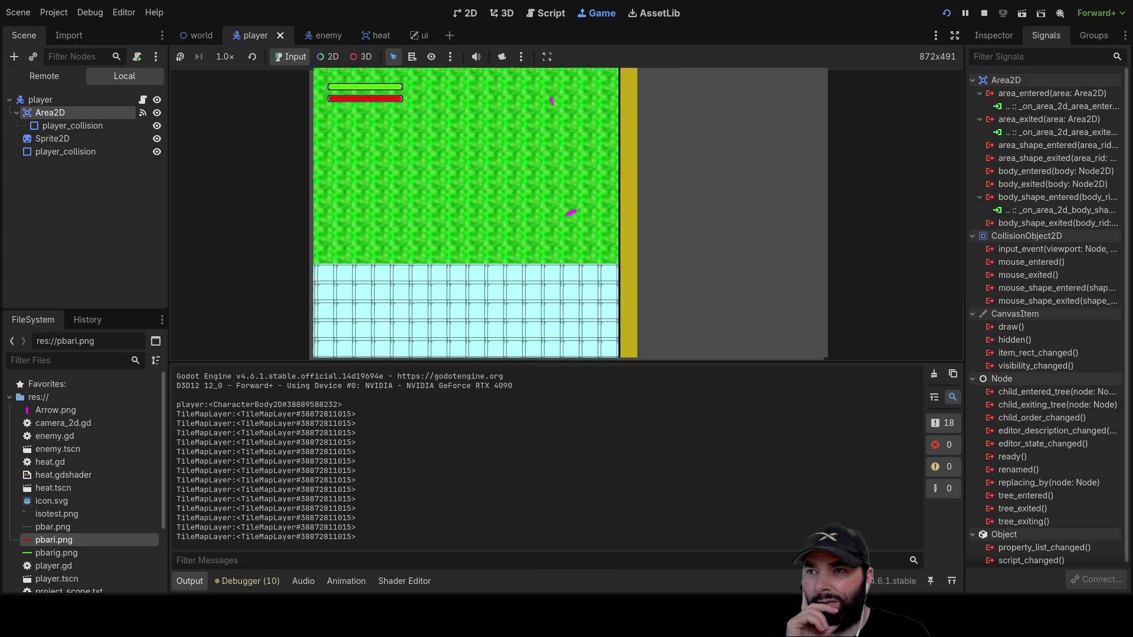
key(s)
key(a)
key(s)
key(a)
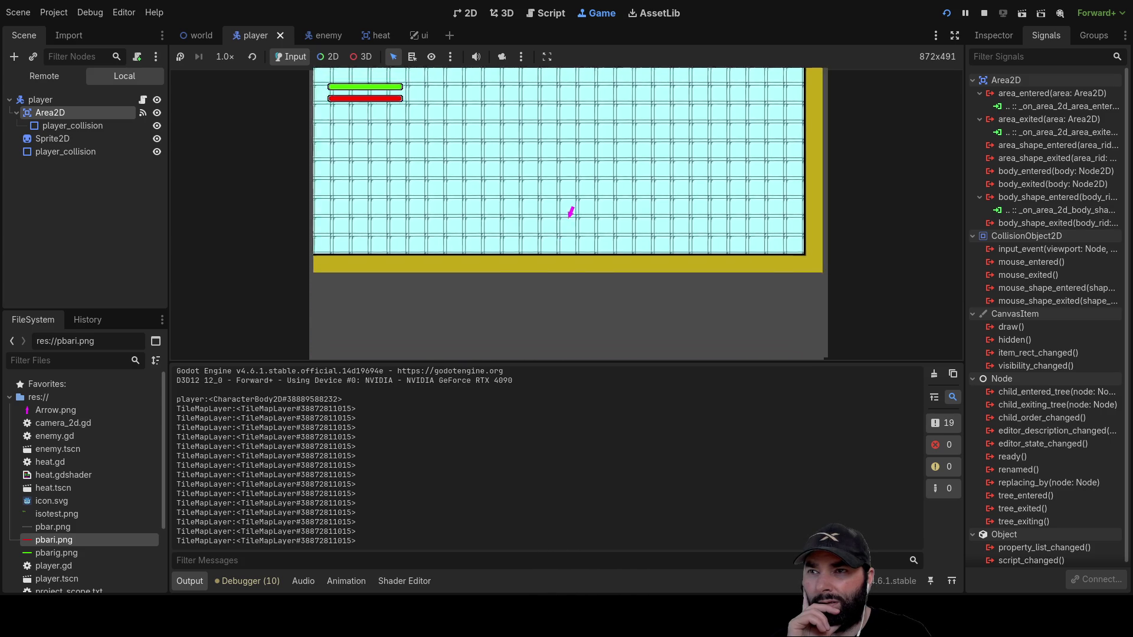
key(w)
key(a)
key(w)
key(a)
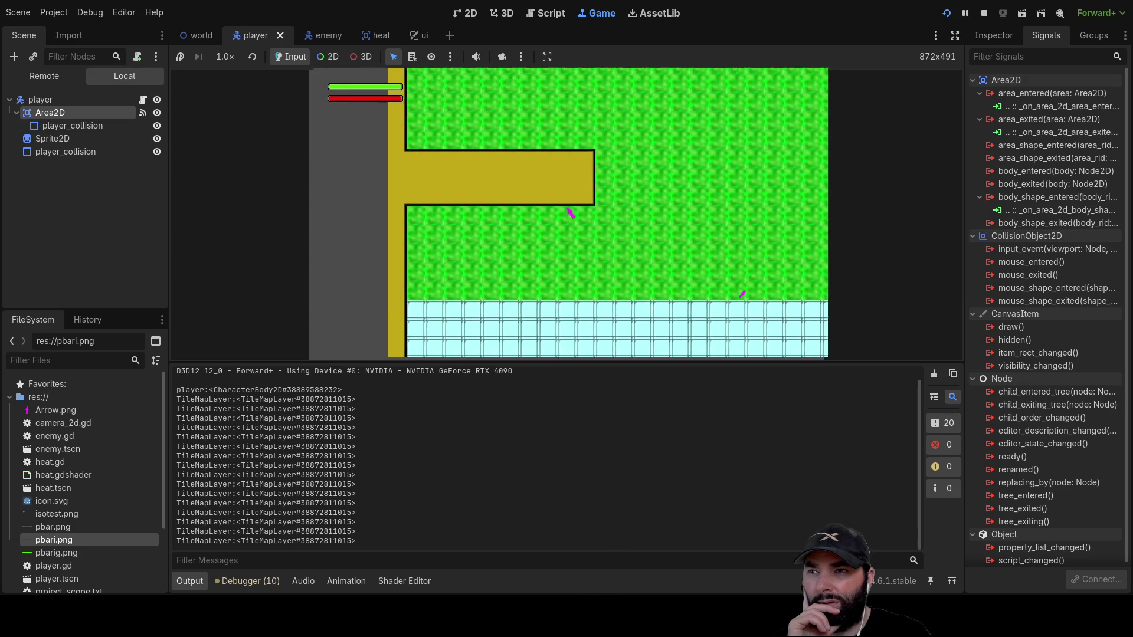
key(w)
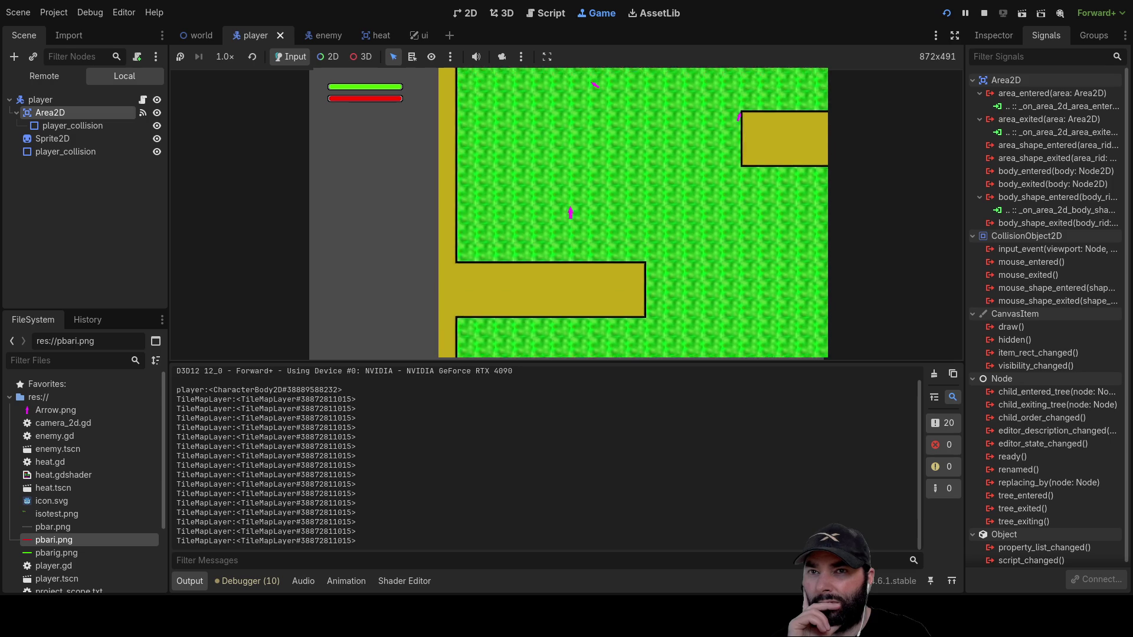
key(w)
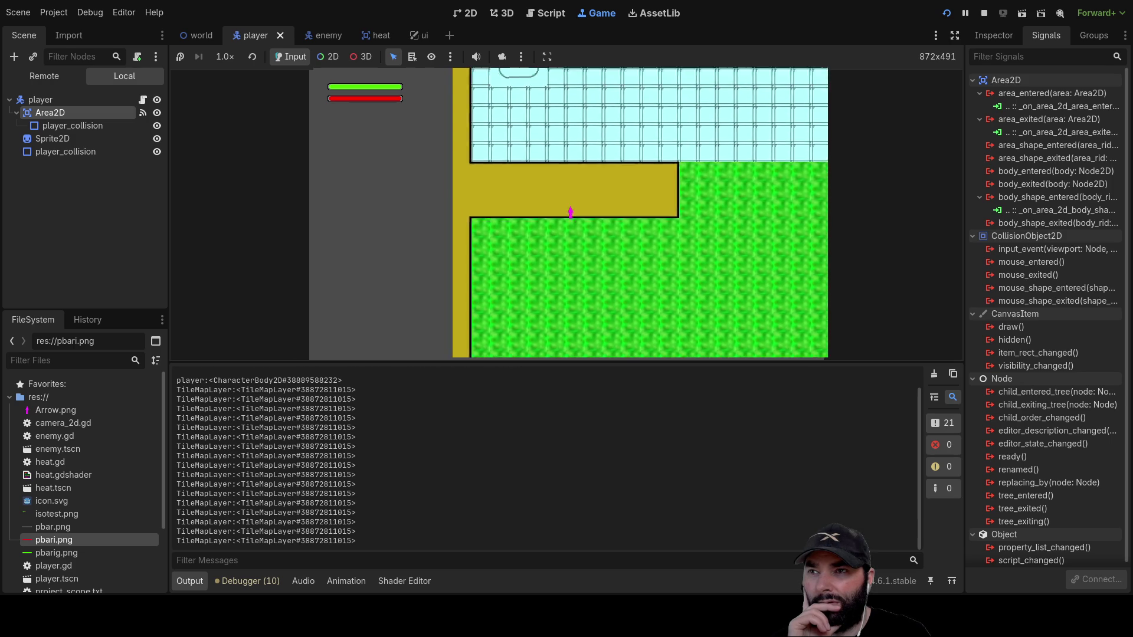
key(w)
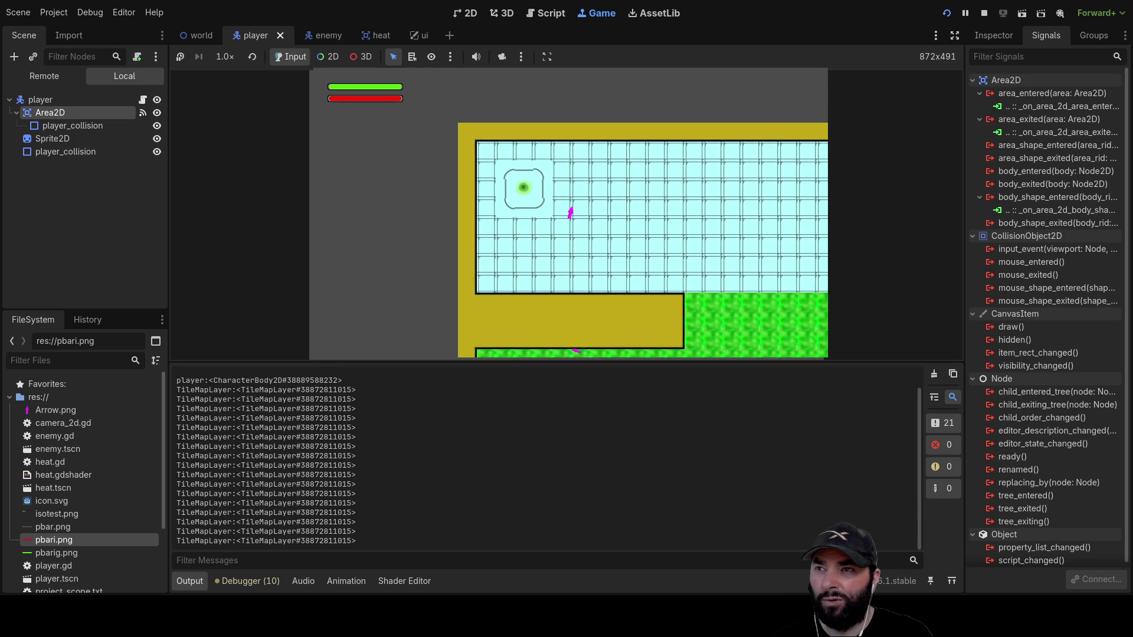
key(d)
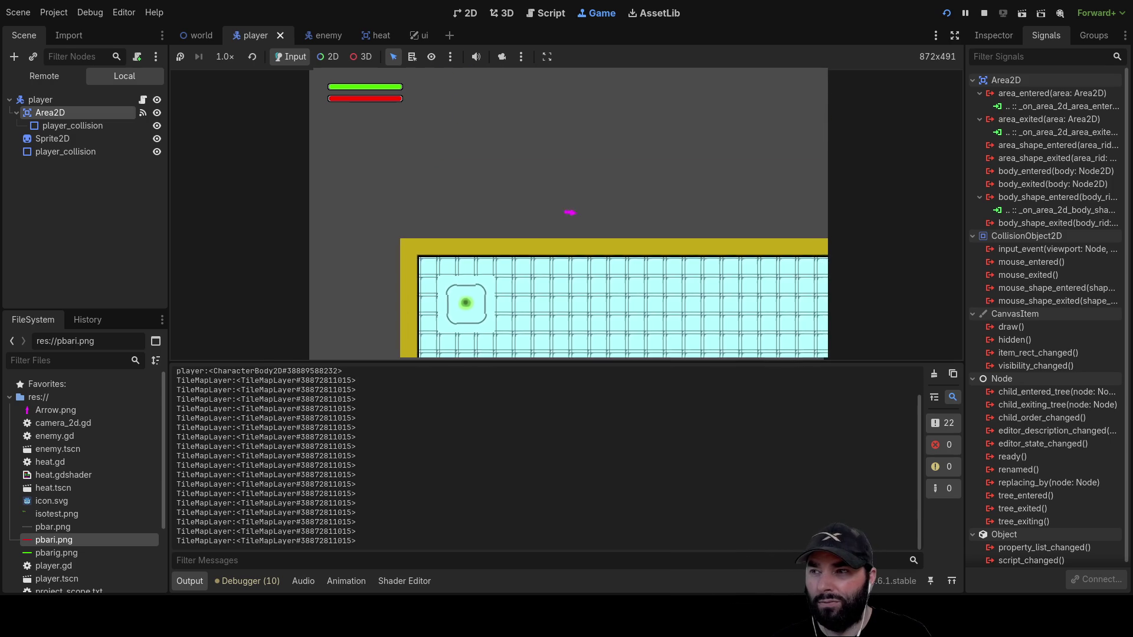
key(s)
key(d)
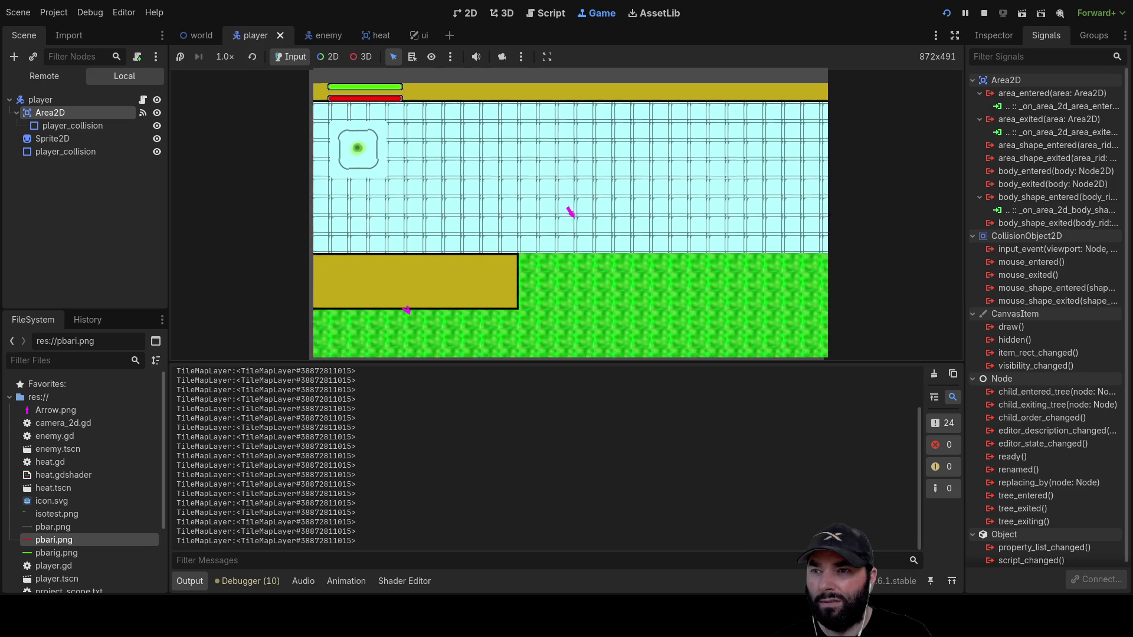
key(s)
key(d)
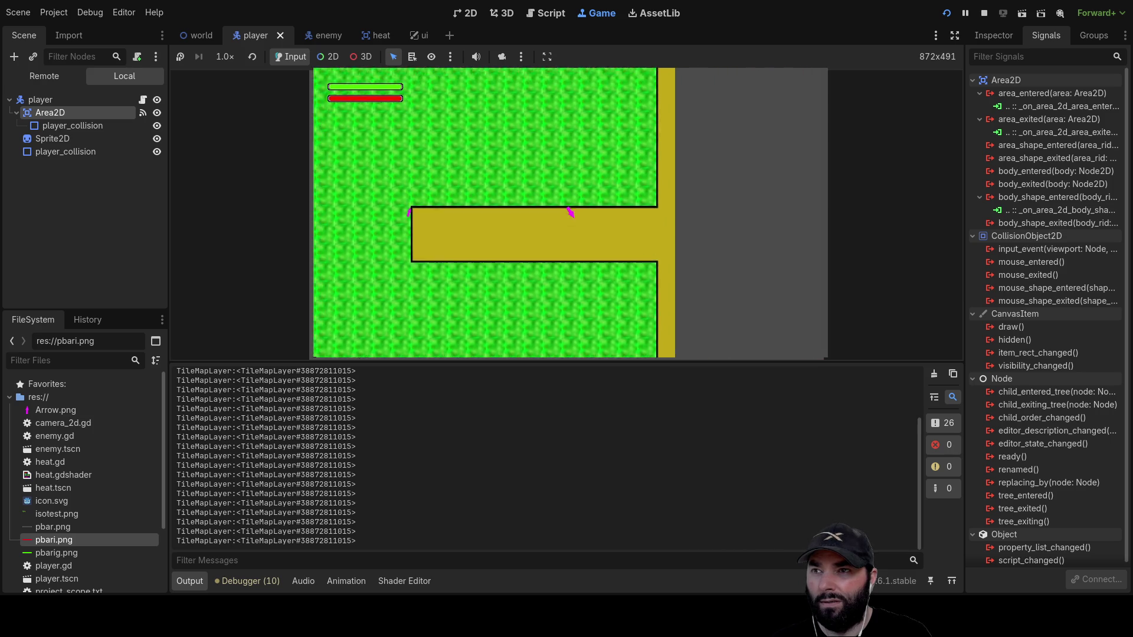
key(s)
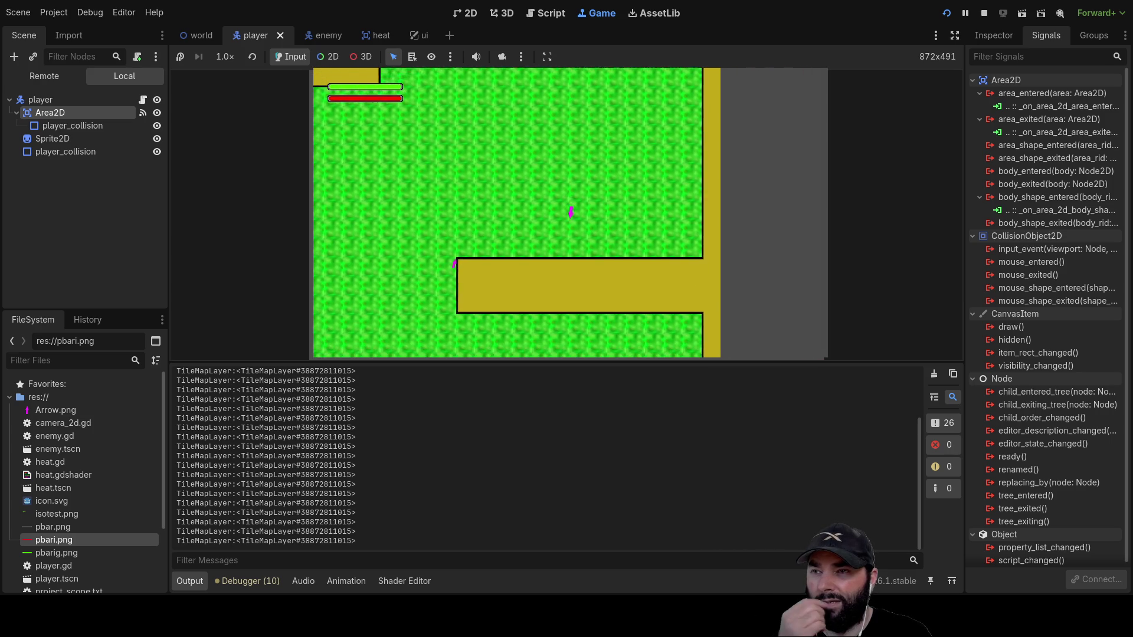
key(s)
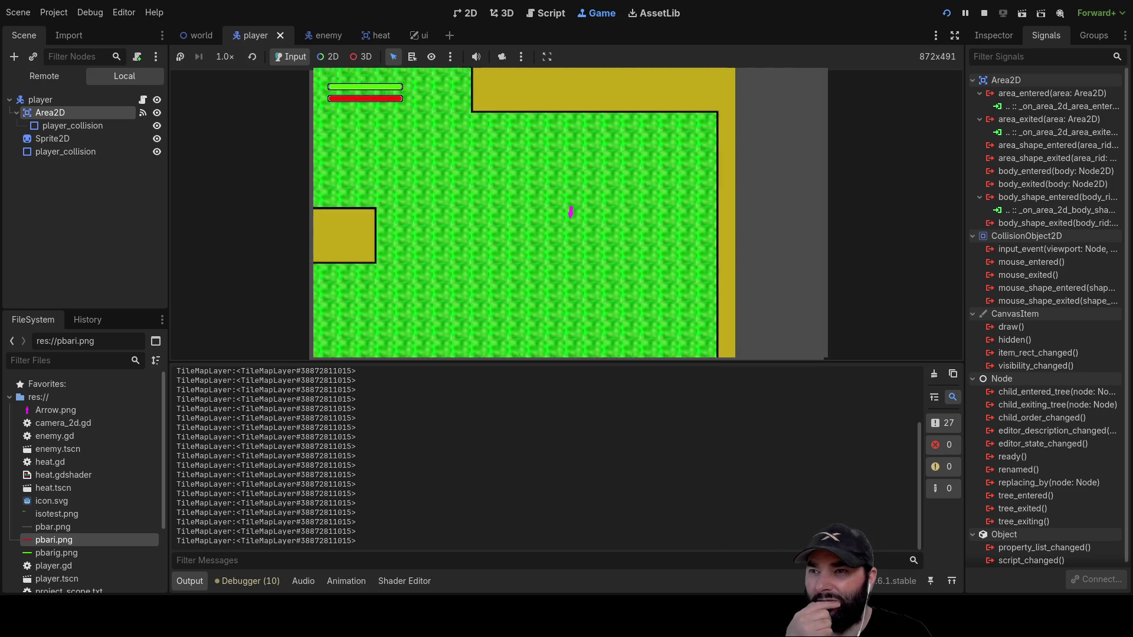
key(w)
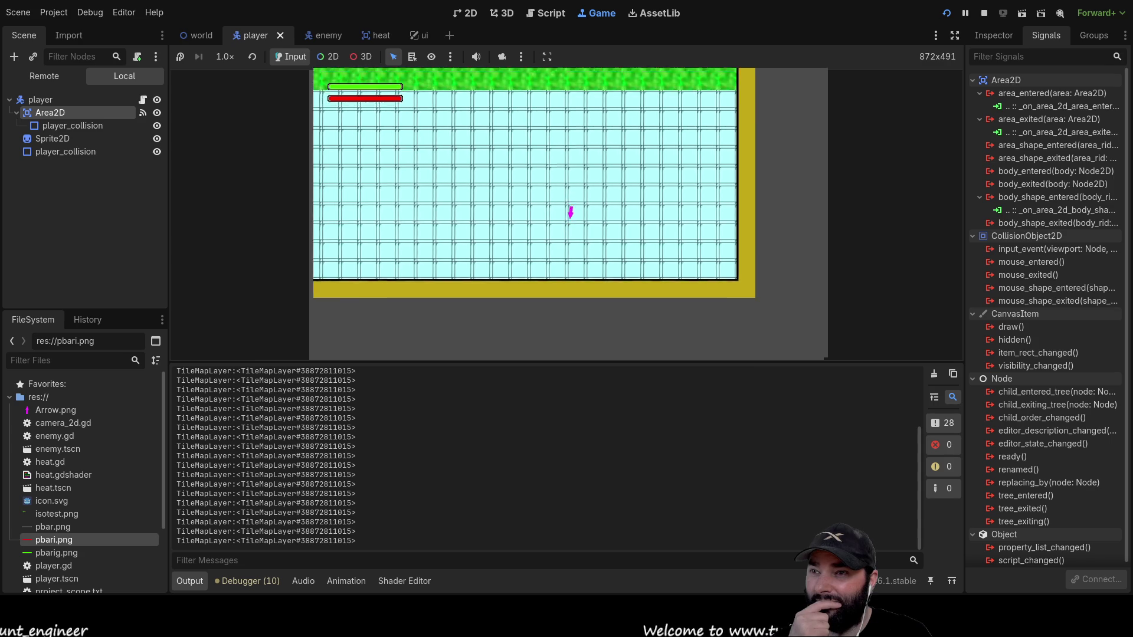
key(a)
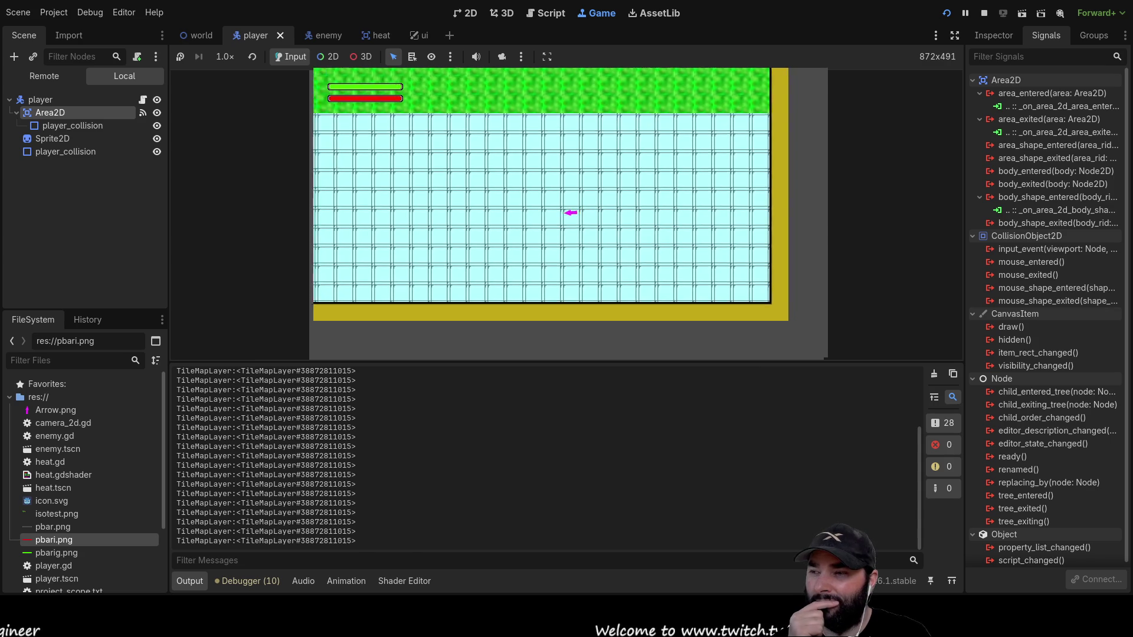
key(a)
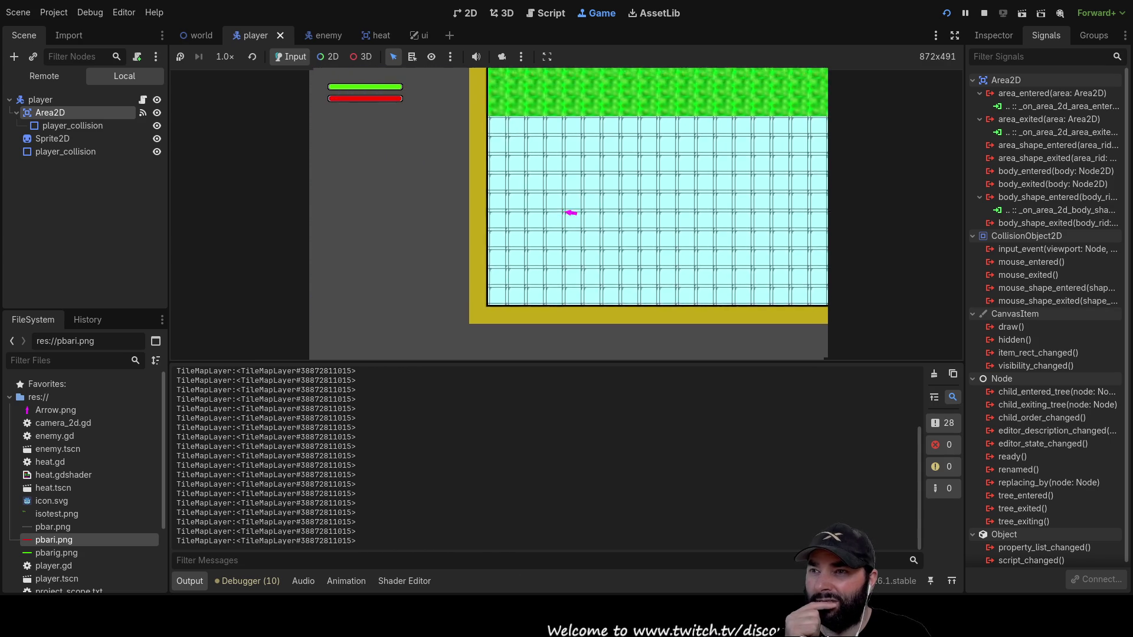
key(w)
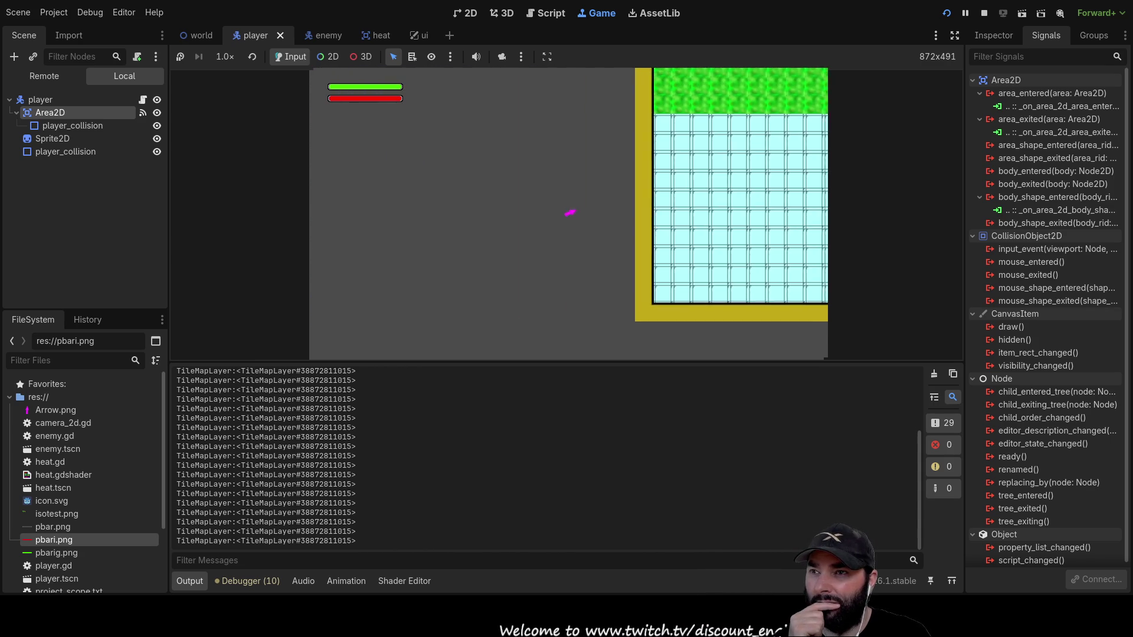
key(d)
key(w)
key(d)
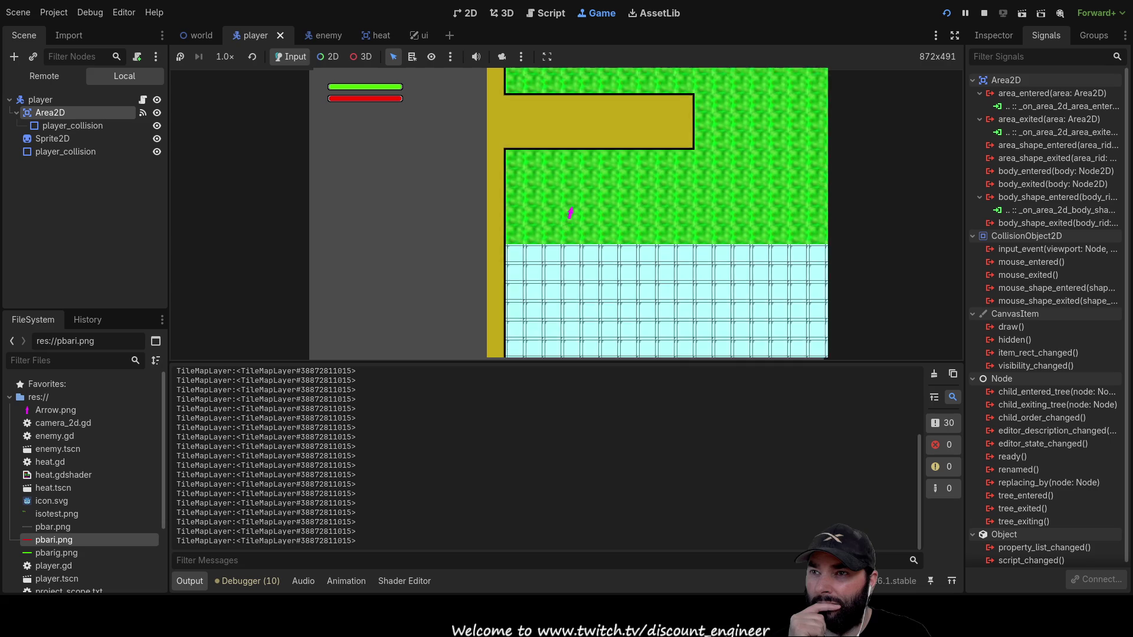
key(s)
key(d)
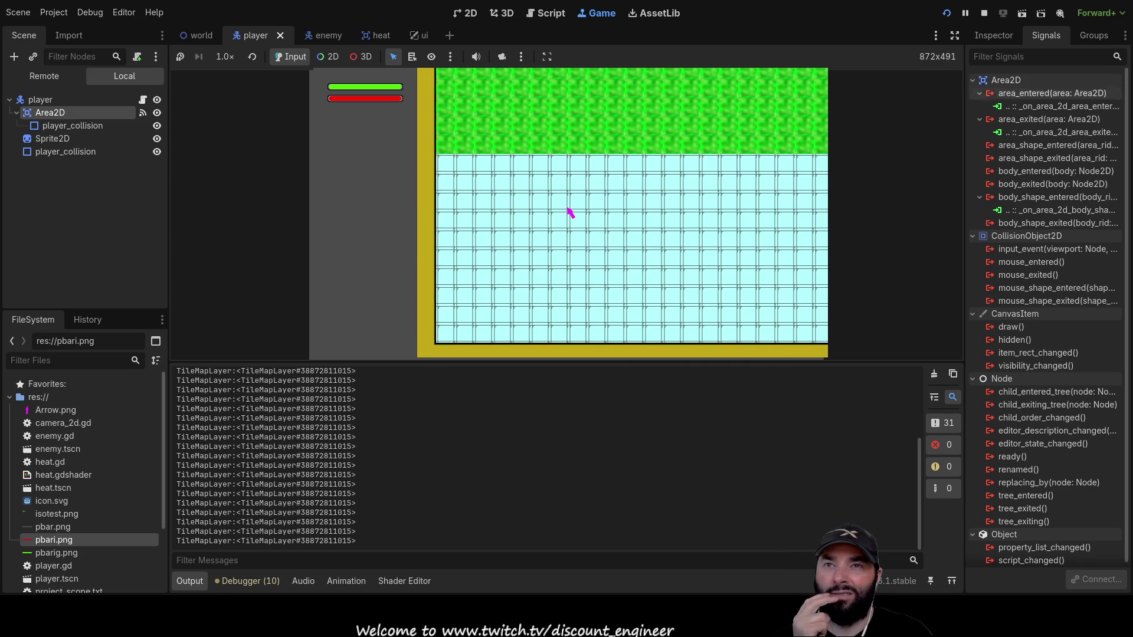
key(F8)
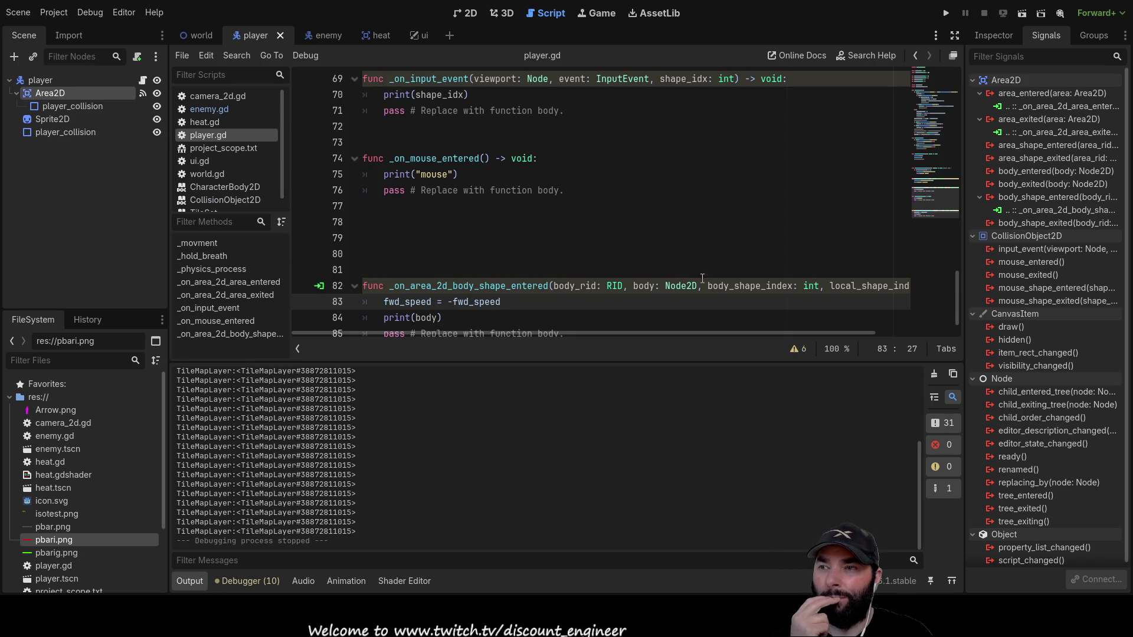
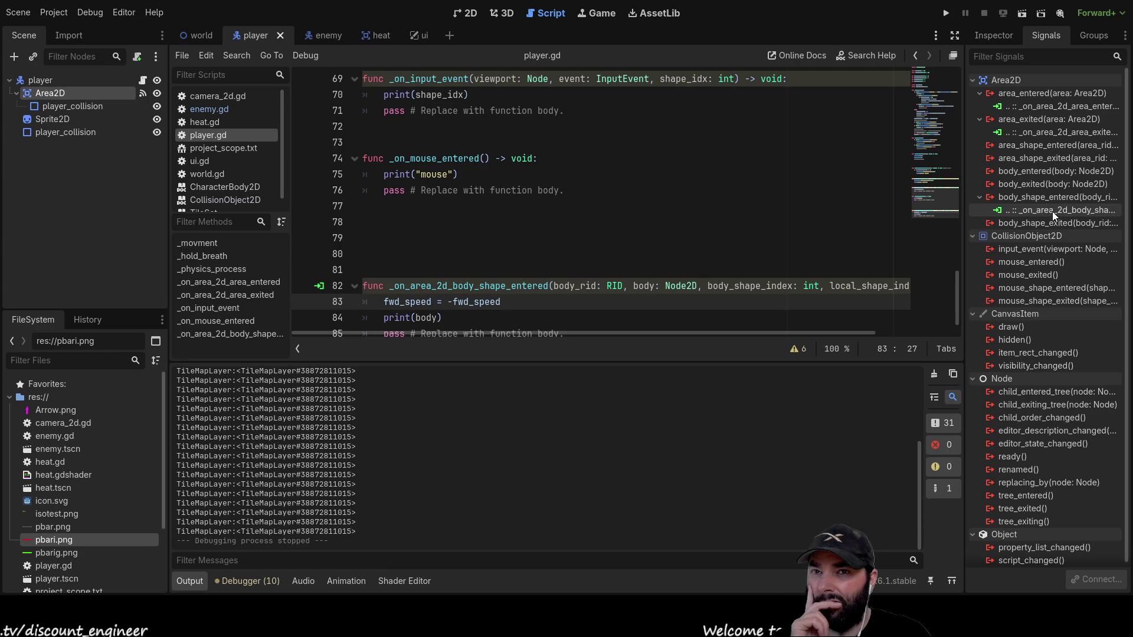
Run the game and drive the player up, right and left around the map with the arrow keys.
scroll(506, 288, down, 1)
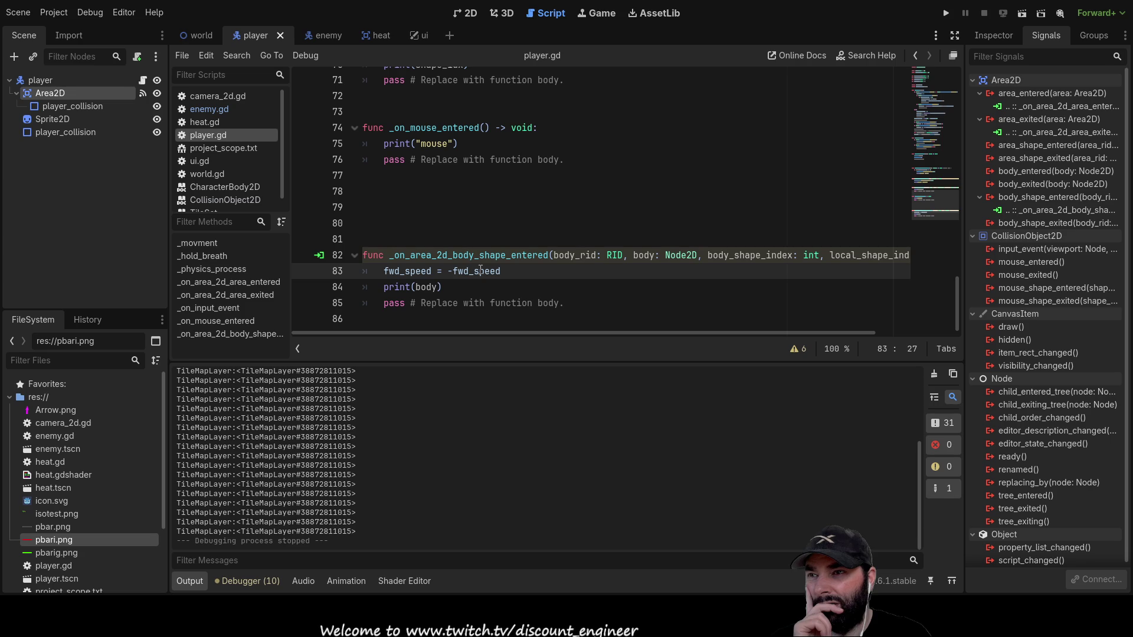
click(946, 13)
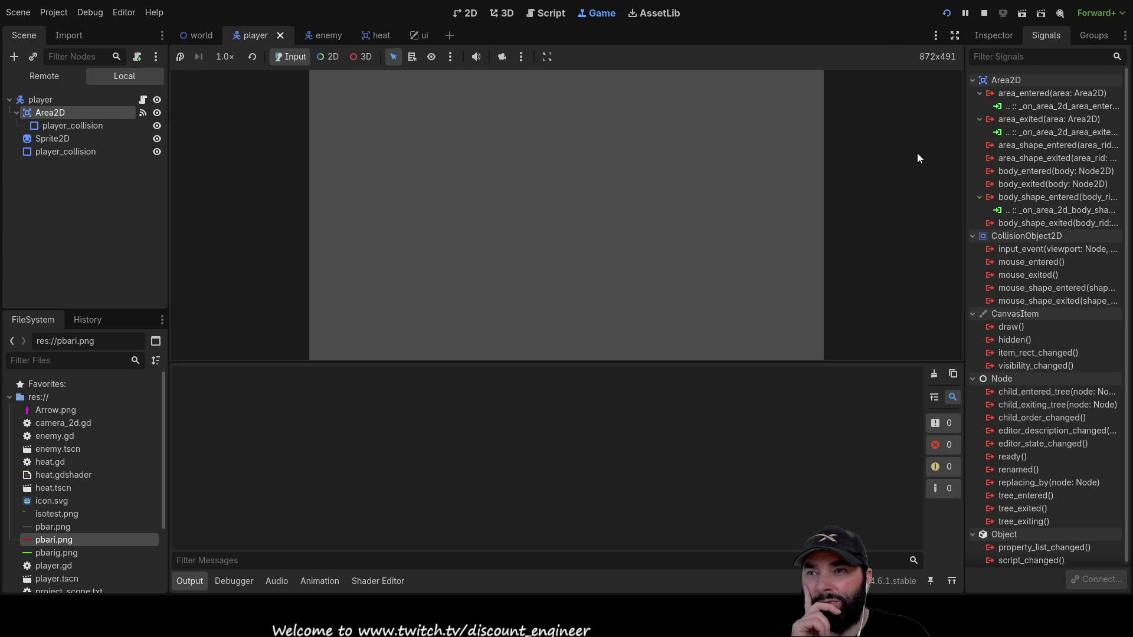
key(Up)
key(Left)
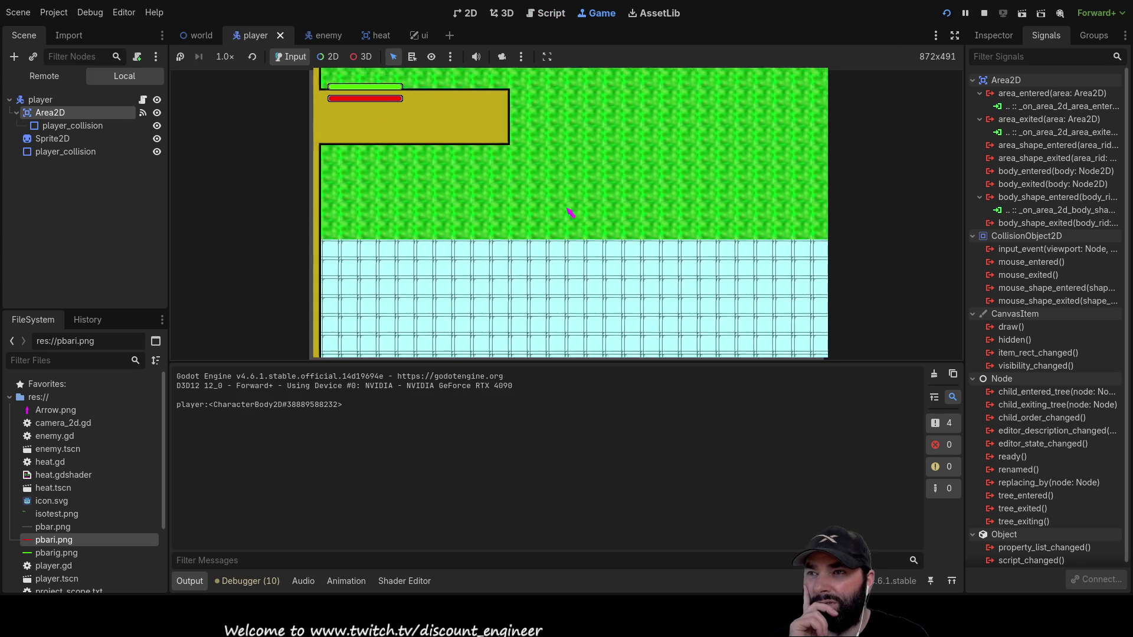
key(Up)
key(Left)
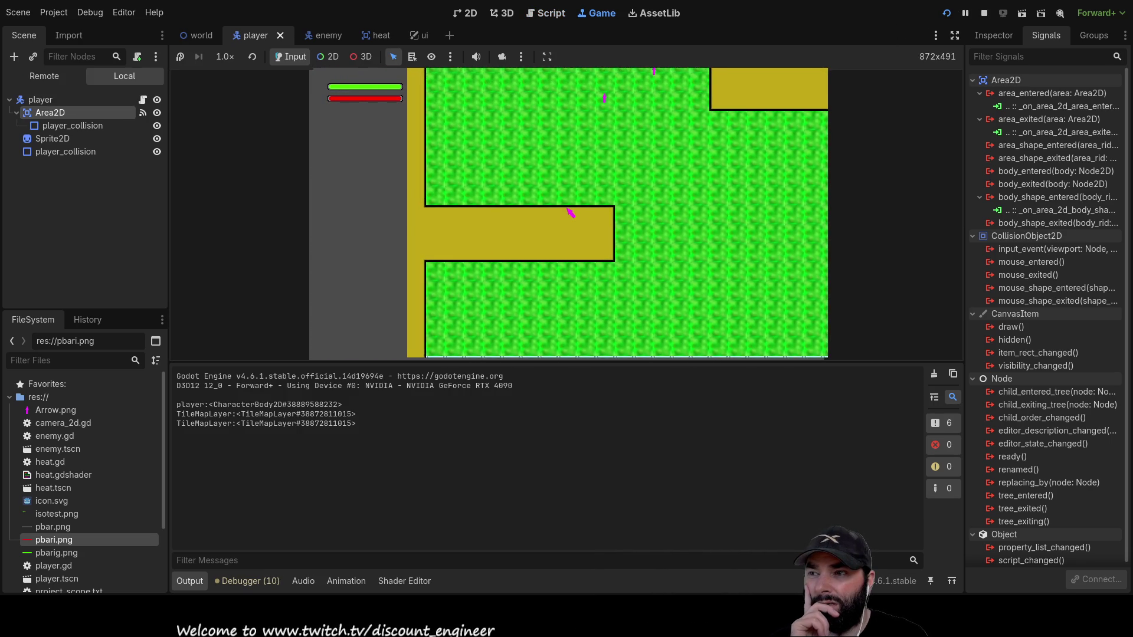
key(Up)
key(Right)
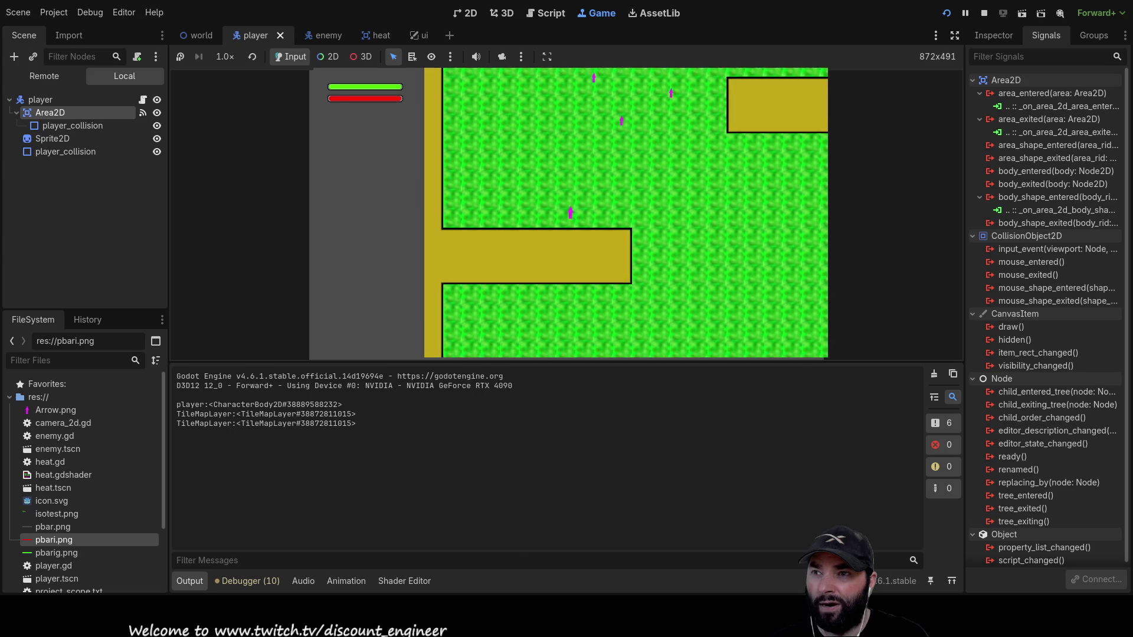
key(Right)
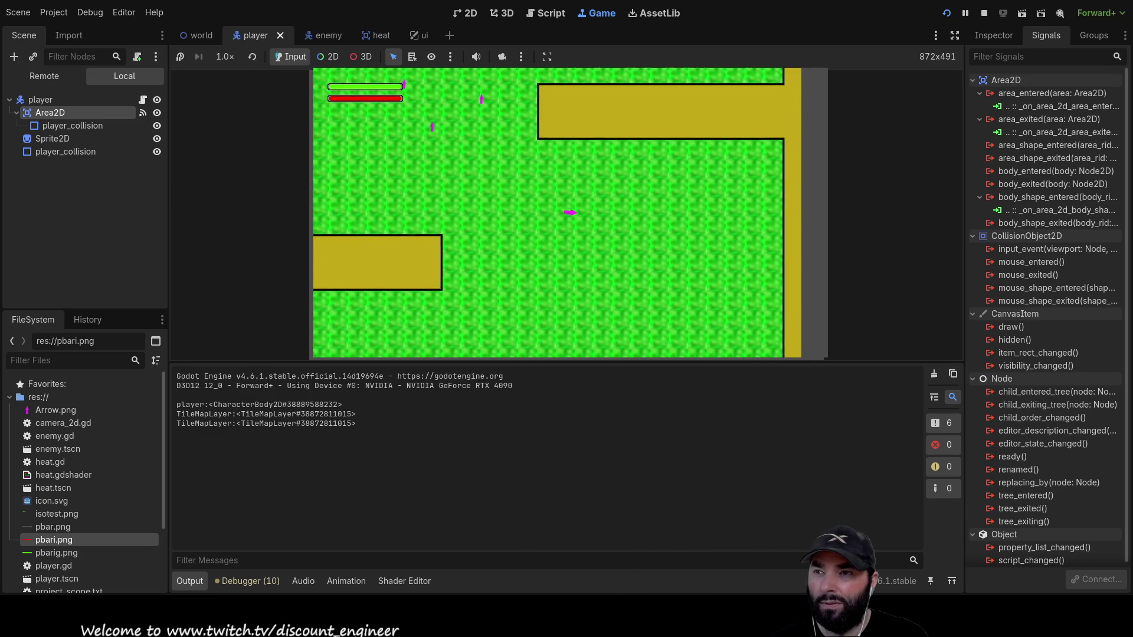
key(Up)
key(Up)
key(Left)
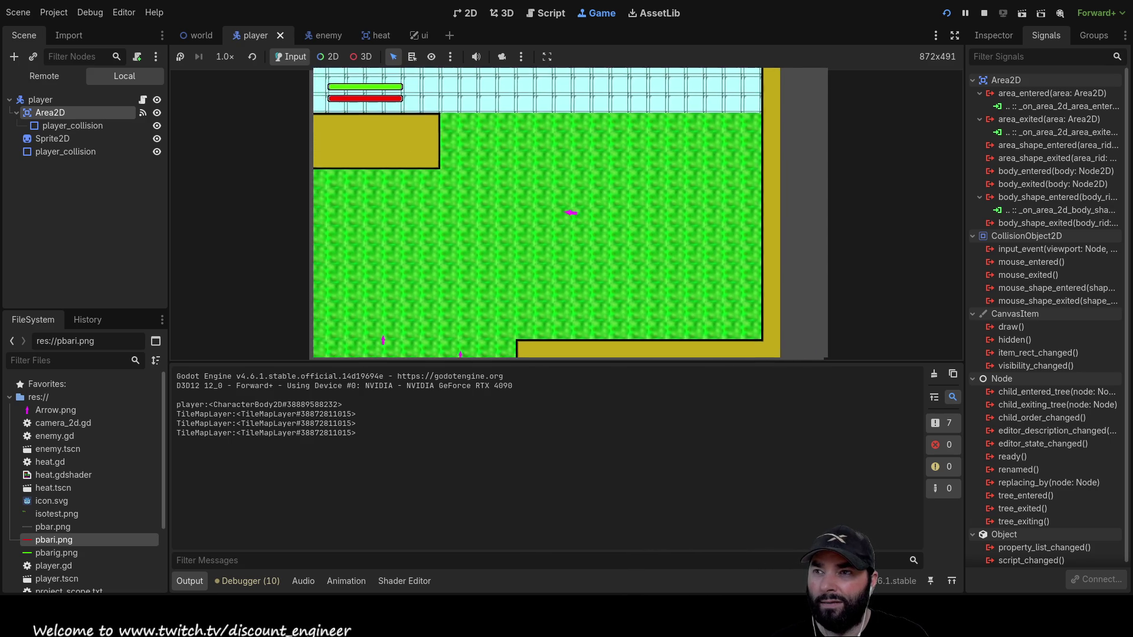
key(Up)
key(Left)
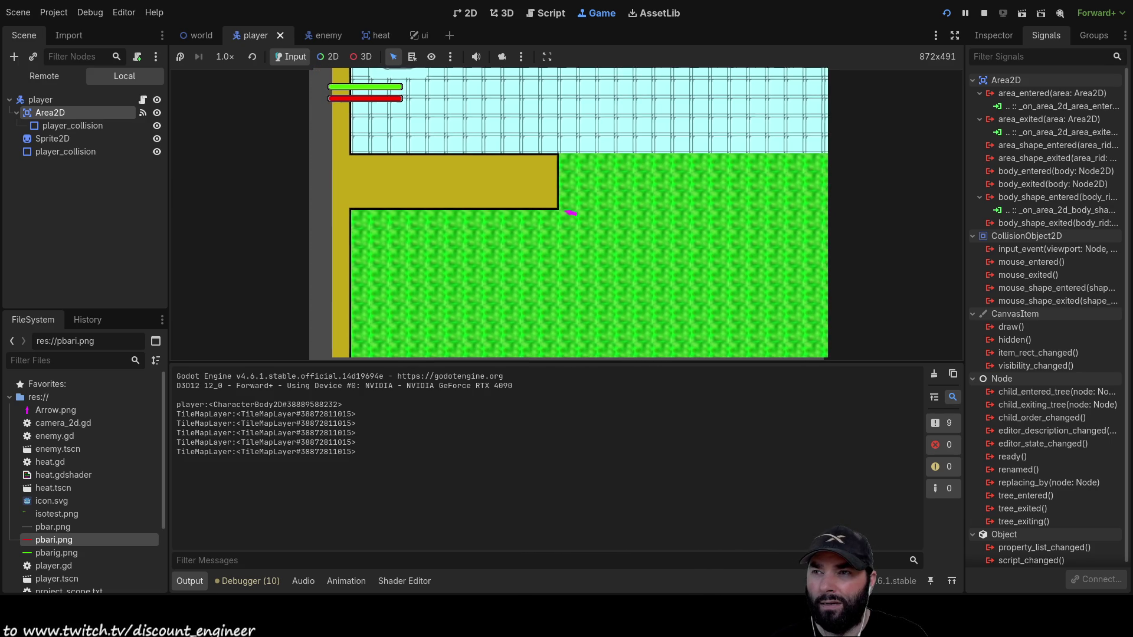
key(Down)
key(Left)
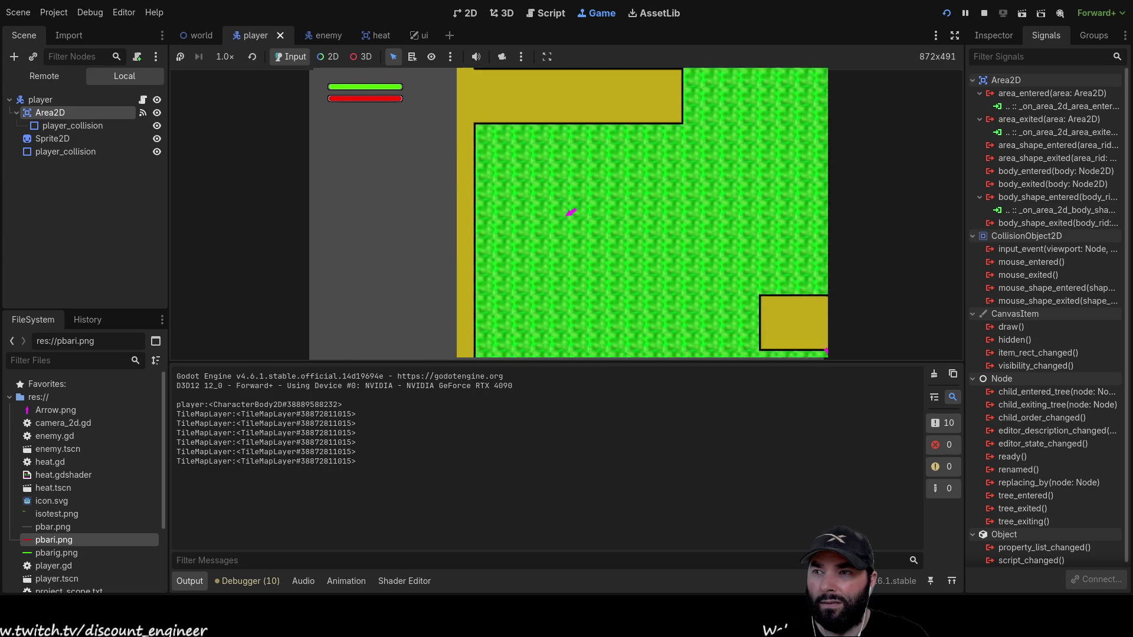
key(Down)
key(Left)
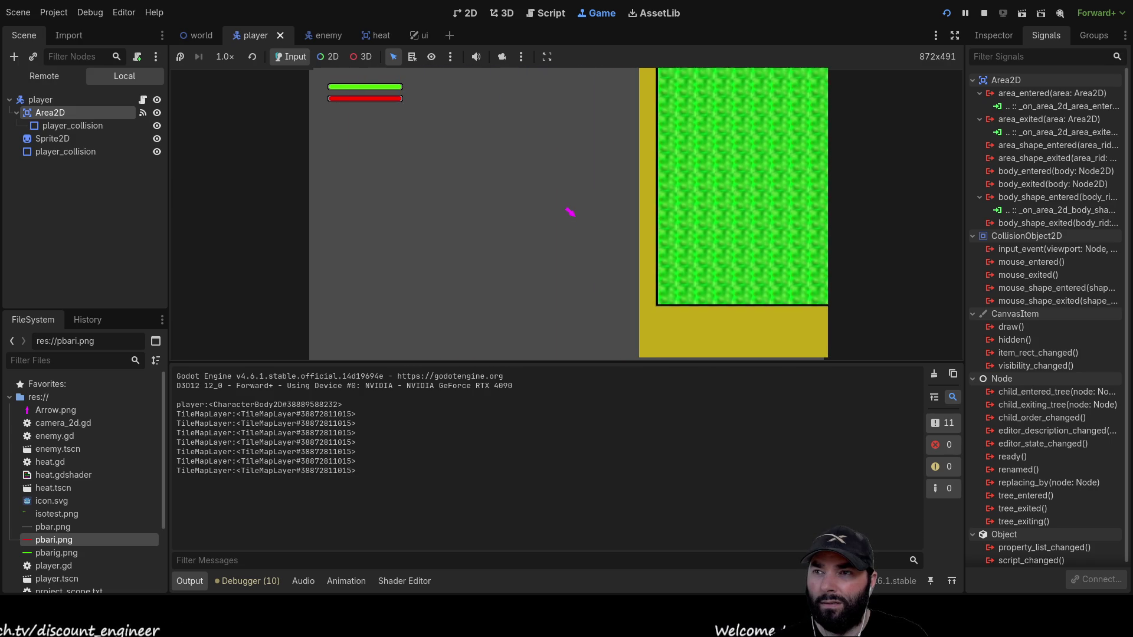
Steer the player into the horizontal wall to test bouncing, then stop the game with F8.
key(Right)
key(Down)
key(Right)
key(Right)
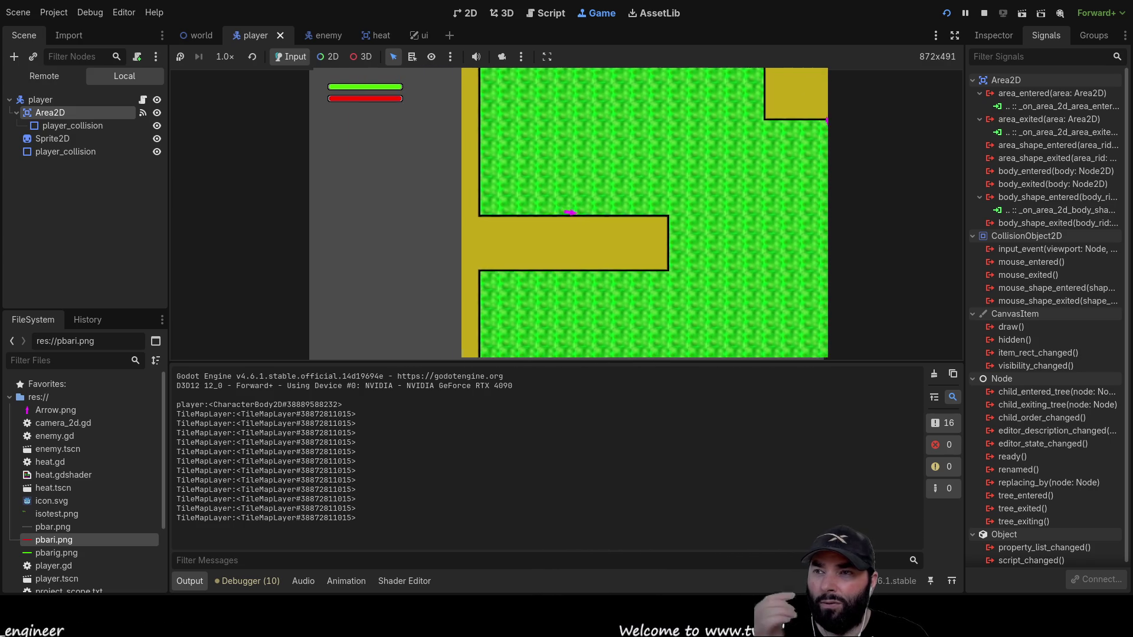
key(Right)
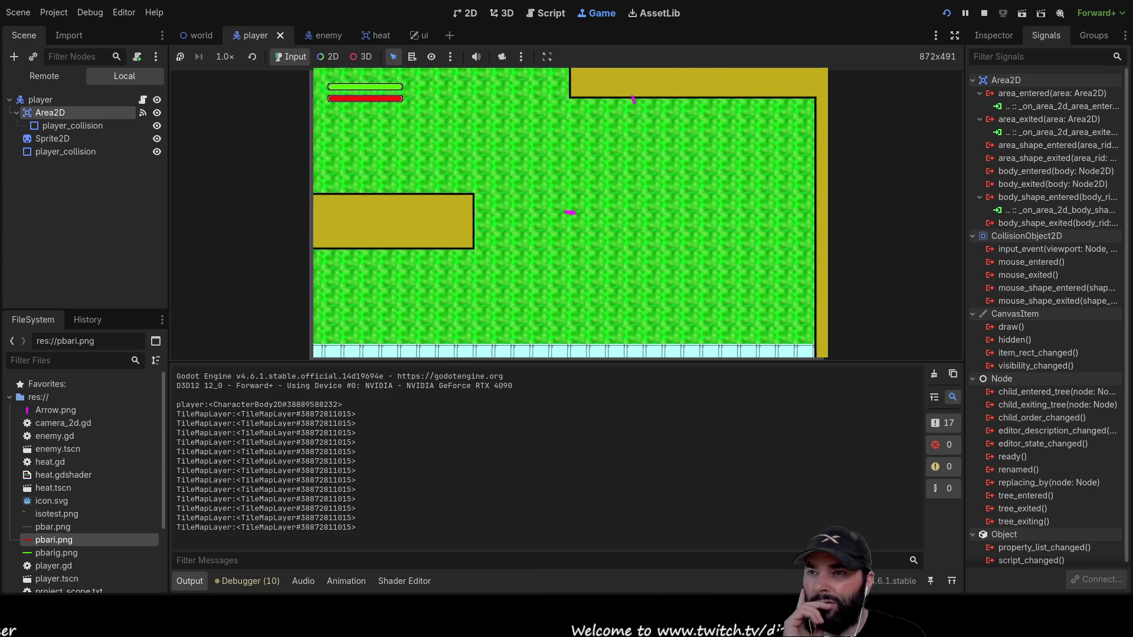
key(Down)
key(Left)
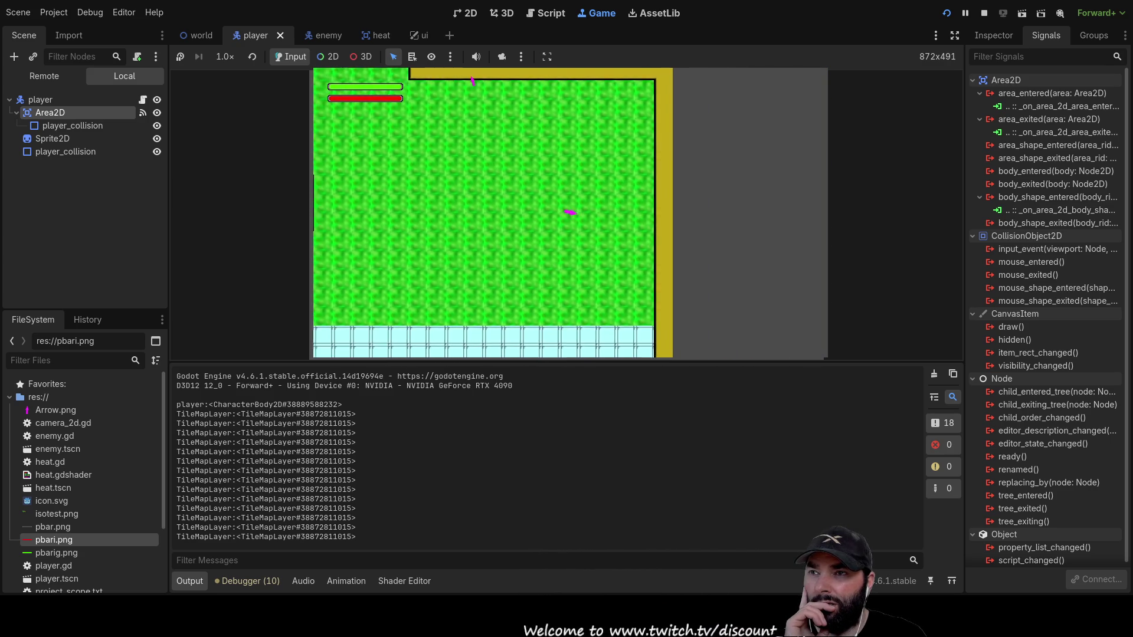
key(Left)
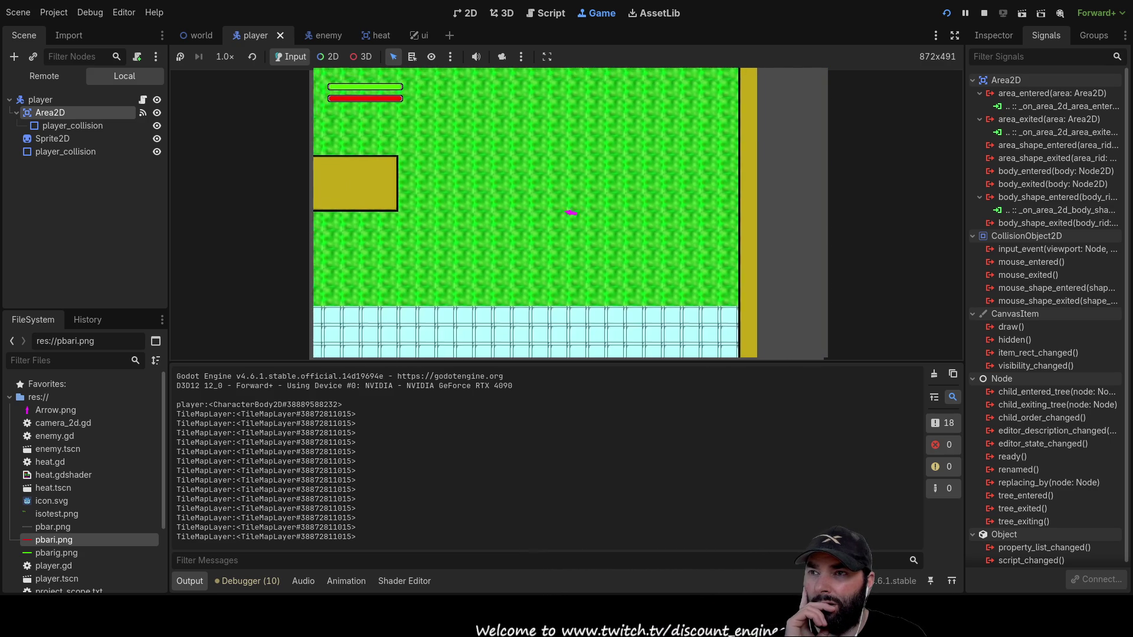
key(Down)
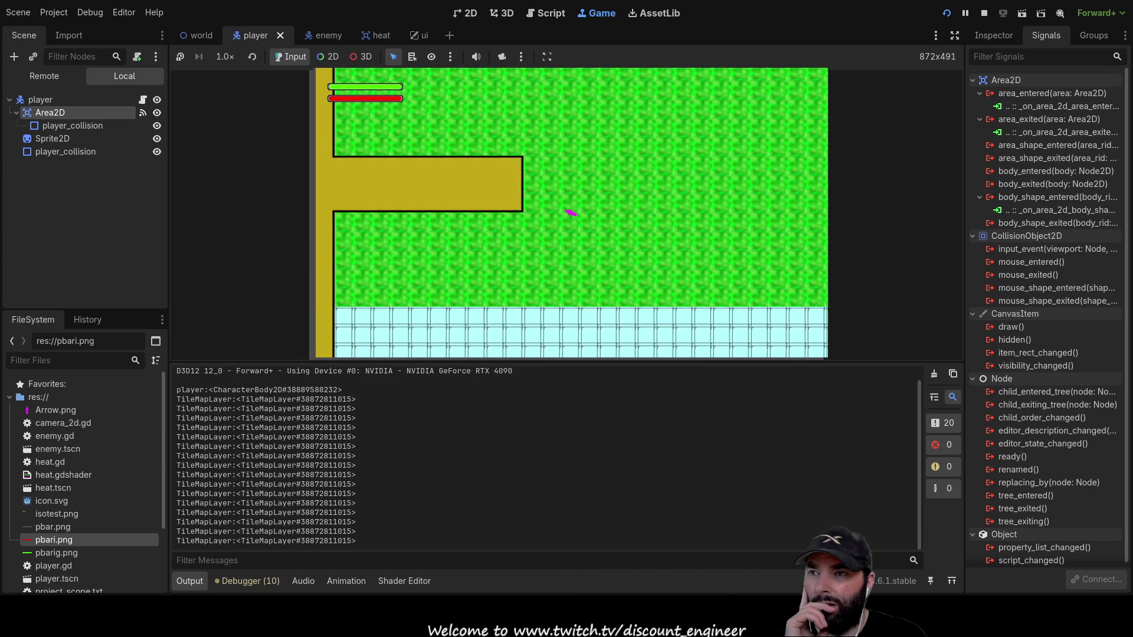
key(Left)
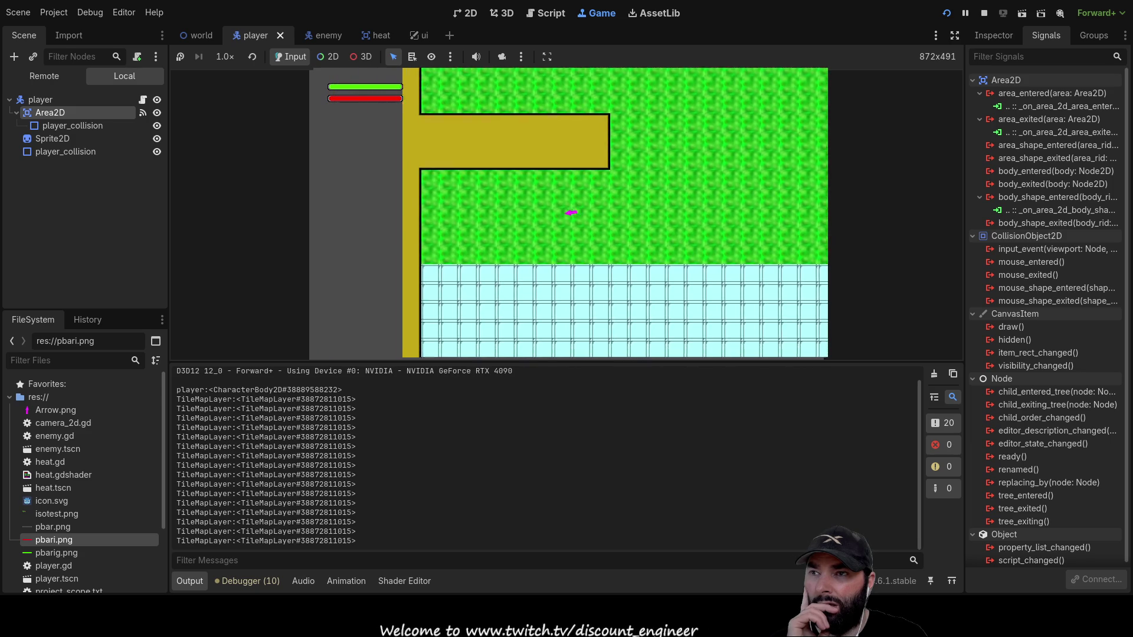
key(Down)
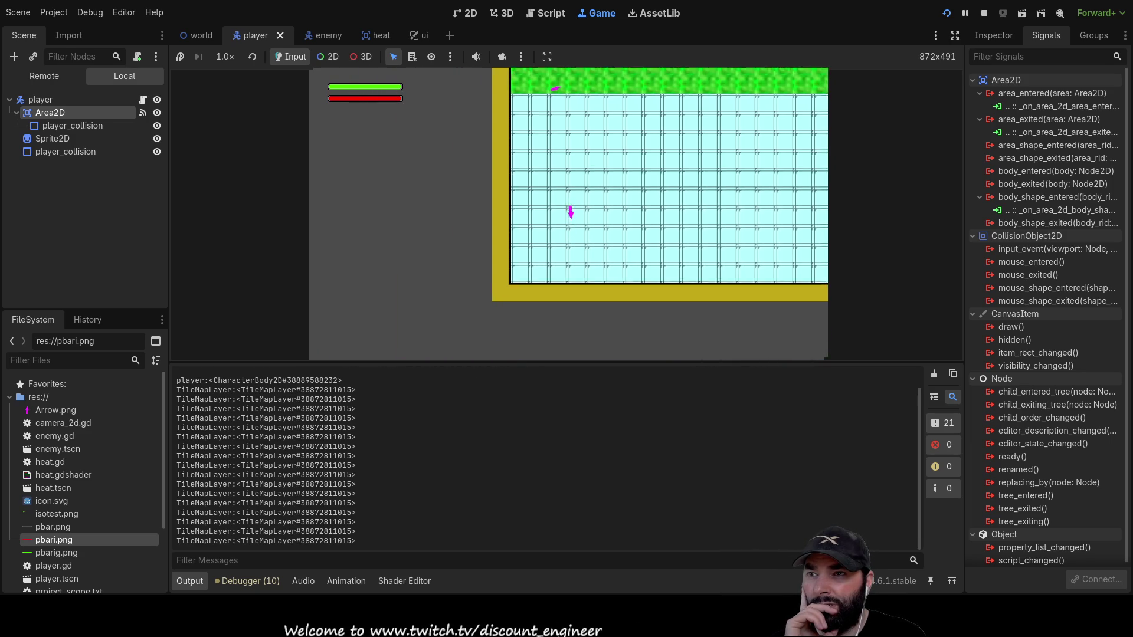
key(Right)
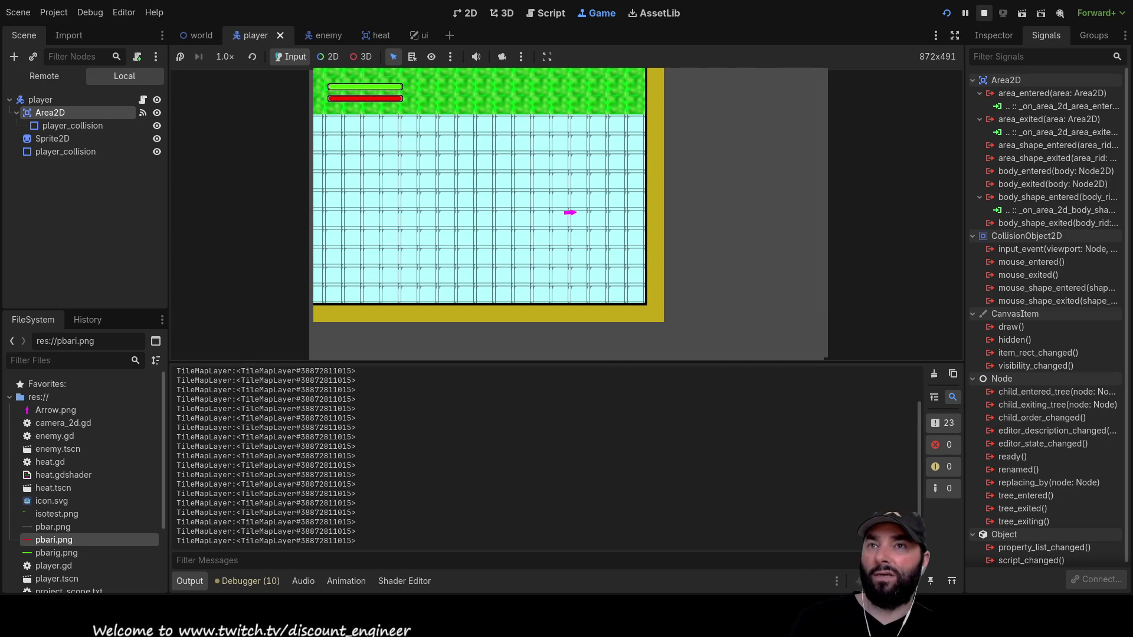
key(F8)
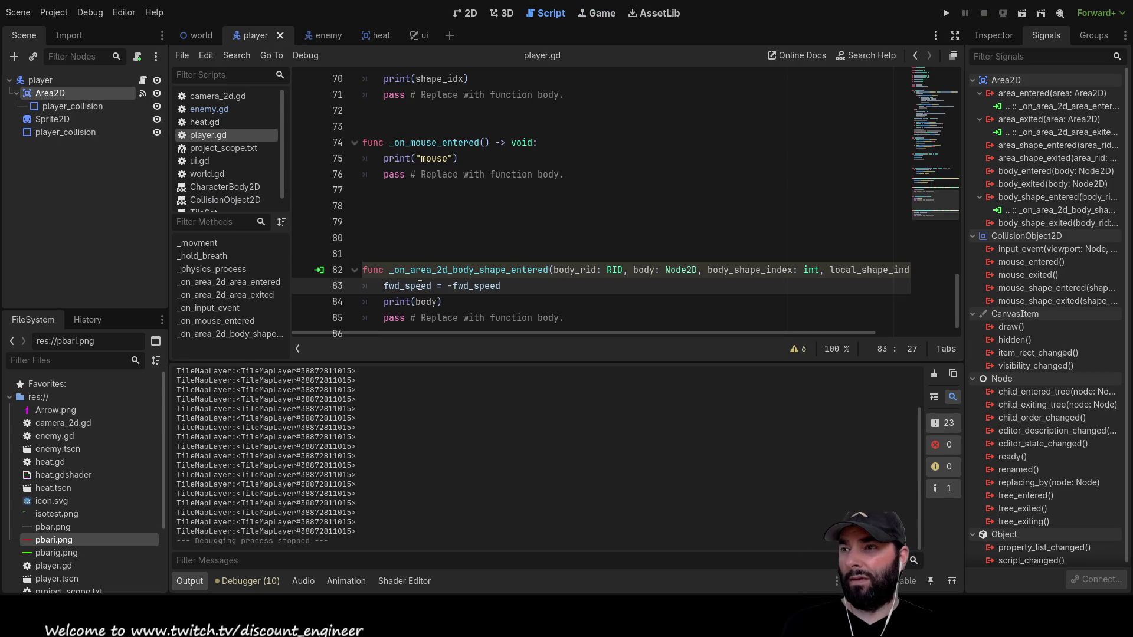
Insert an empty line above the fwd_speed reversal on line 83.
double_click(419, 286)
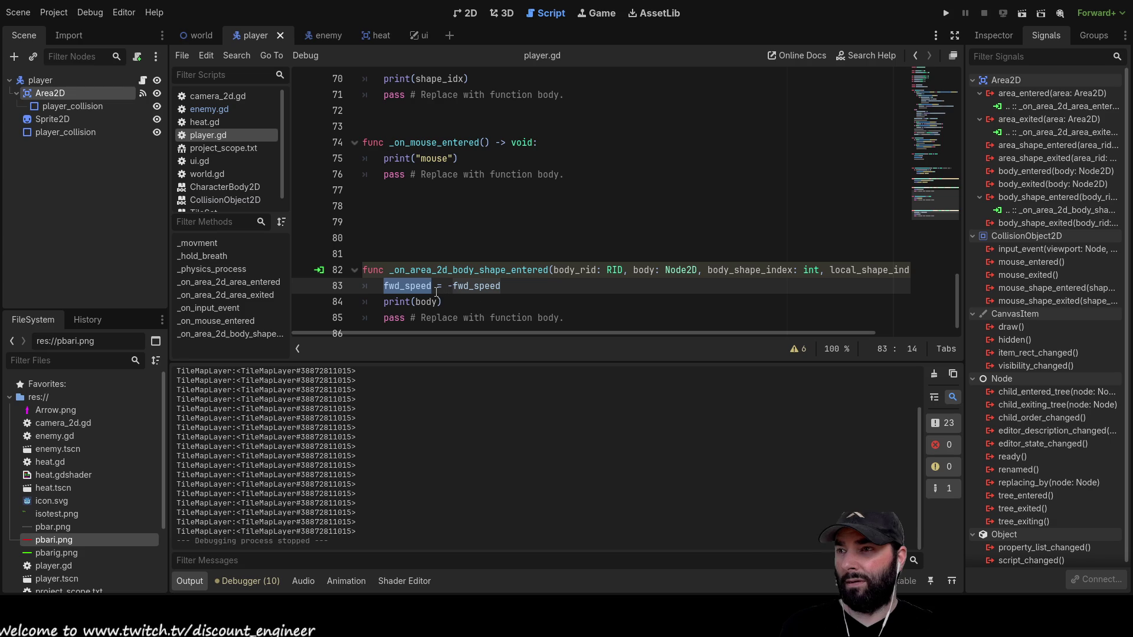
click(385, 287)
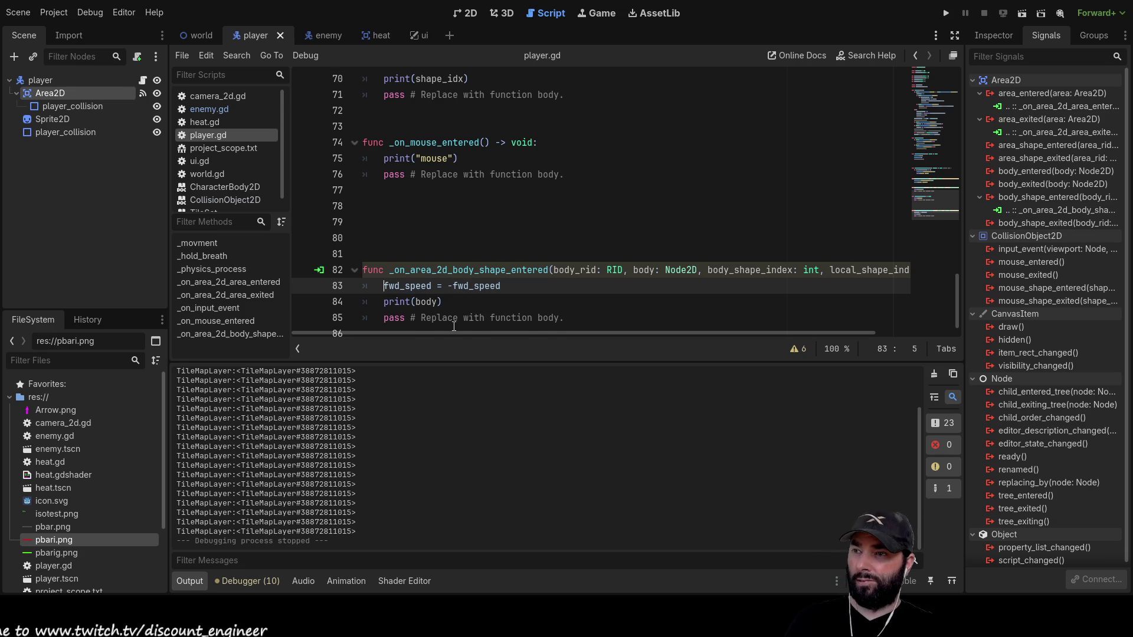
key(Return)
key(Up)
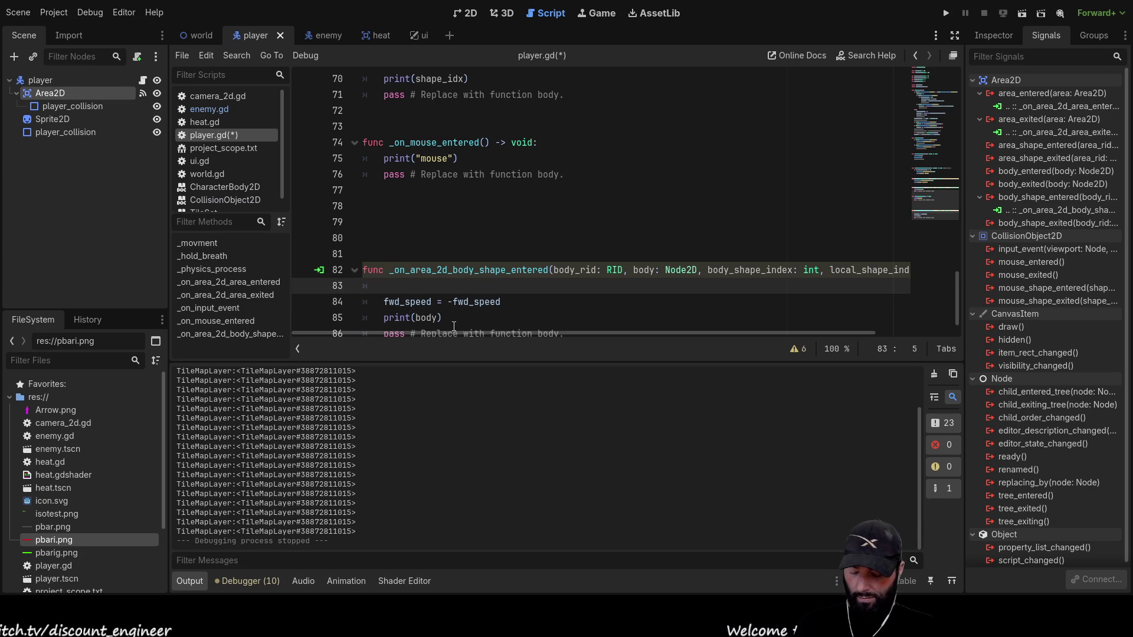
Add a blank line after line 10 for a new bounce variable declaration.
scroll(454, 327, up, 20)
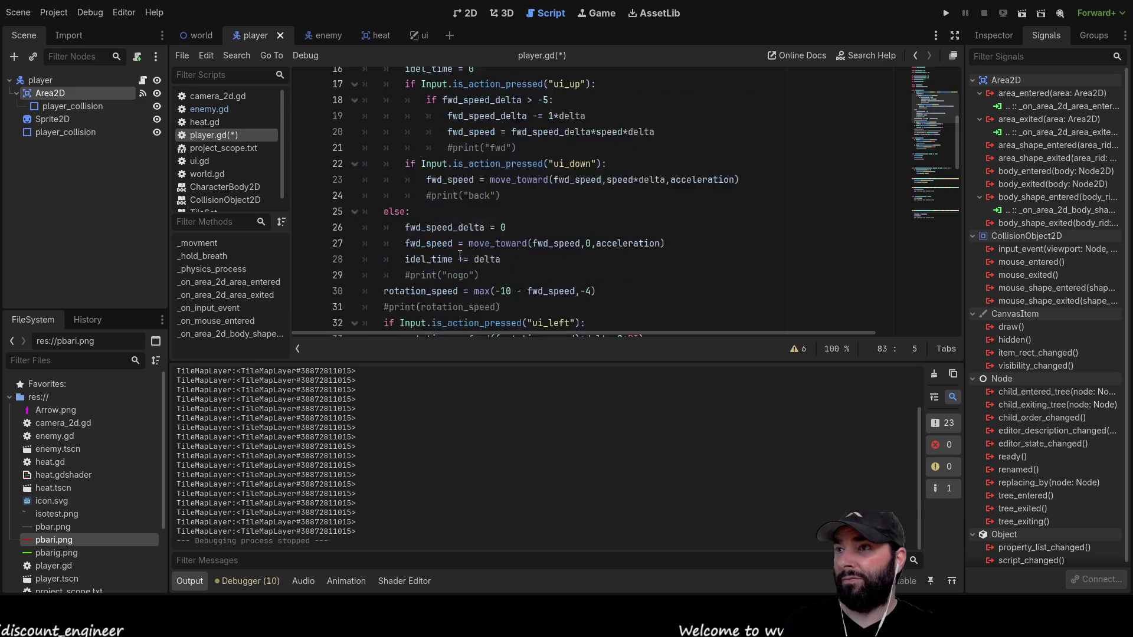
click(402, 221)
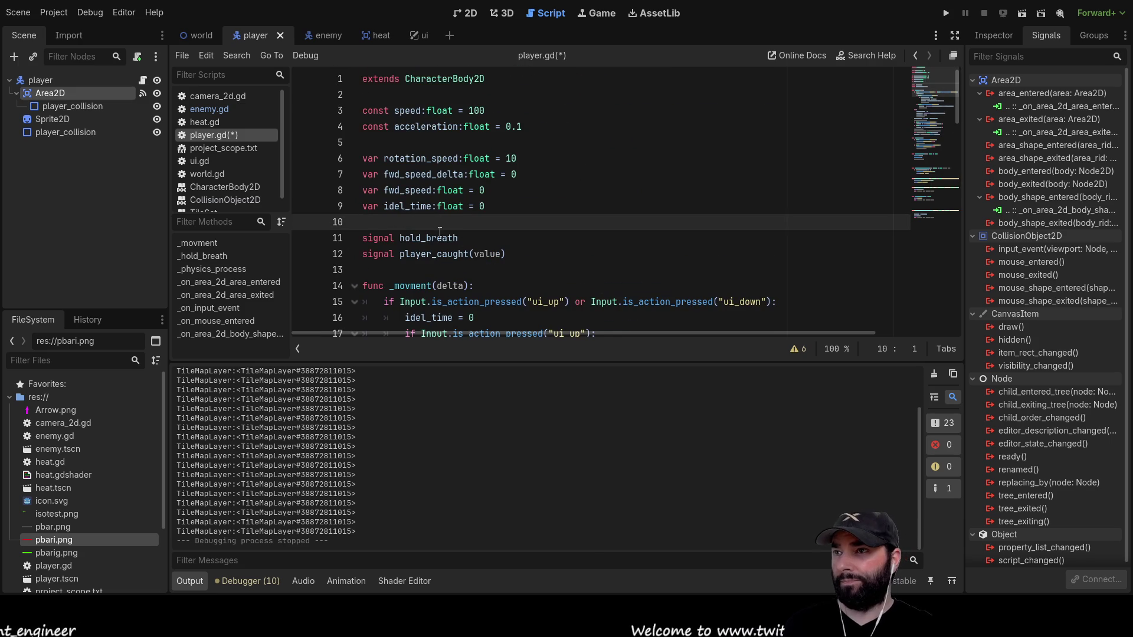
key(Return)
key(Return)
key(Up)
key(Up)
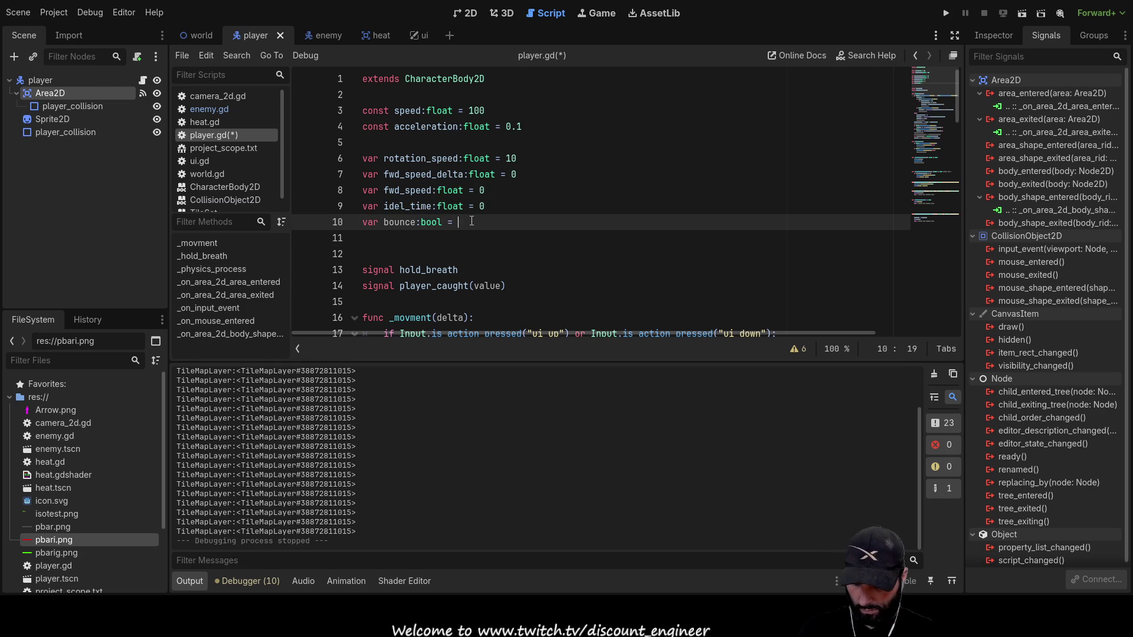
Initialise the bounce variable to false.
text(false)
key(Down)
key(Down)
key(Down)
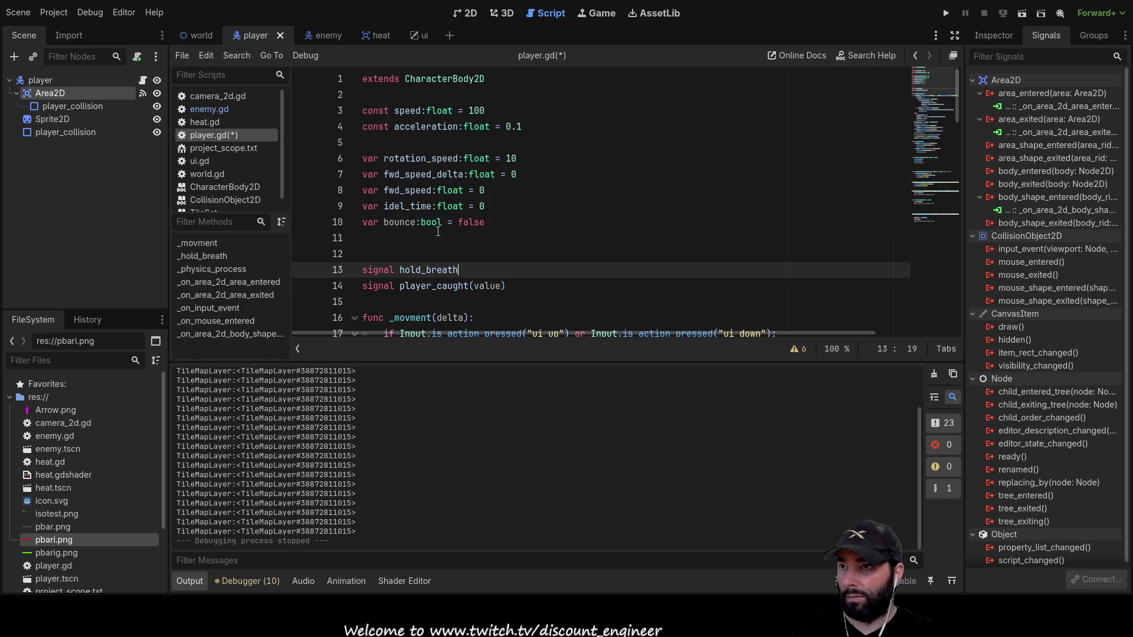
double_click(404, 223)
Delete the 'fwd_speed = -fwd_speed' line from the collision handler, leaving bounce = true.
scroll(468, 259, down, 20)
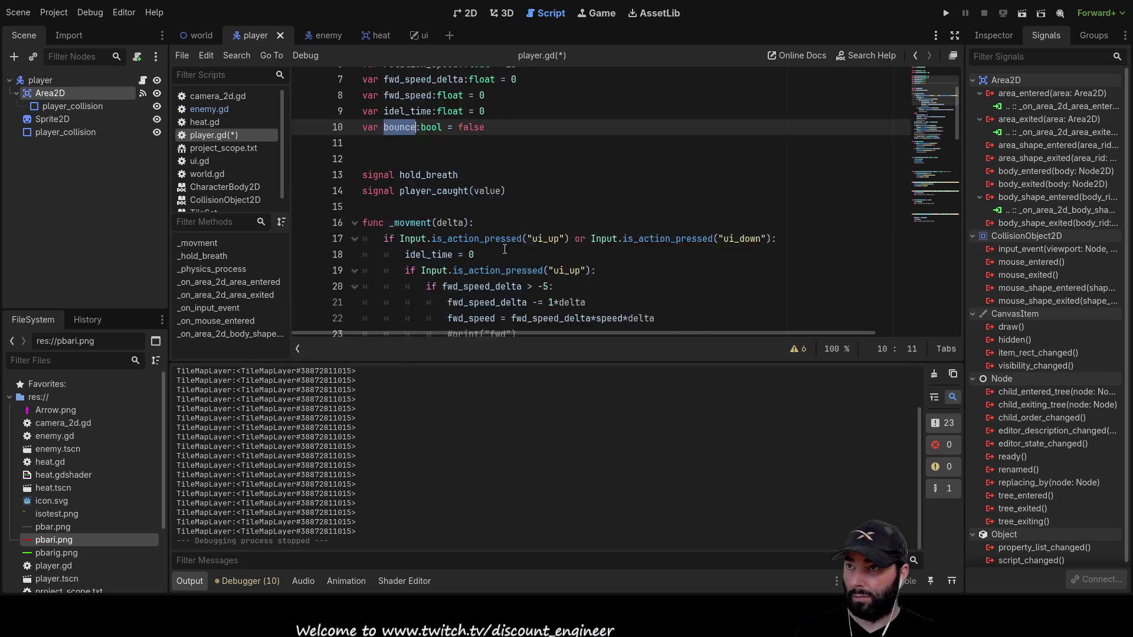
scroll(509, 264, down, 1)
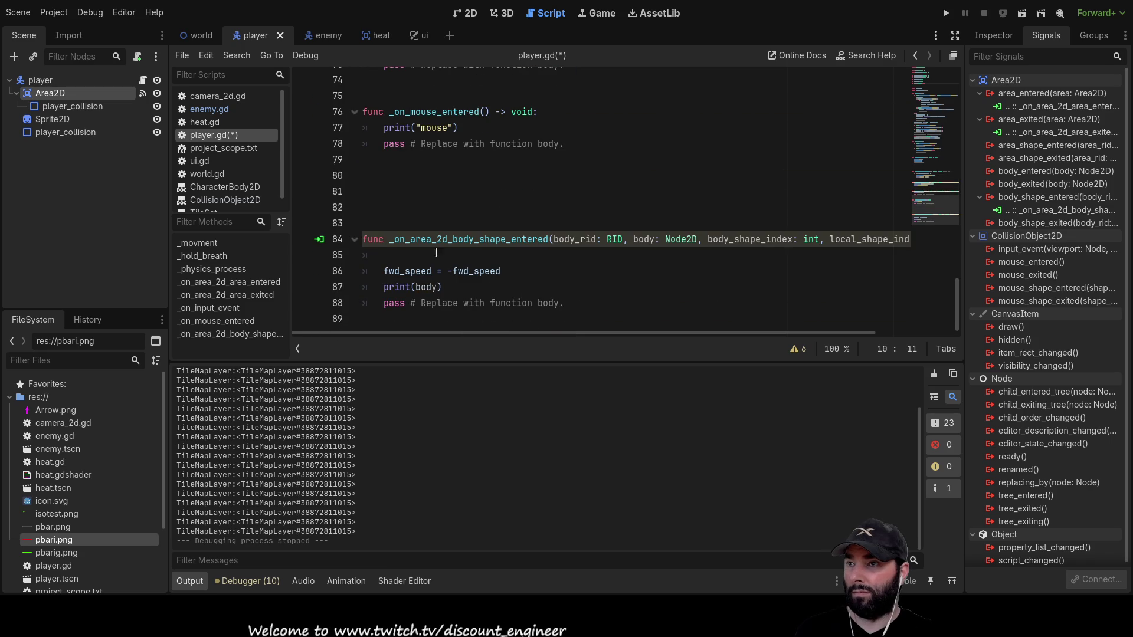
click(385, 254)
text(bounce = true)
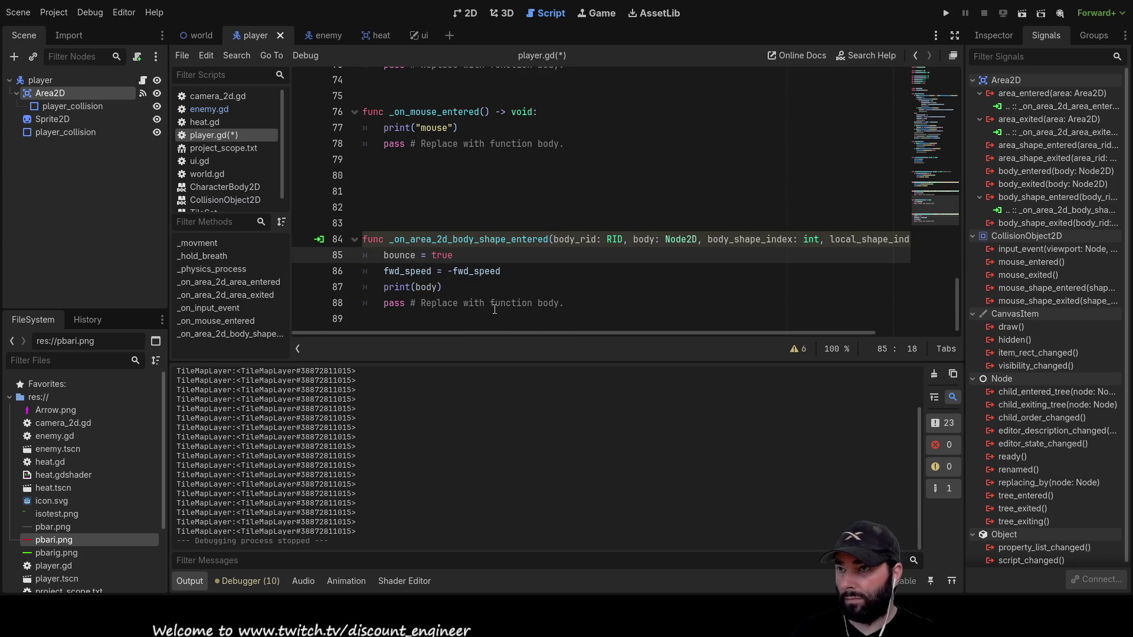
drag(513, 276, 341, 277)
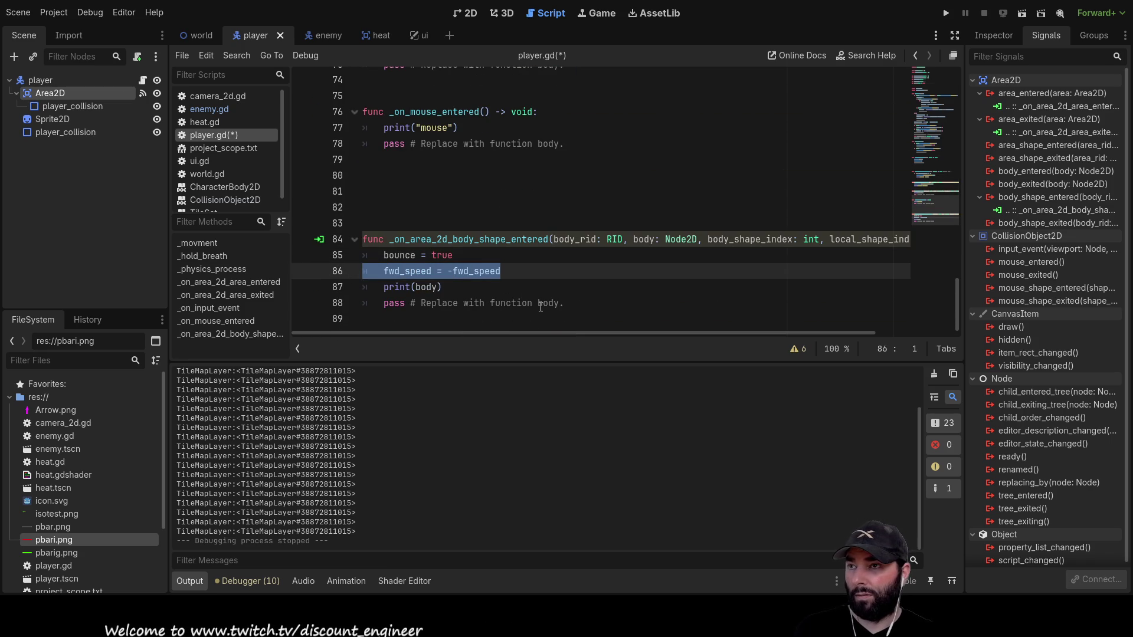
key(Delete)
key(Delete)
double_click(406, 255)
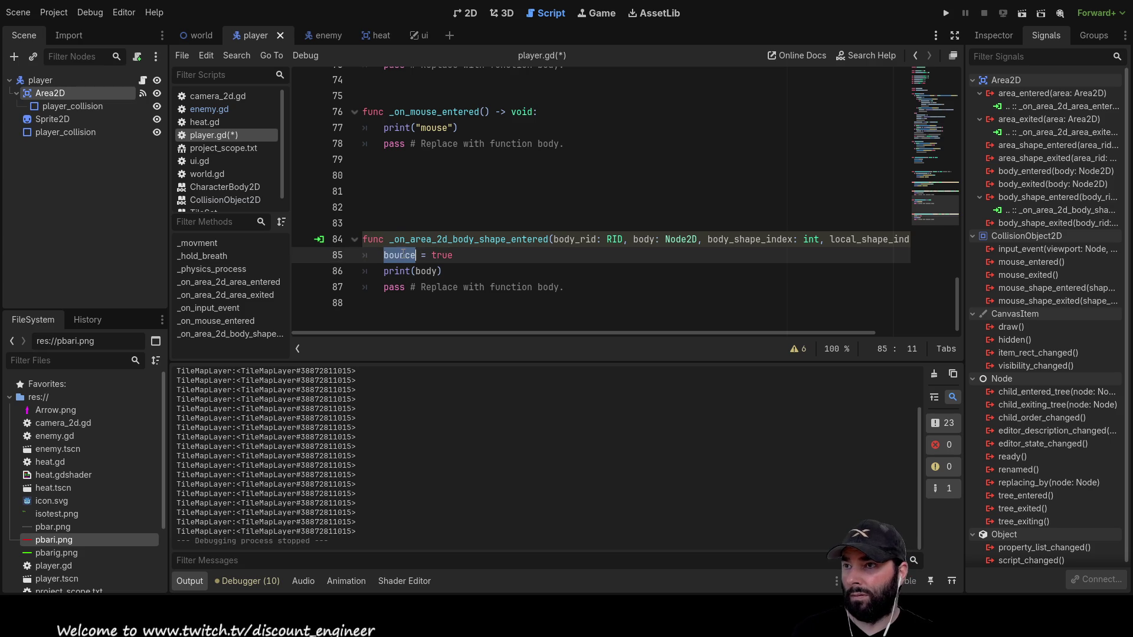
scroll(479, 305, up, 12)
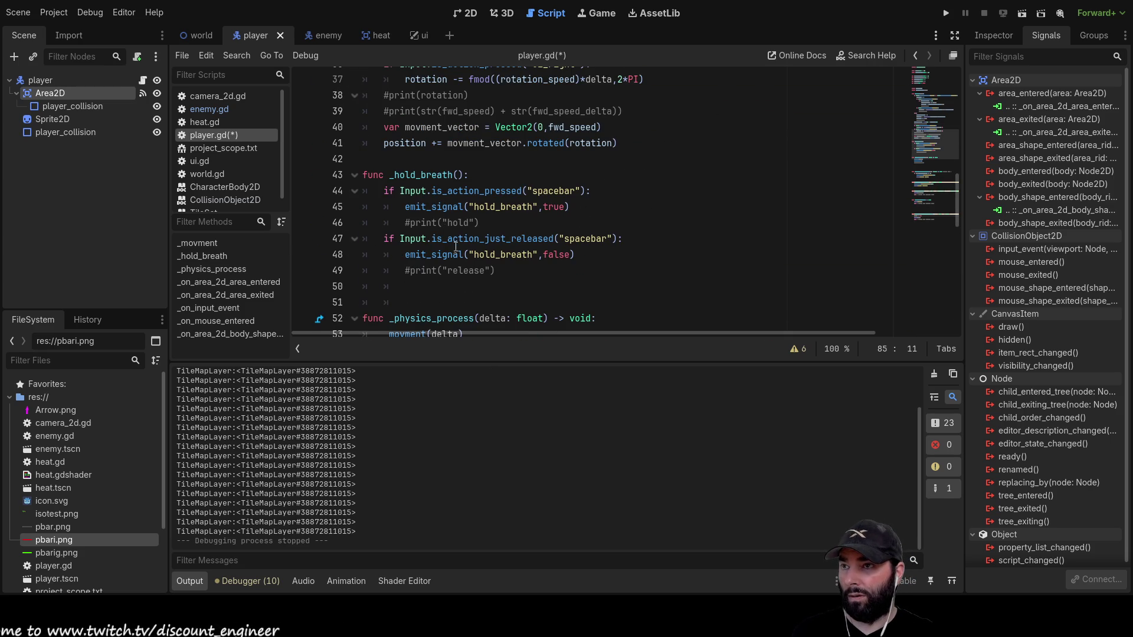
Open blank lines in _movment just before the position update.
scroll(456, 247, down, 2)
double_click(407, 239)
scroll(572, 229, up, 7)
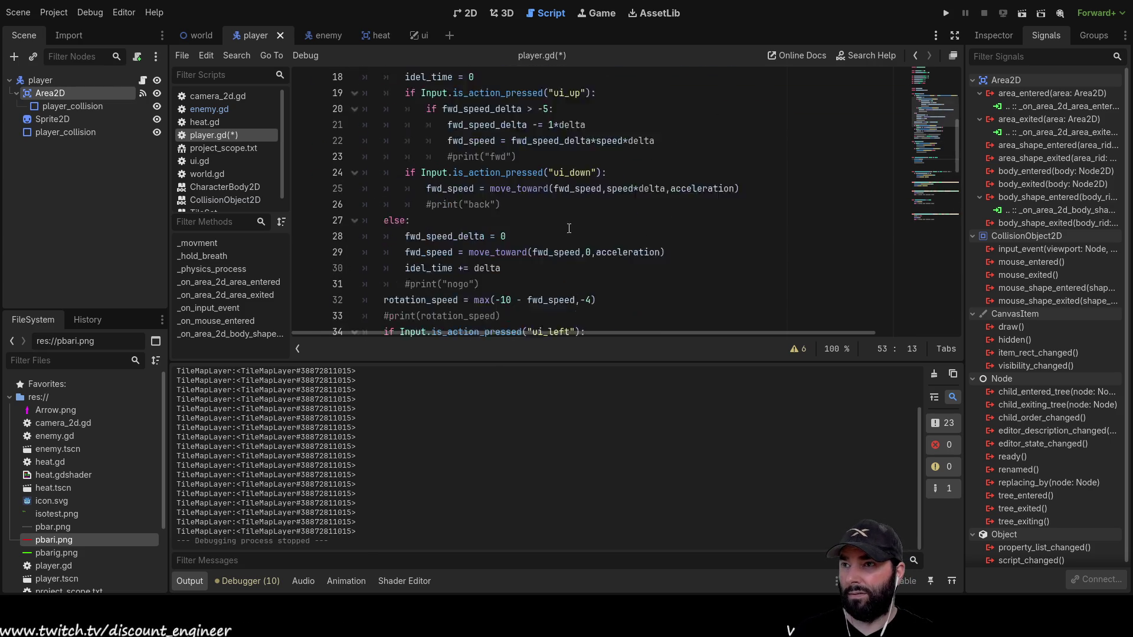
scroll(572, 228, up, 4)
scroll(511, 223, down, 2)
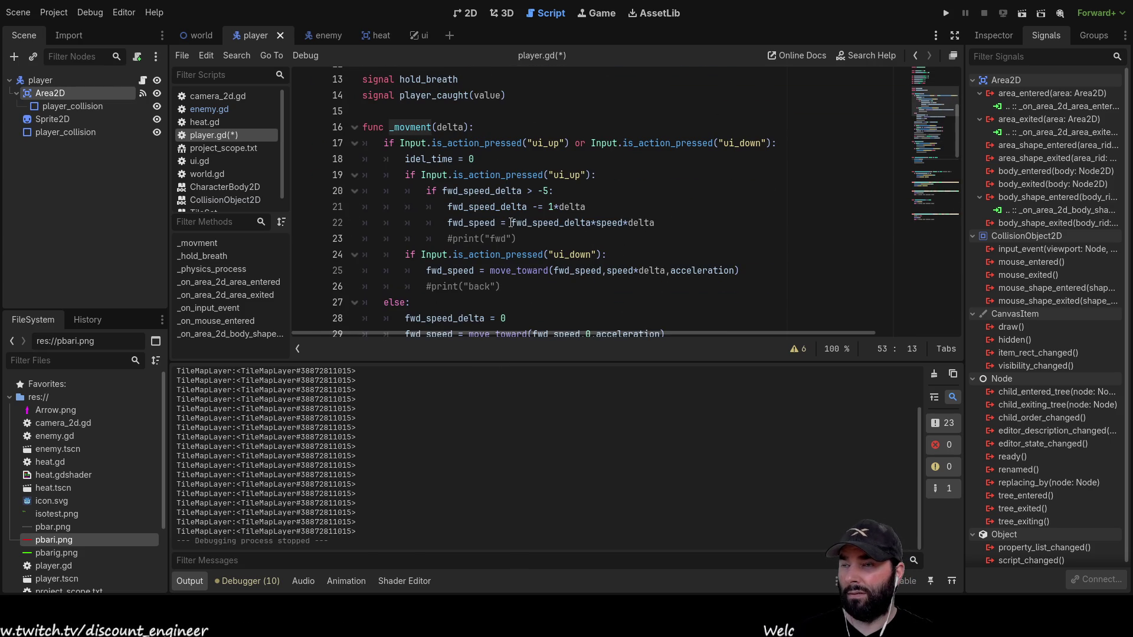
click(382, 150)
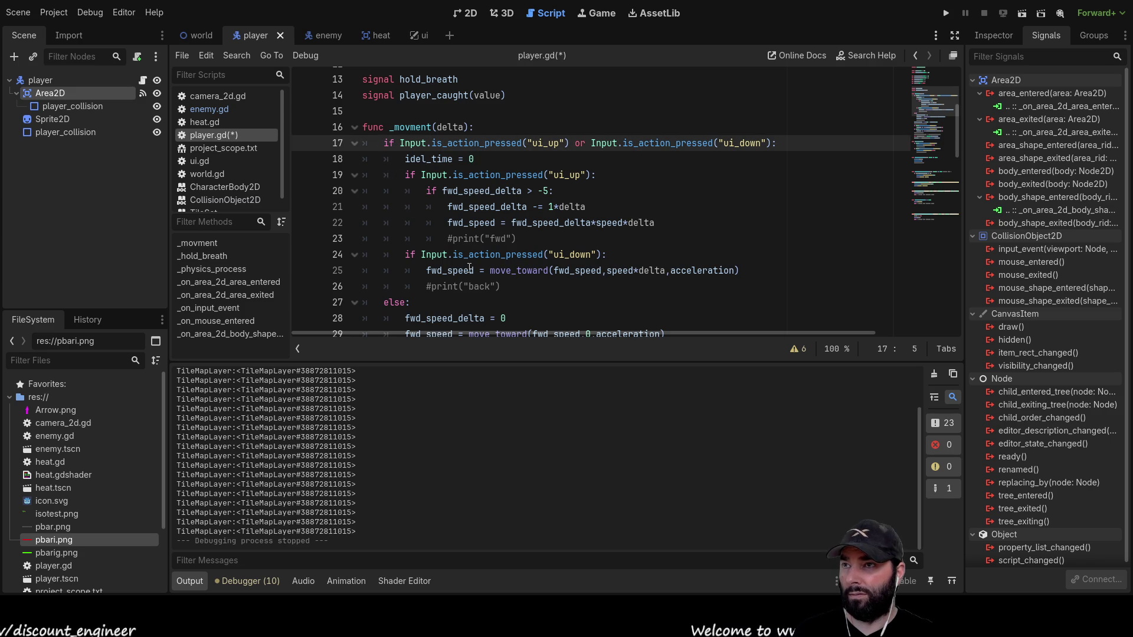
key(Down)
key(Down)
key(Down)
key(Down)
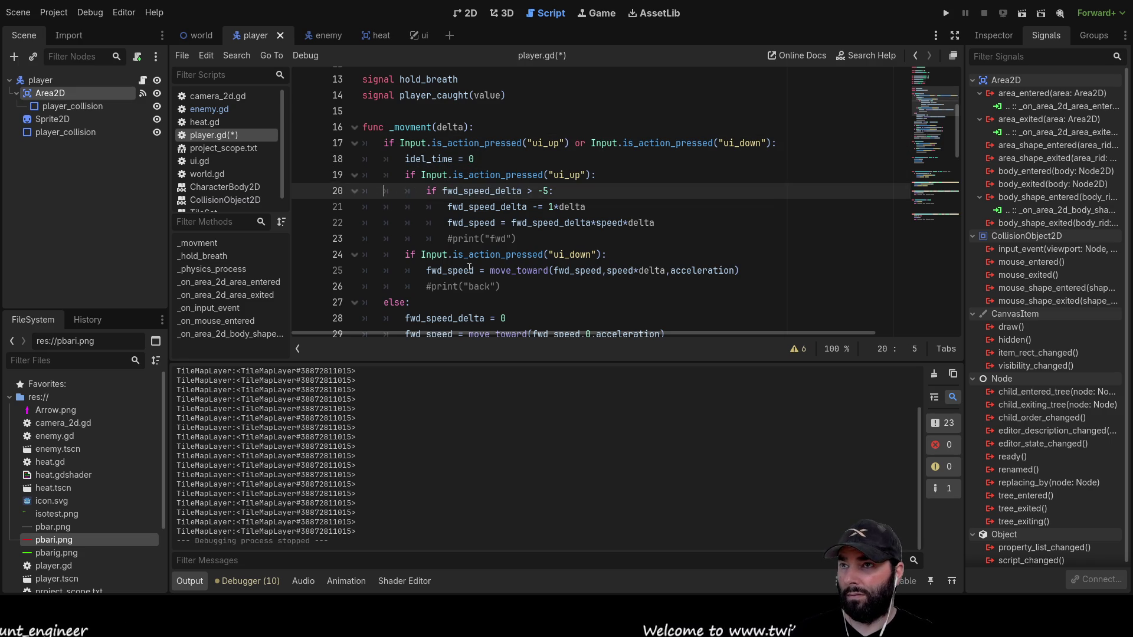
key(Down)
key(Down)
key(Down)
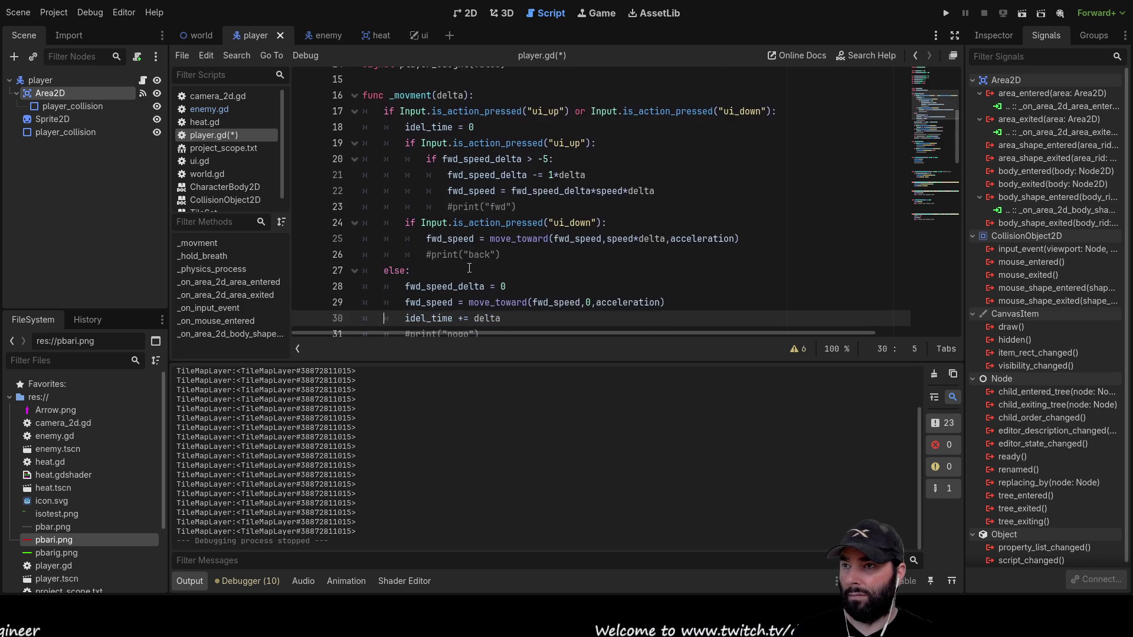
key(Down)
key(Down)
key(Down)
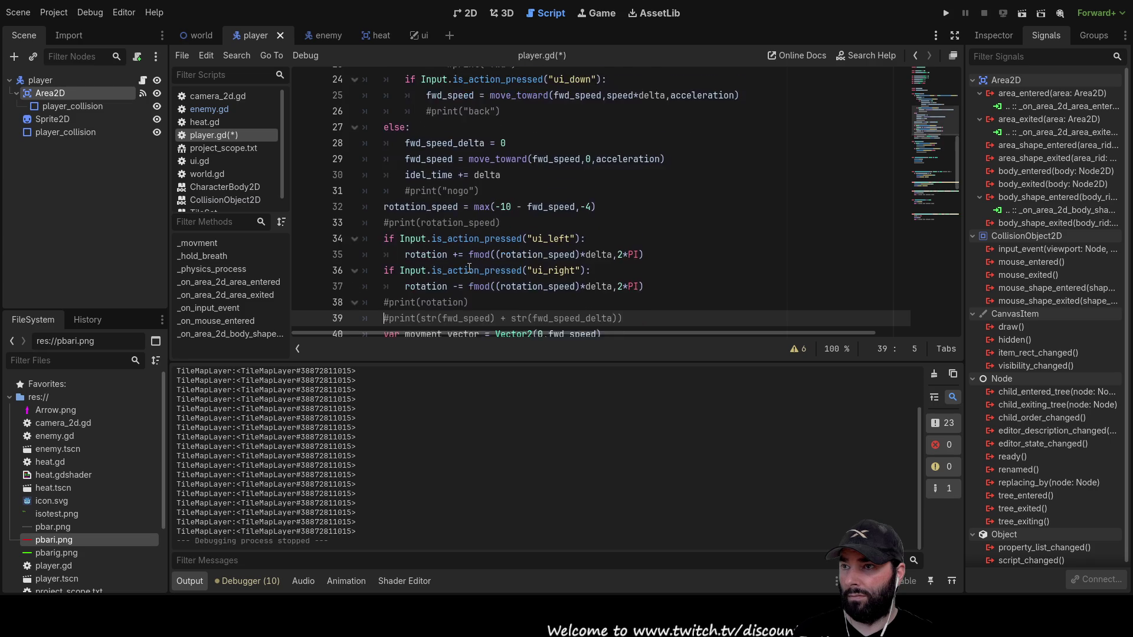
key(Return)
key(Up)
key(Return)
key(Up)
Write an 'if bounce:' check with an empty indented body after the movment_vector line.
text(if bounce)
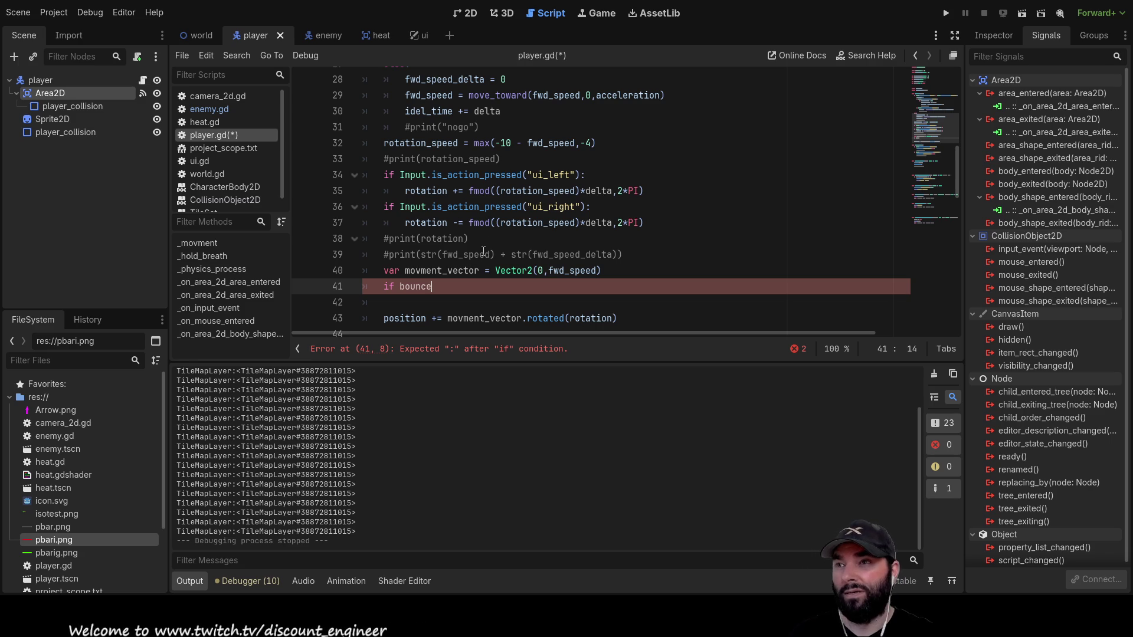
scroll(484, 254, up, 4)
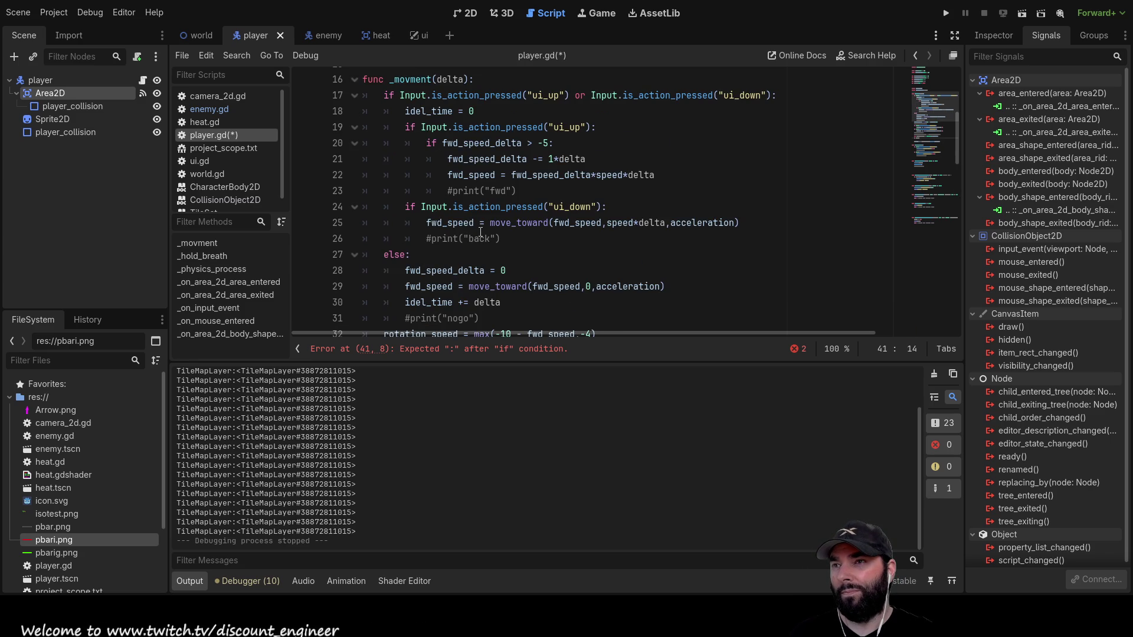
scroll(476, 227, up, 1)
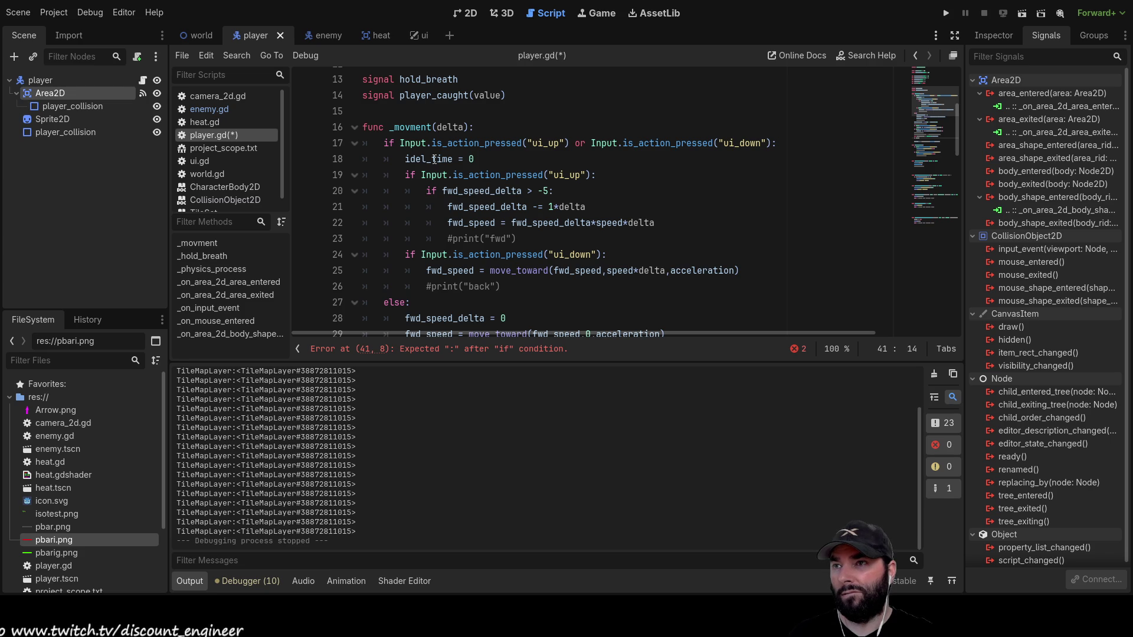
scroll(488, 230, down, 4)
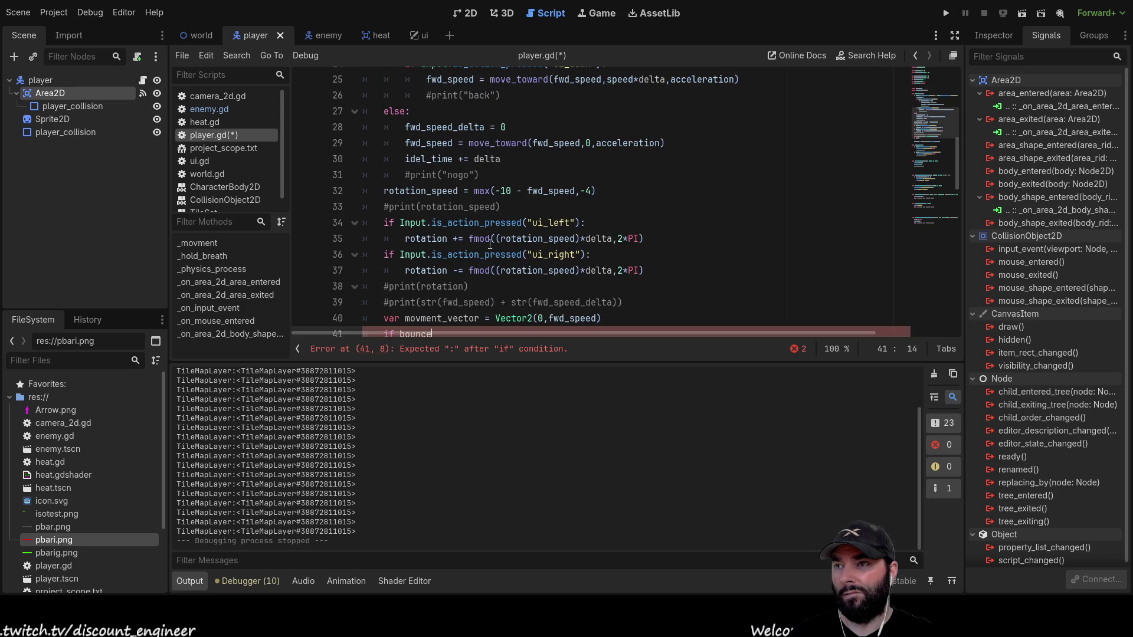
scroll(473, 215, down, 3)
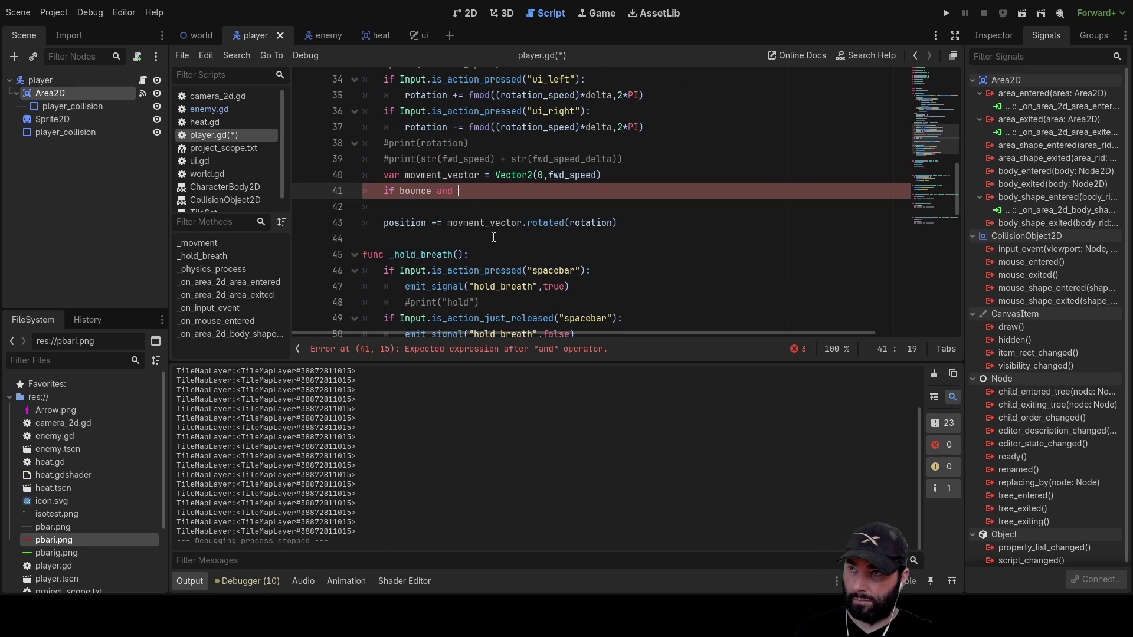
key(BackSpace)
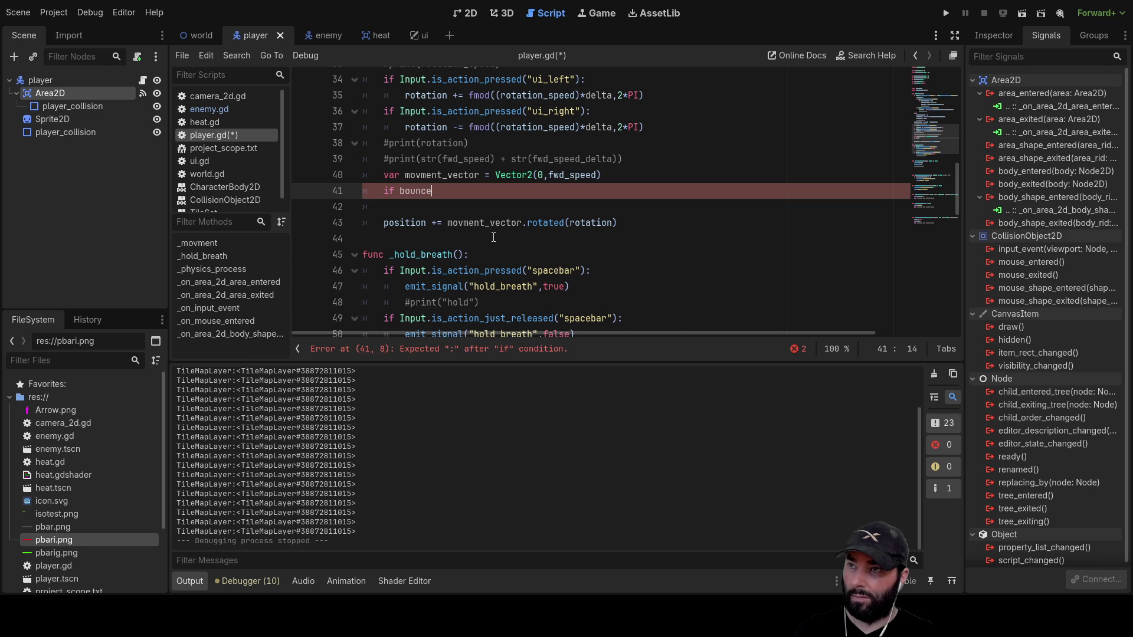
key(Down)
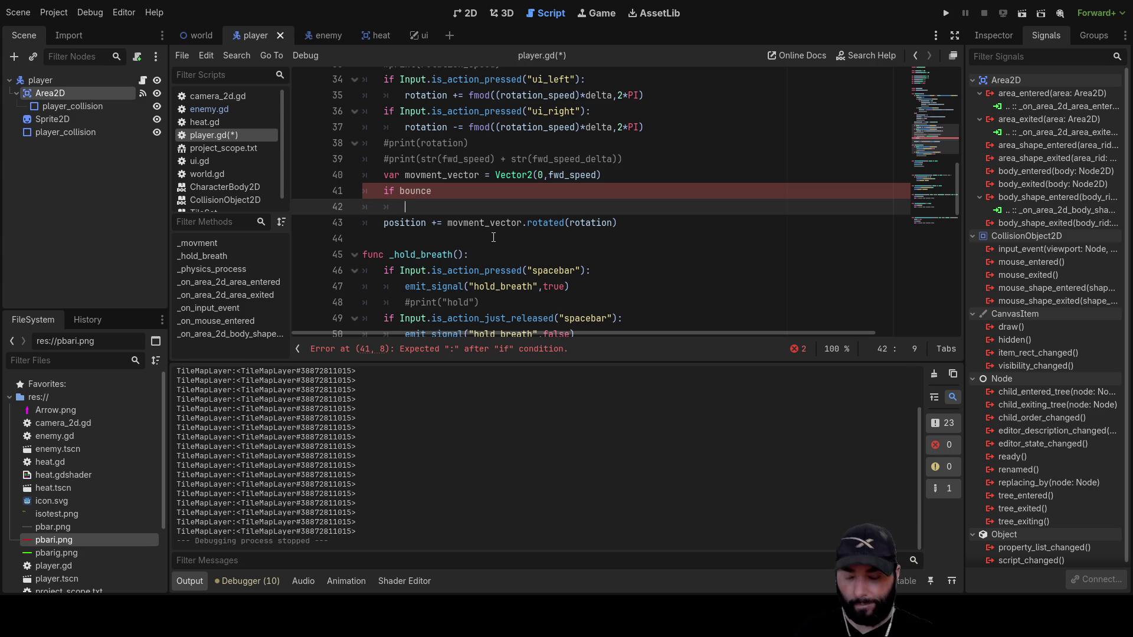
key(Up)
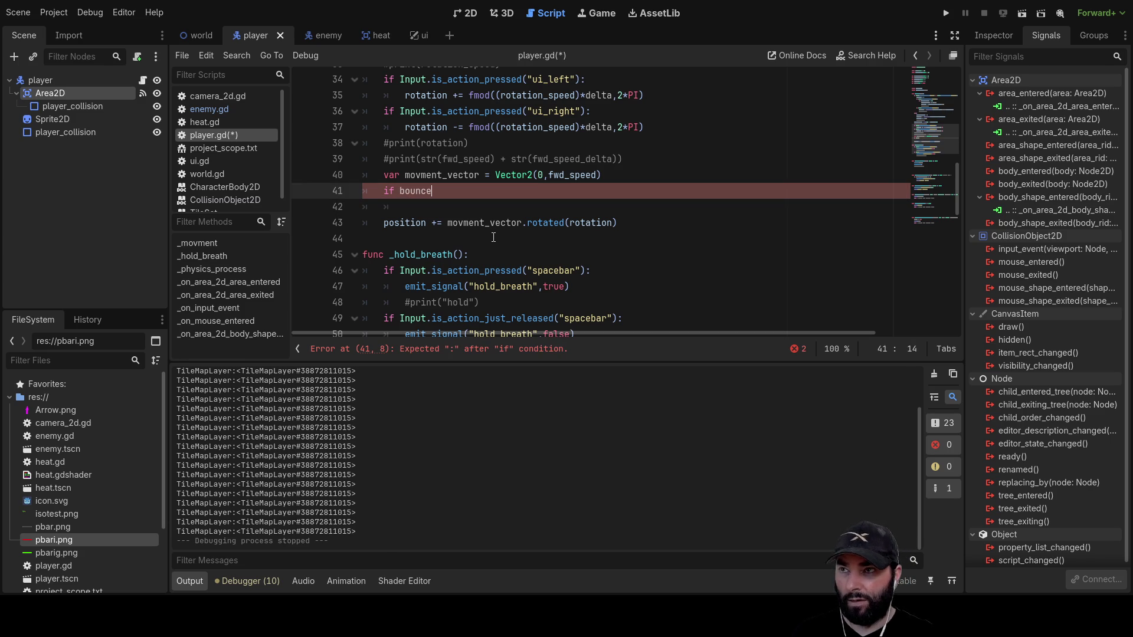
key(Down)
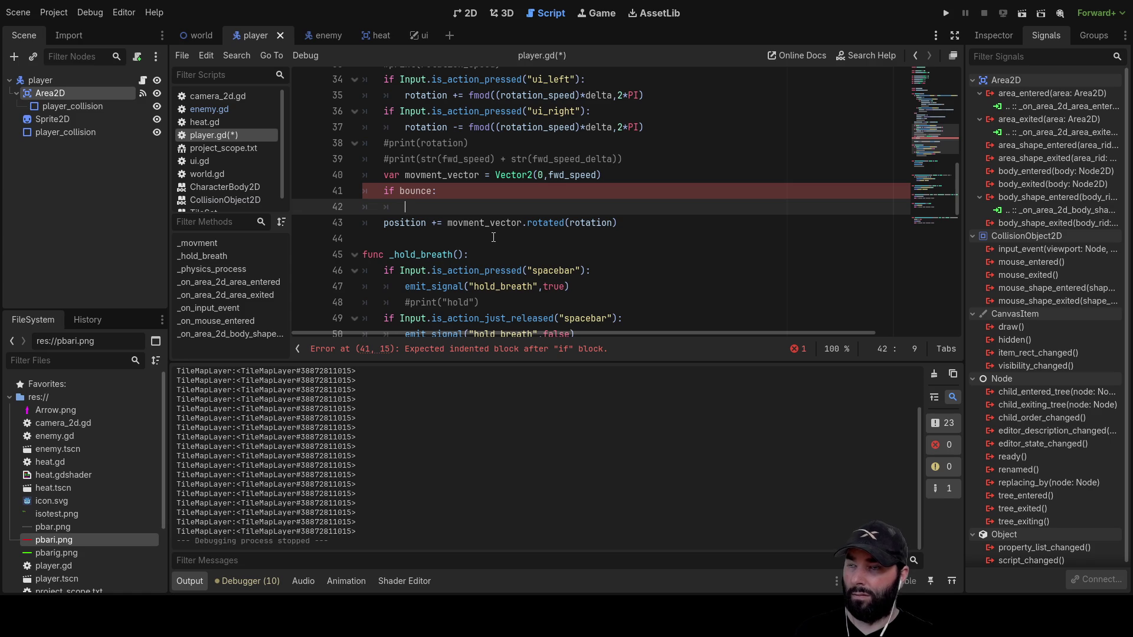
scroll(493, 237, up, 3)
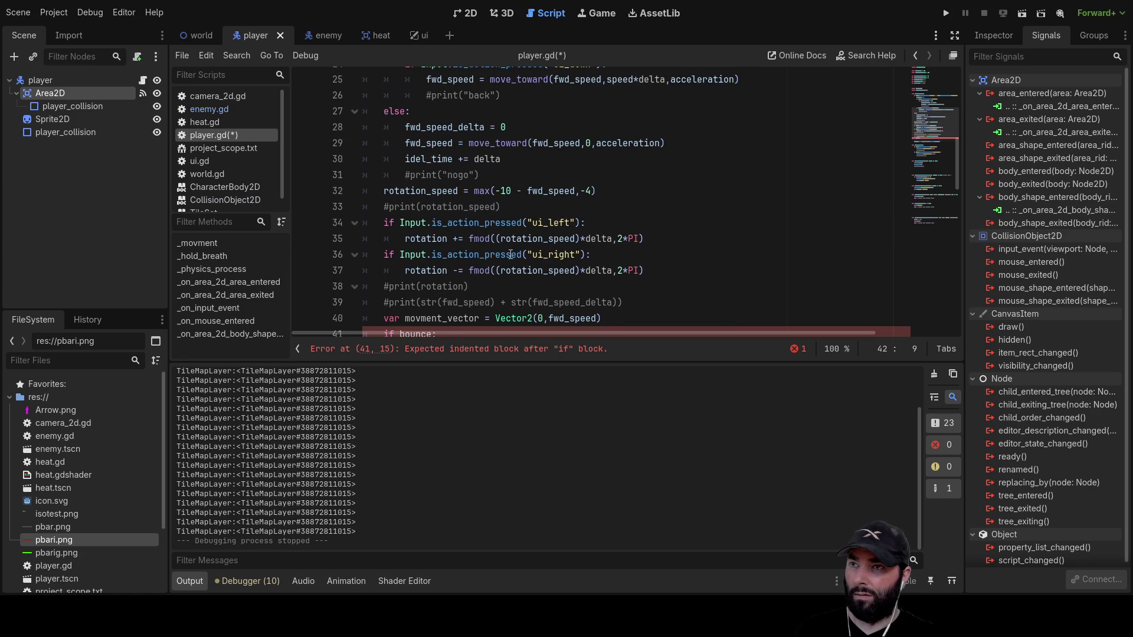
scroll(506, 266, down, 2)
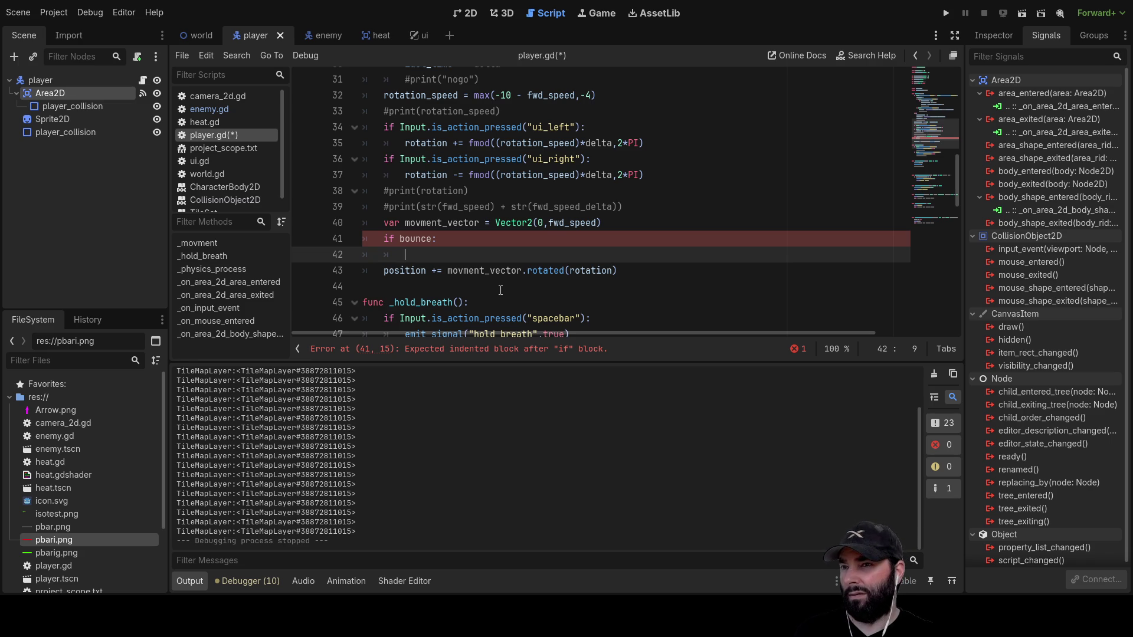
Move the if bounce check above the movment_vector line in _movment.
double_click(442, 222)
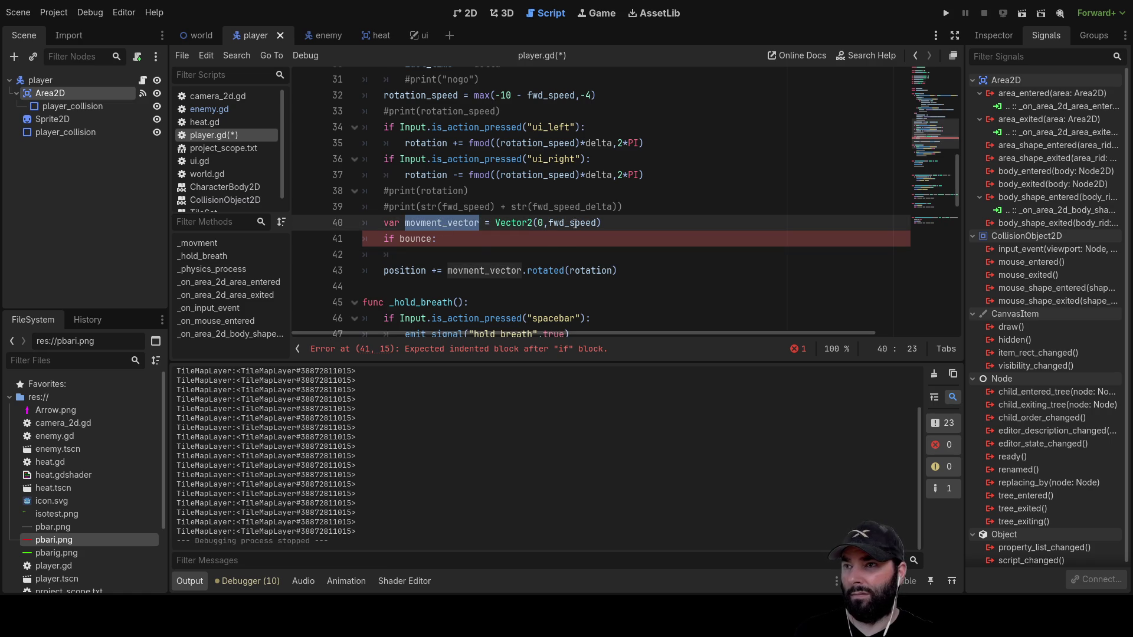
click(469, 244)
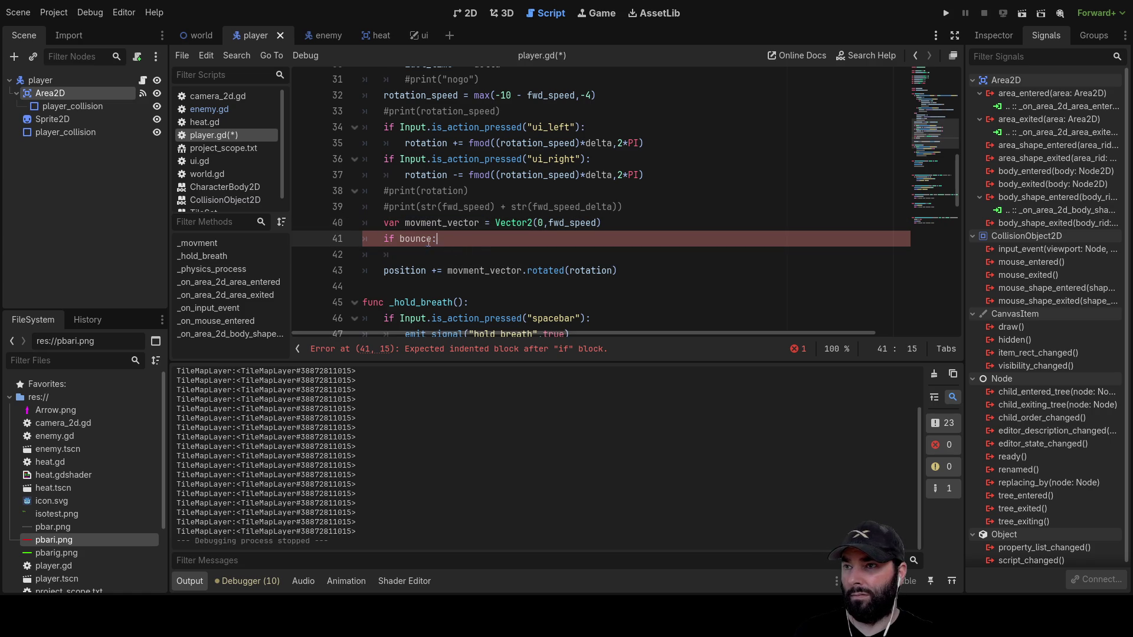
drag(446, 243, 370, 238)
key(BackSpace)
key(Up)
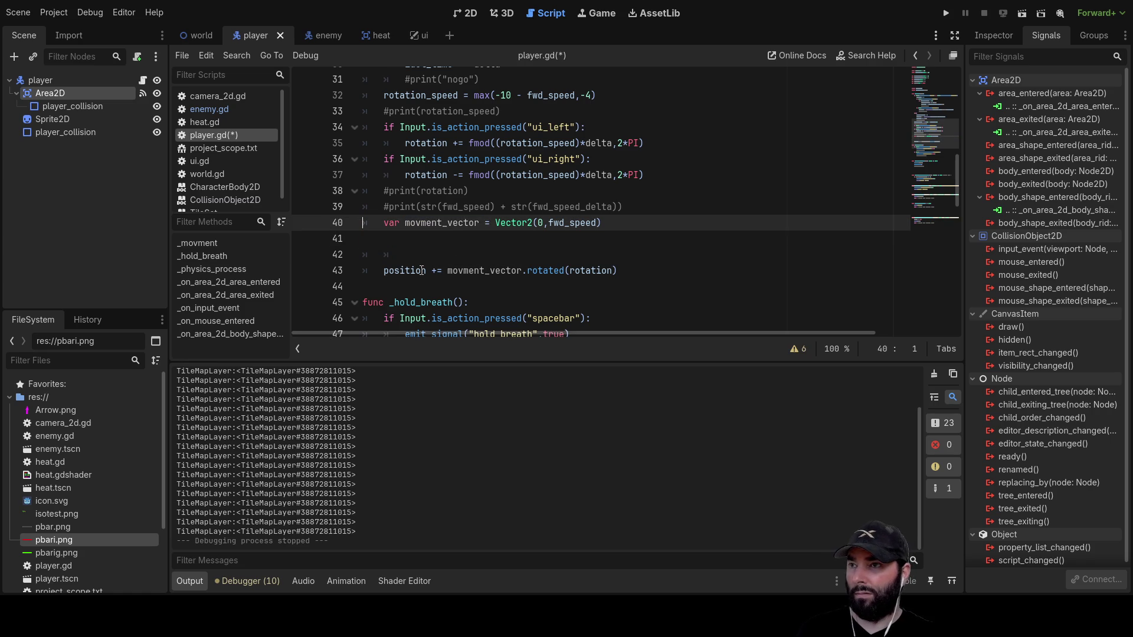
key(Return)
key(Return)
key(Up)
key(Up)
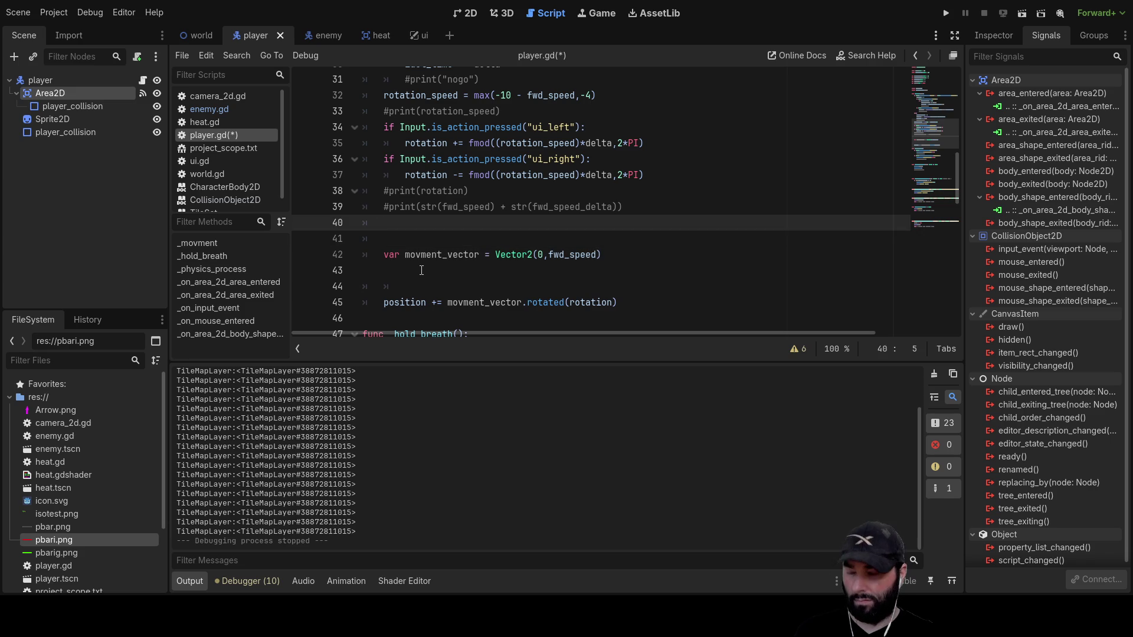
key(Left)
key(Left)
key(Left)
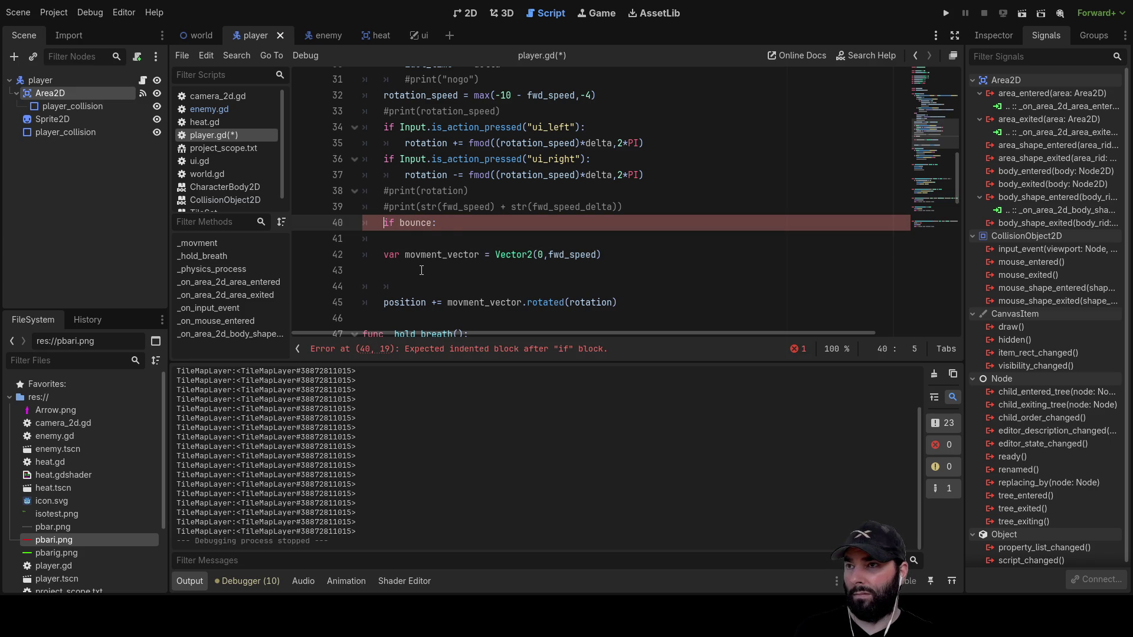
key(Down)
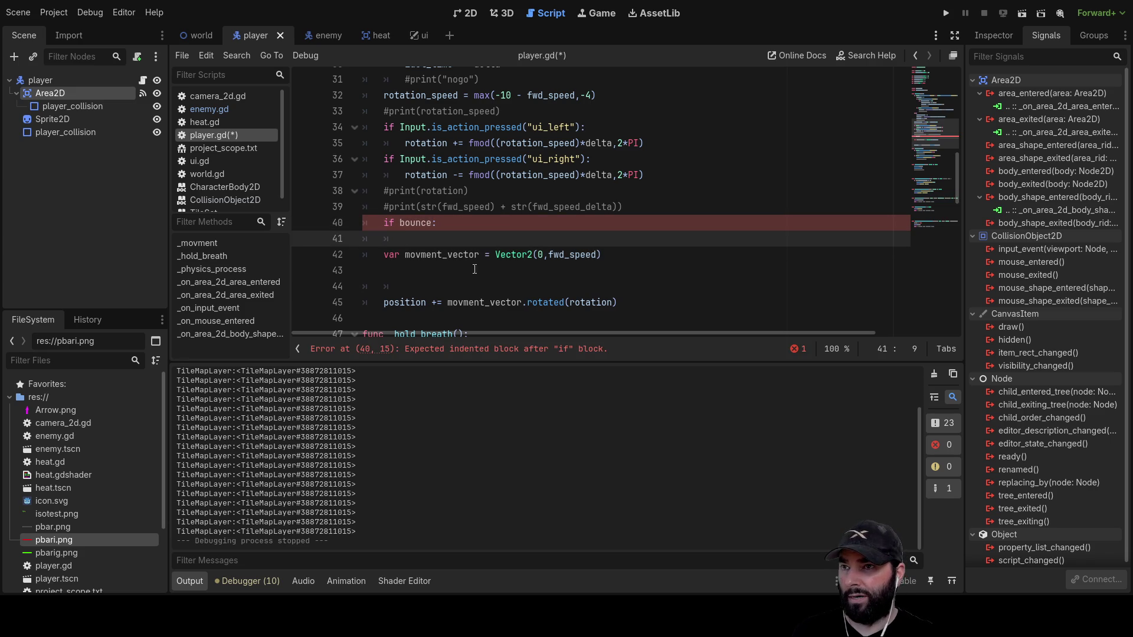
Fill the if bounce body with fwd_speed = -fwd_speed*0.8 and bounce = false, fixing the 'boune' typo.
double_click(572, 254)
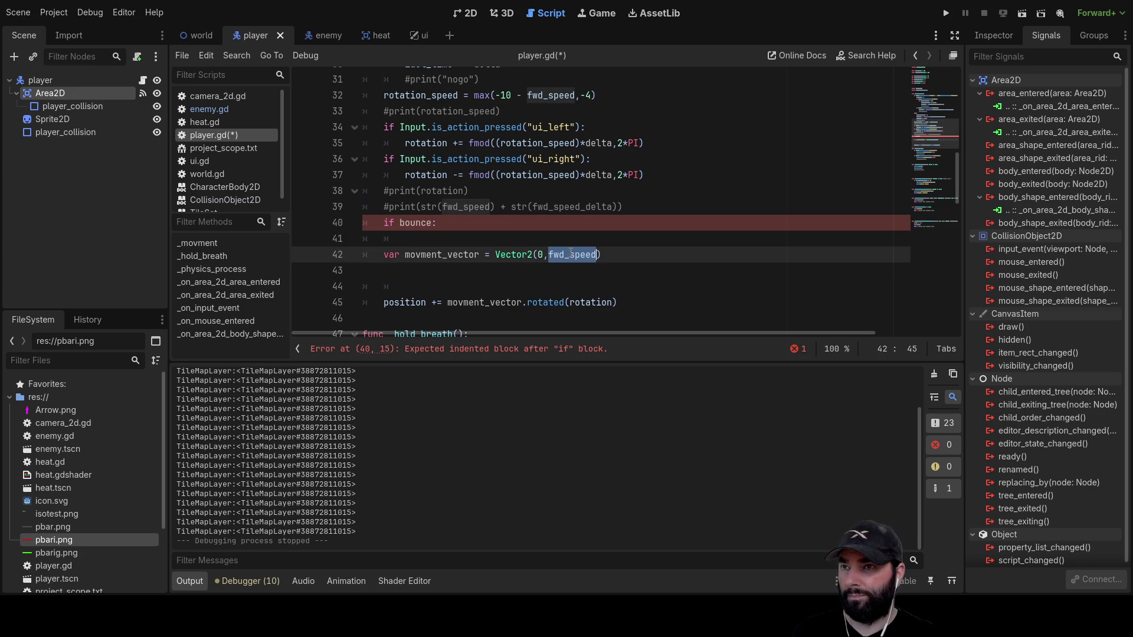
click(468, 235)
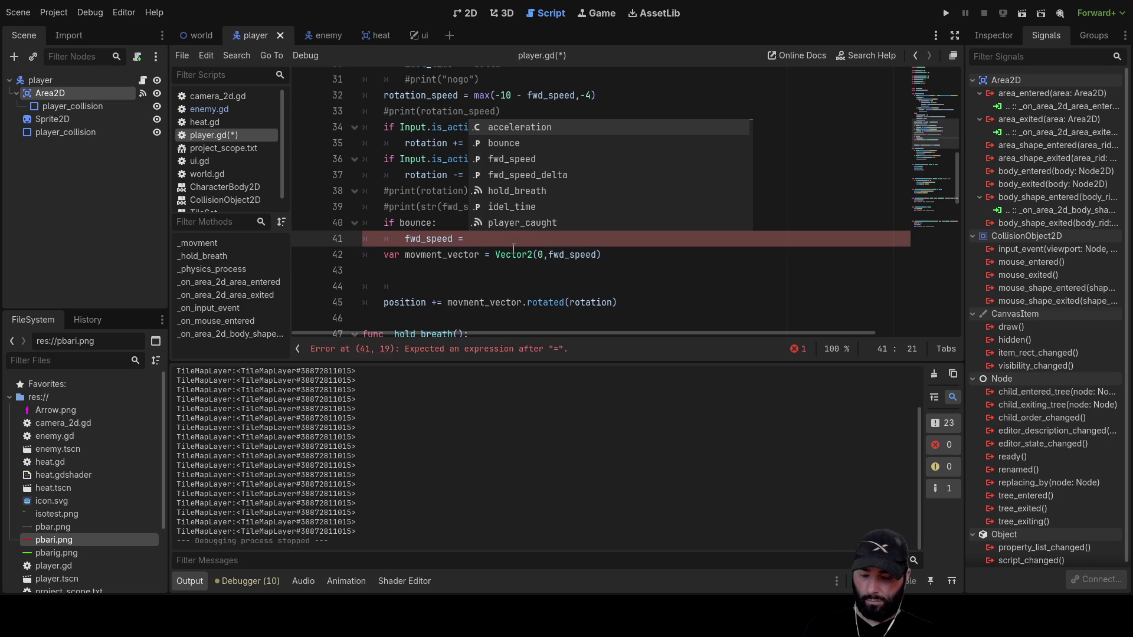
text(-fwd_speed*0.8)
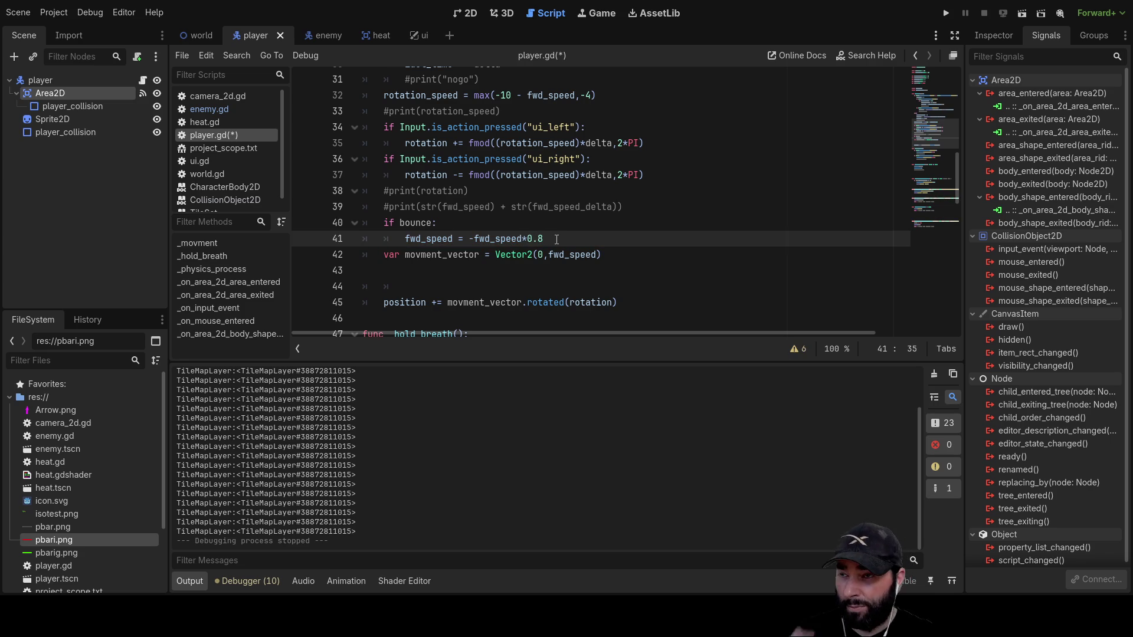
key(Return)
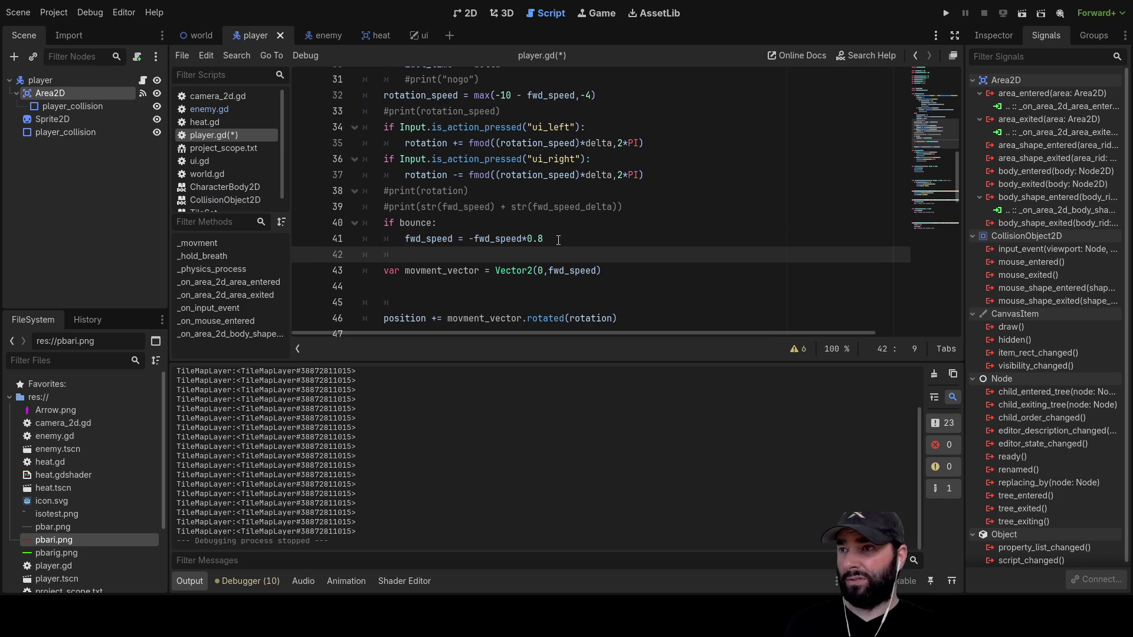
text(boune)
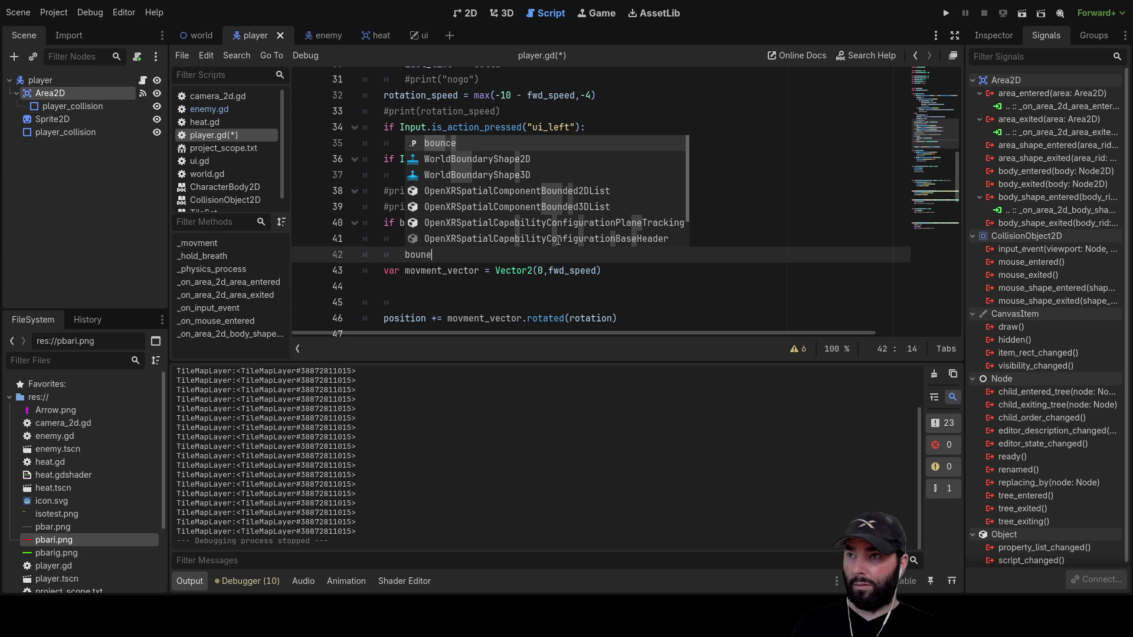
text( = false)
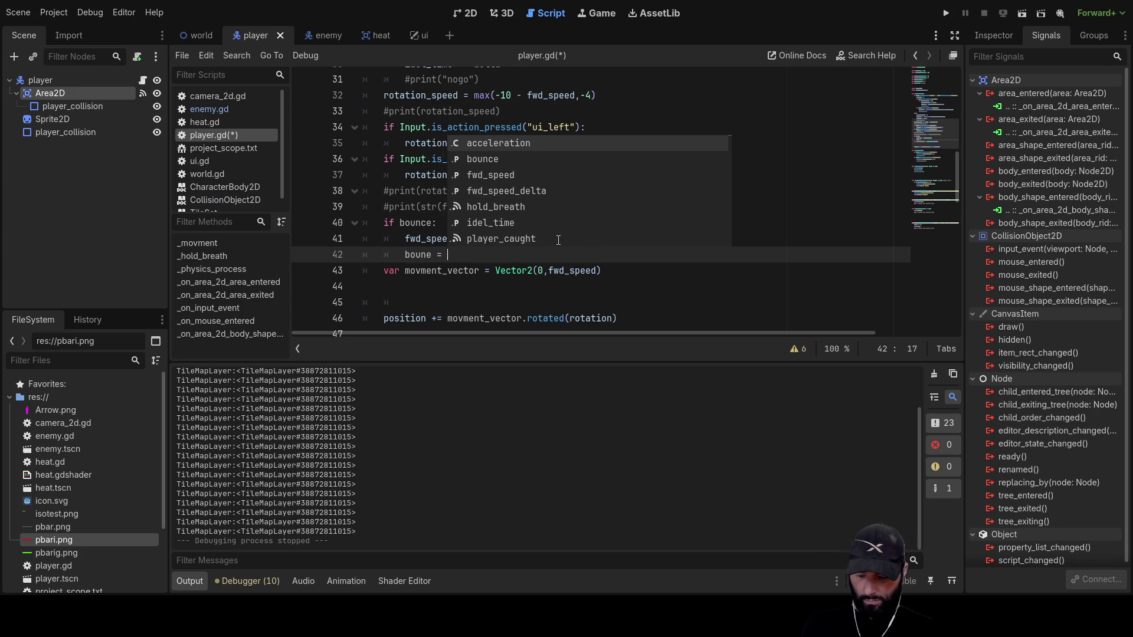
key(Escape)
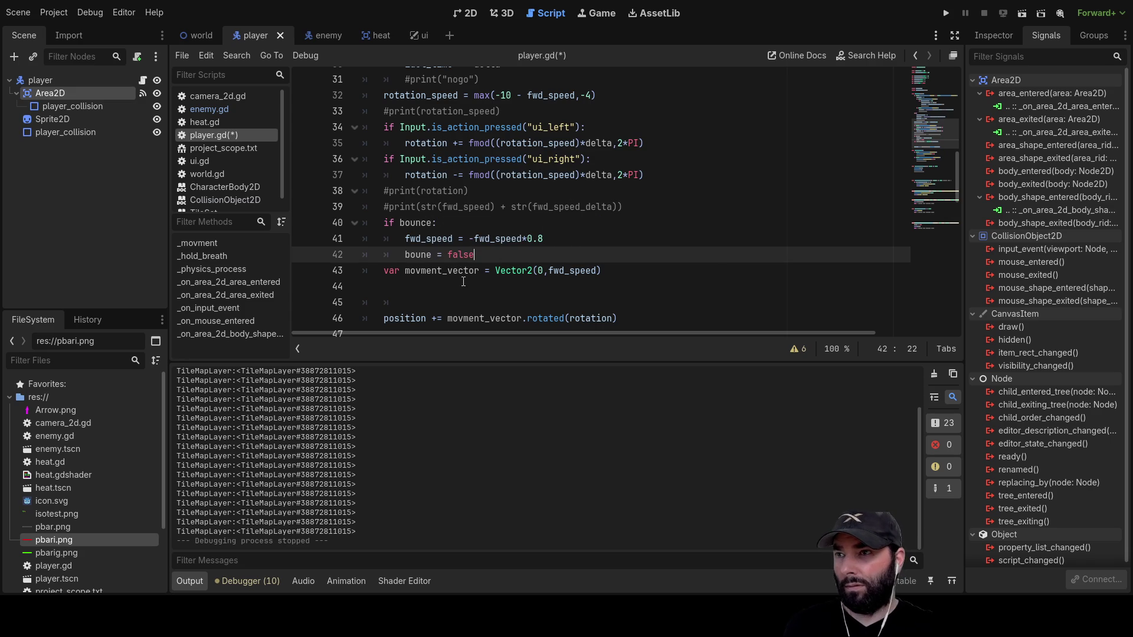
click(461, 283)
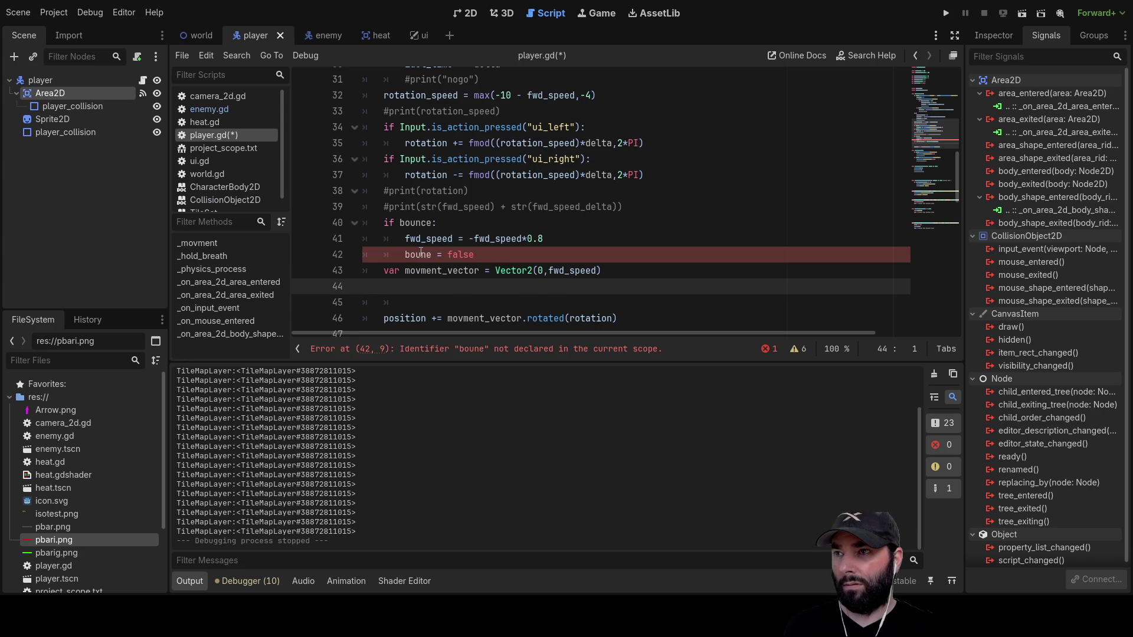
double_click(420, 224)
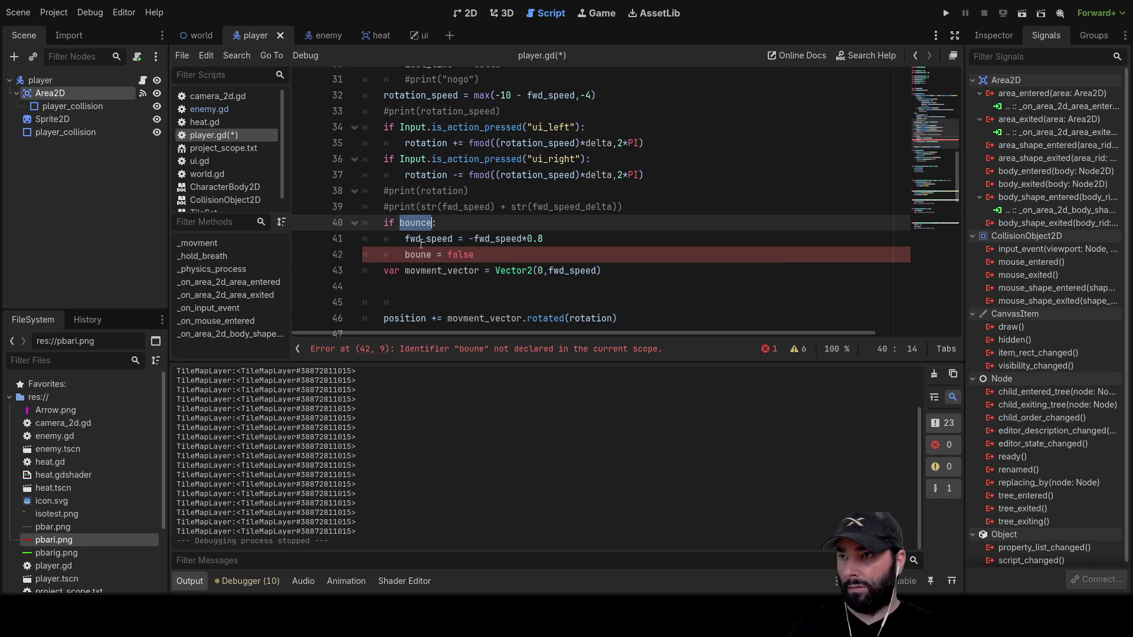
double_click(424, 256)
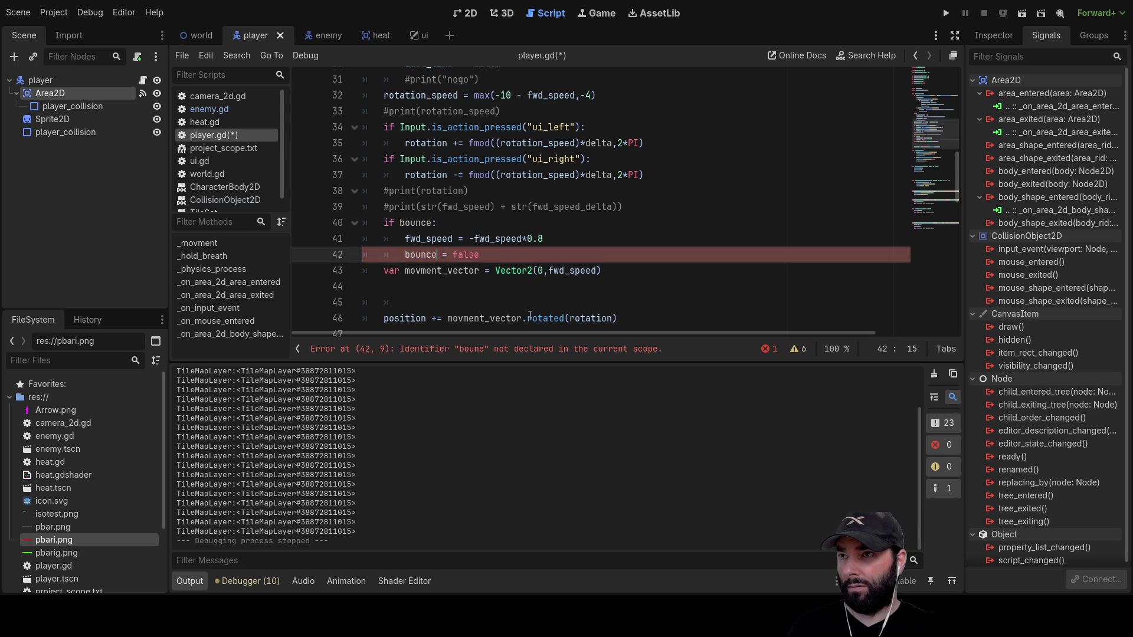
scroll(614, 249, down, 15)
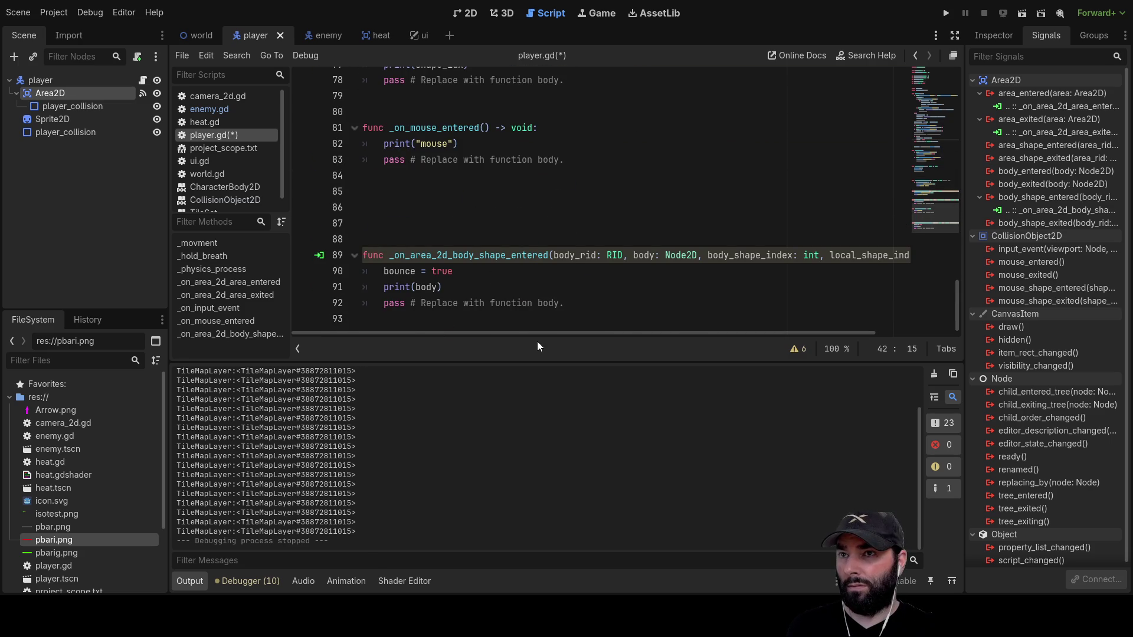
Run the game and steer the player into the yellow wall and the right-edge wall.
click(945, 10)
key(Up)
key(Left)
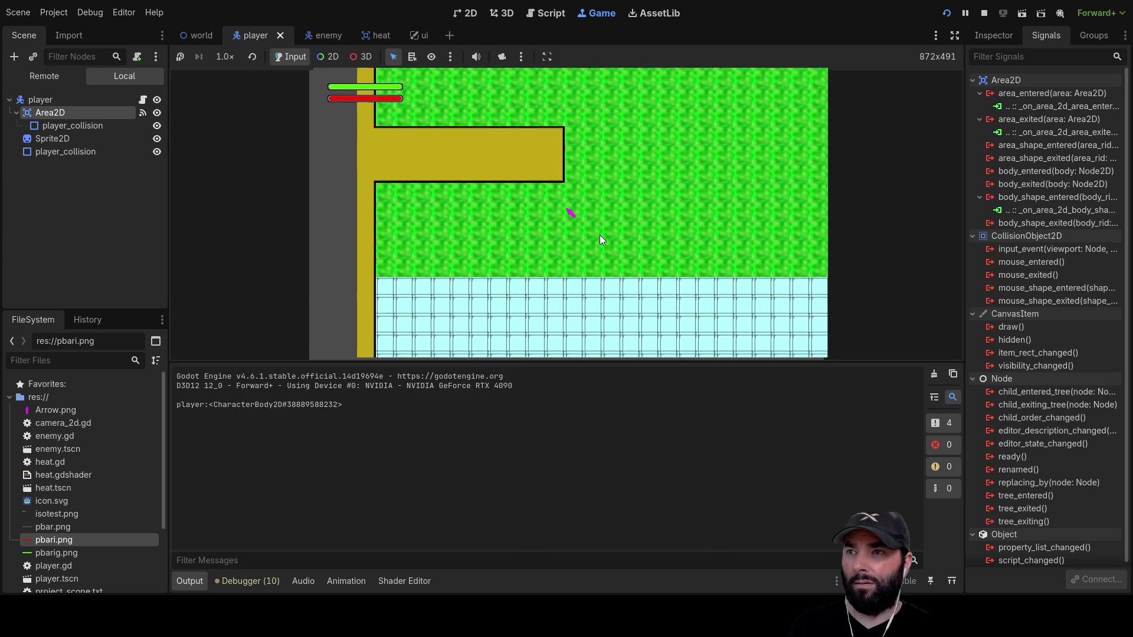
key(Up)
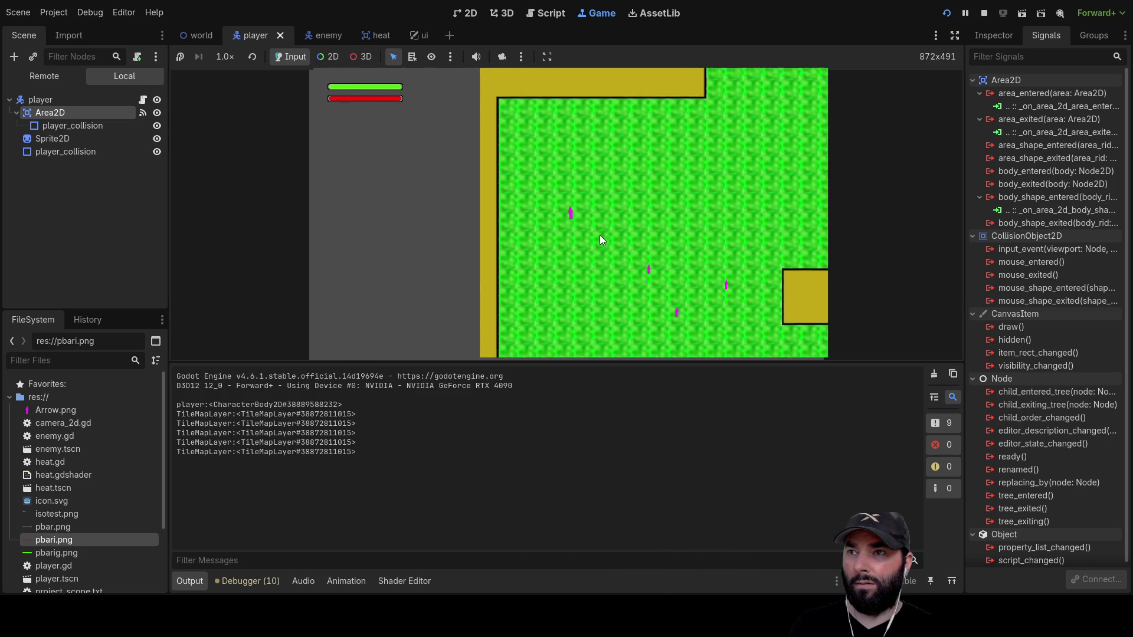
key(Down)
key(Right)
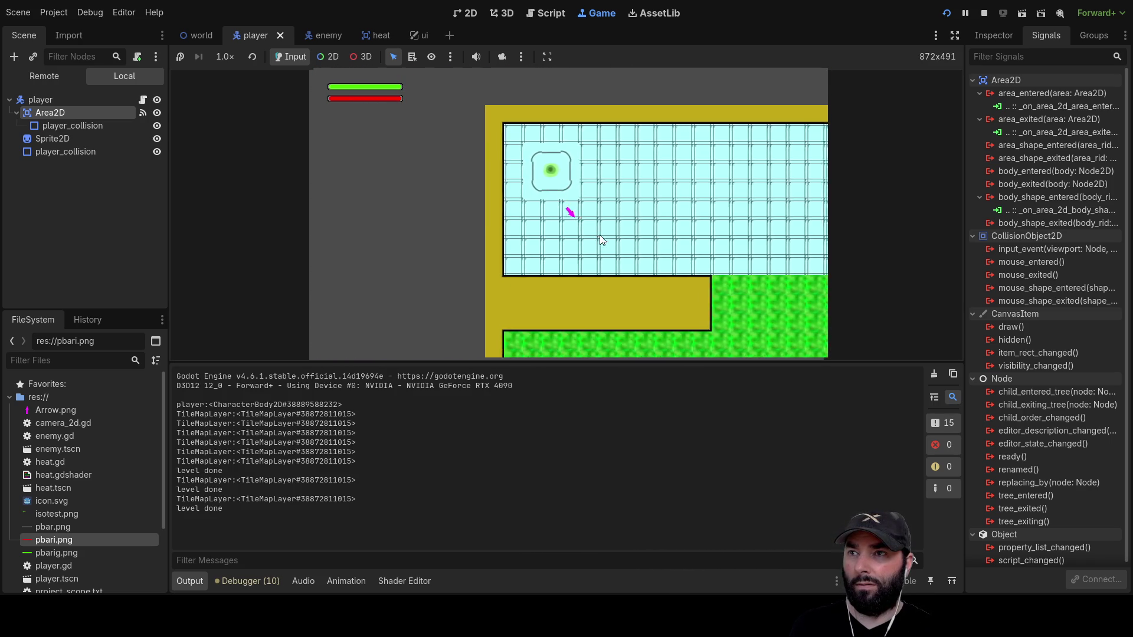
key(Up)
key(Left)
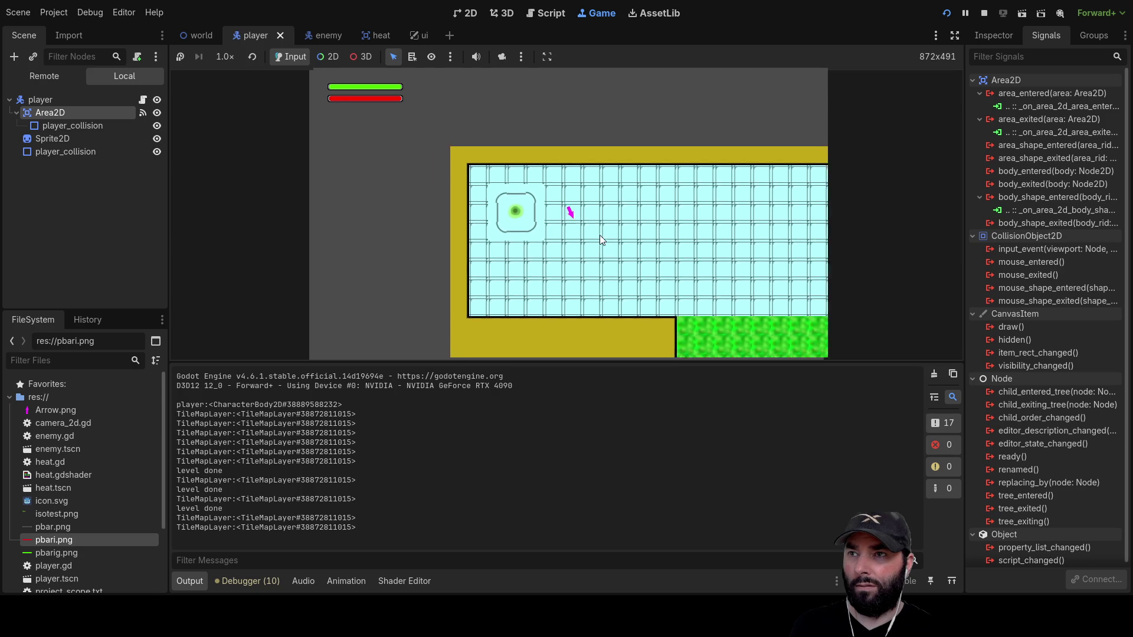
key(Down)
key(Right)
key(Up)
key(Left)
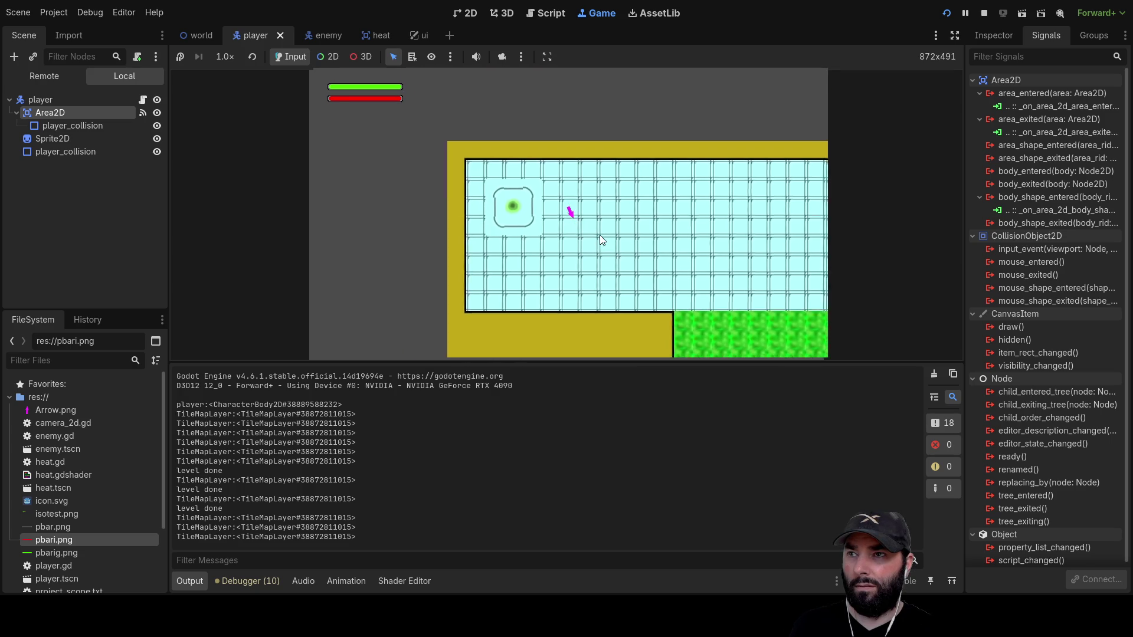
key(Up)
key(Left)
key(Right)
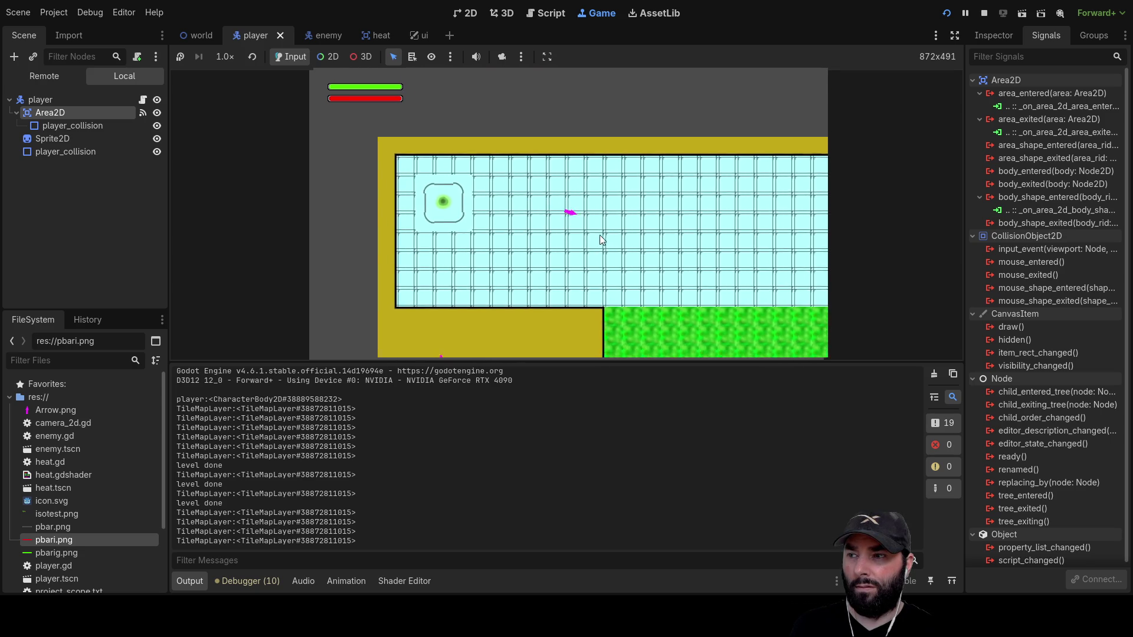
key(Down)
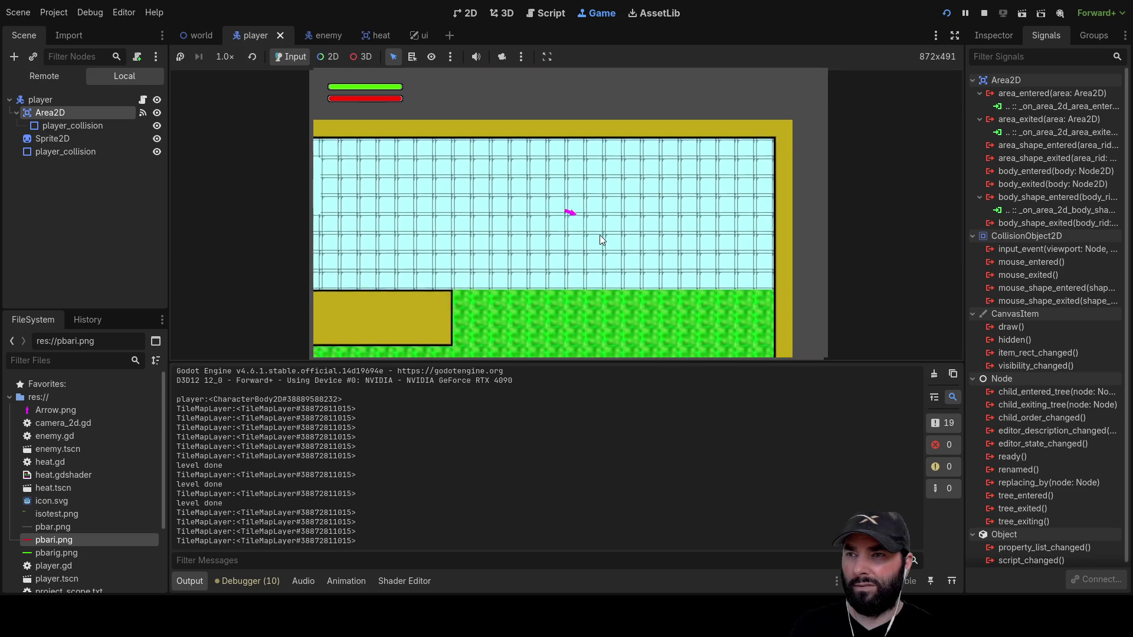
key(Down)
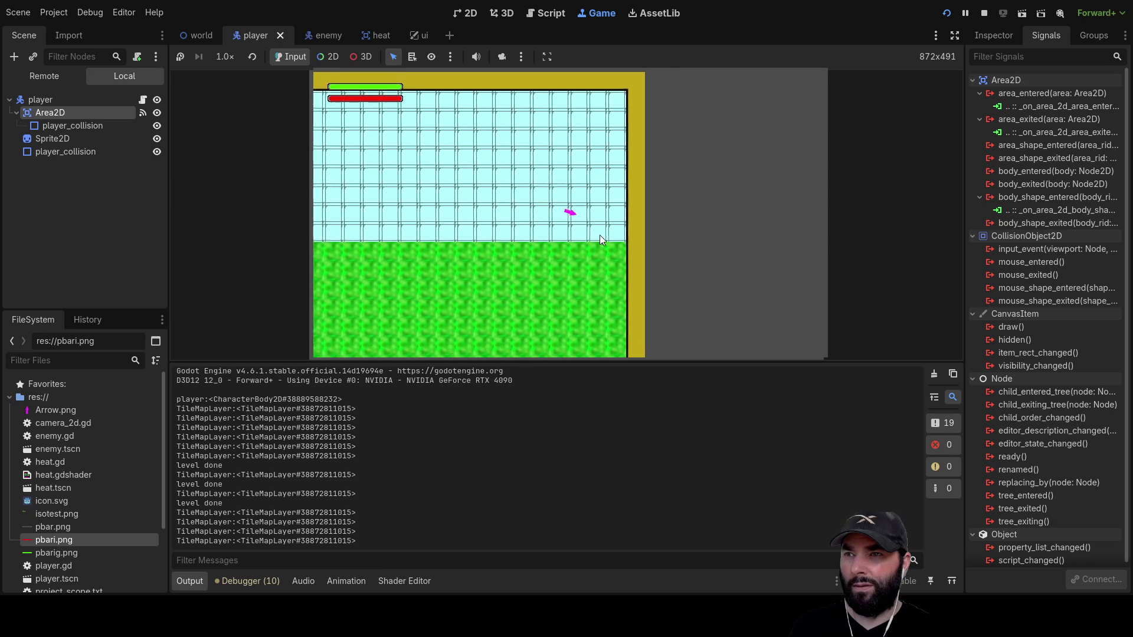
key(Up)
key(Right)
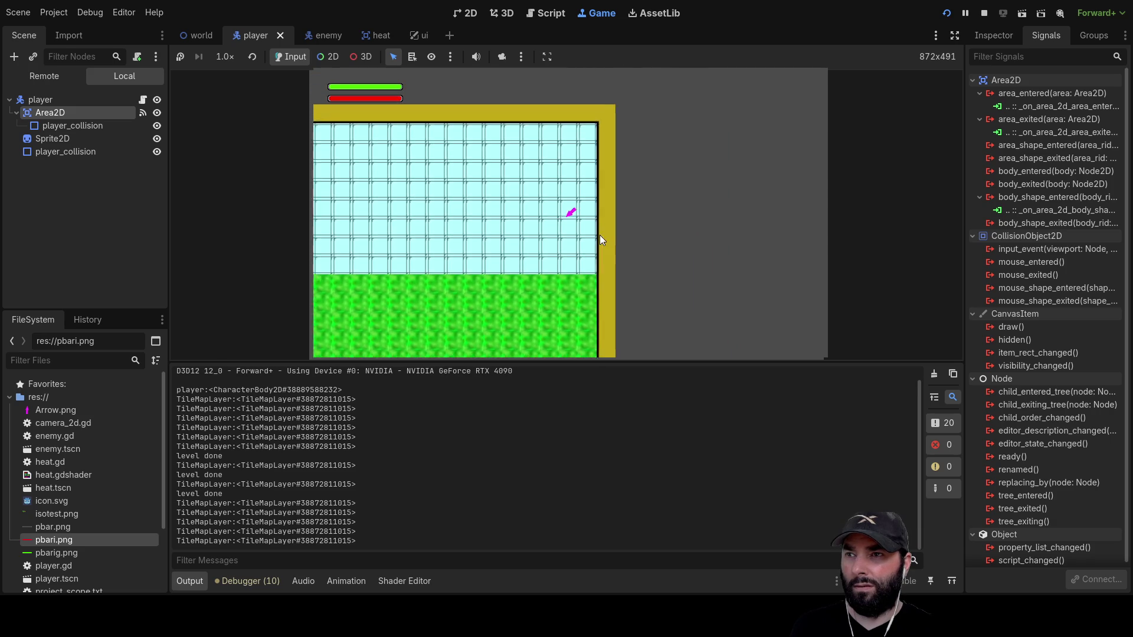
key(Left)
key(Down)
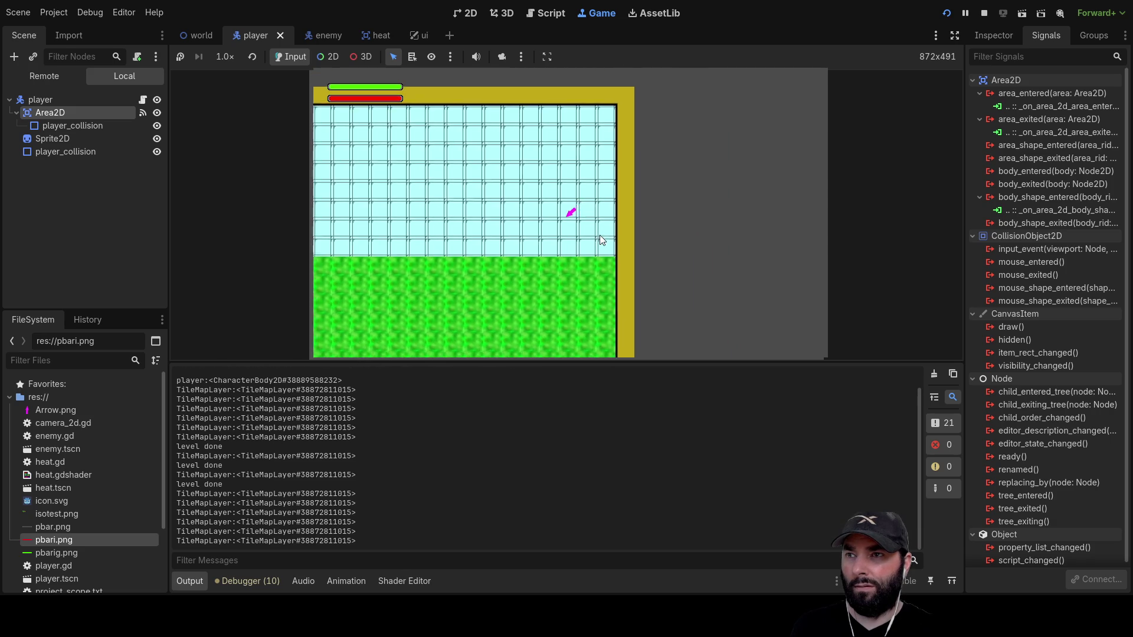
key(Left)
key(Down)
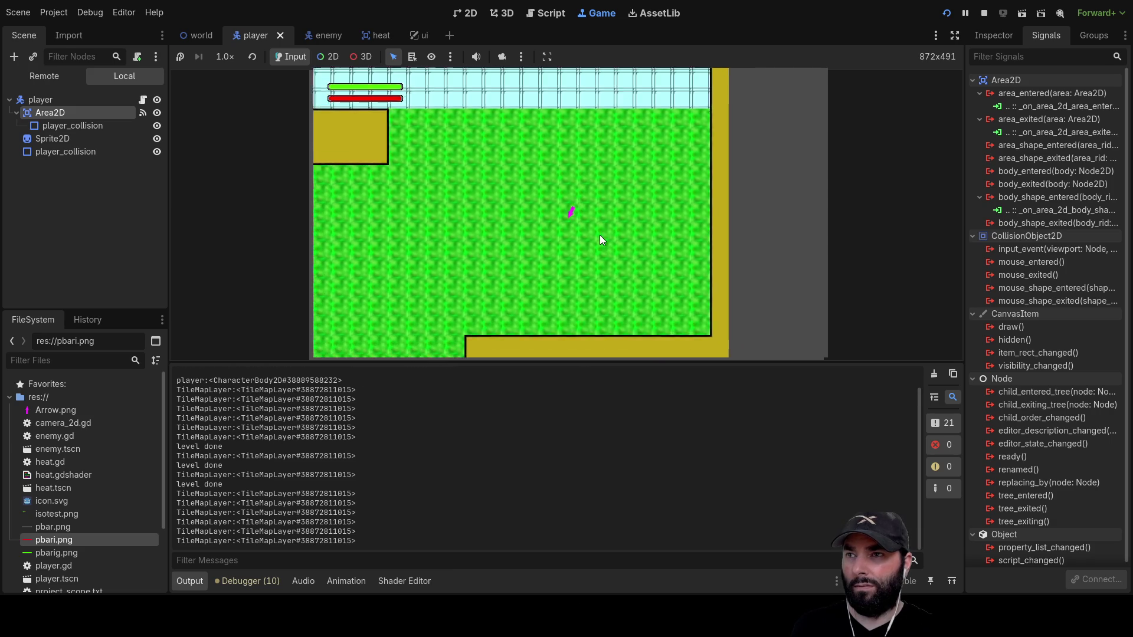
key(Down)
key(Left)
key(Up)
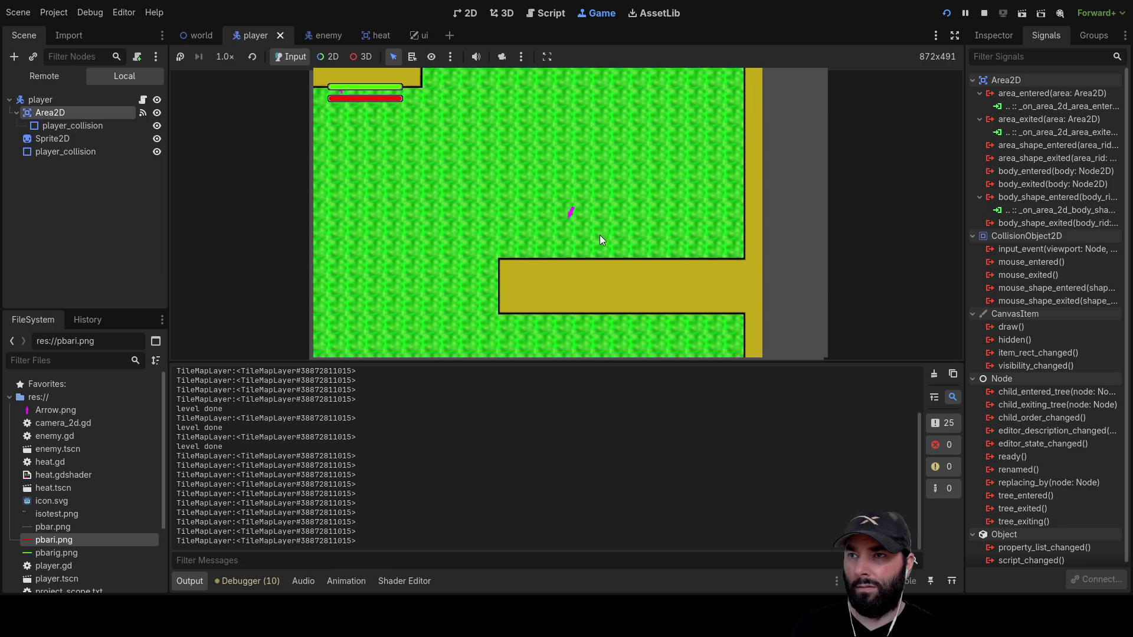
key(Down)
key(Left)
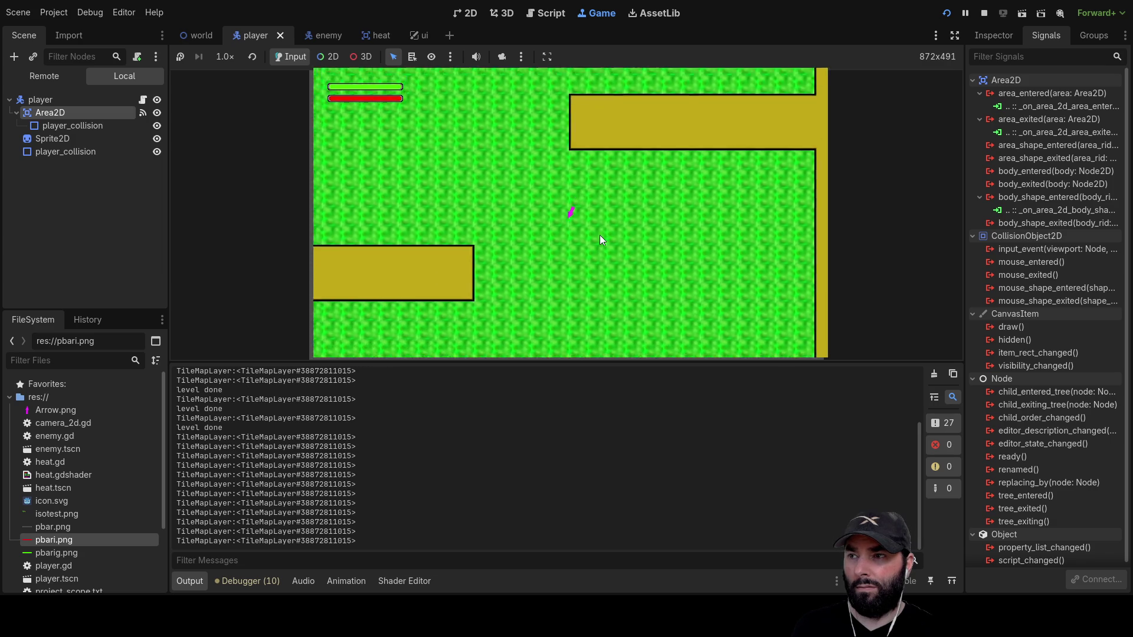
key(Down)
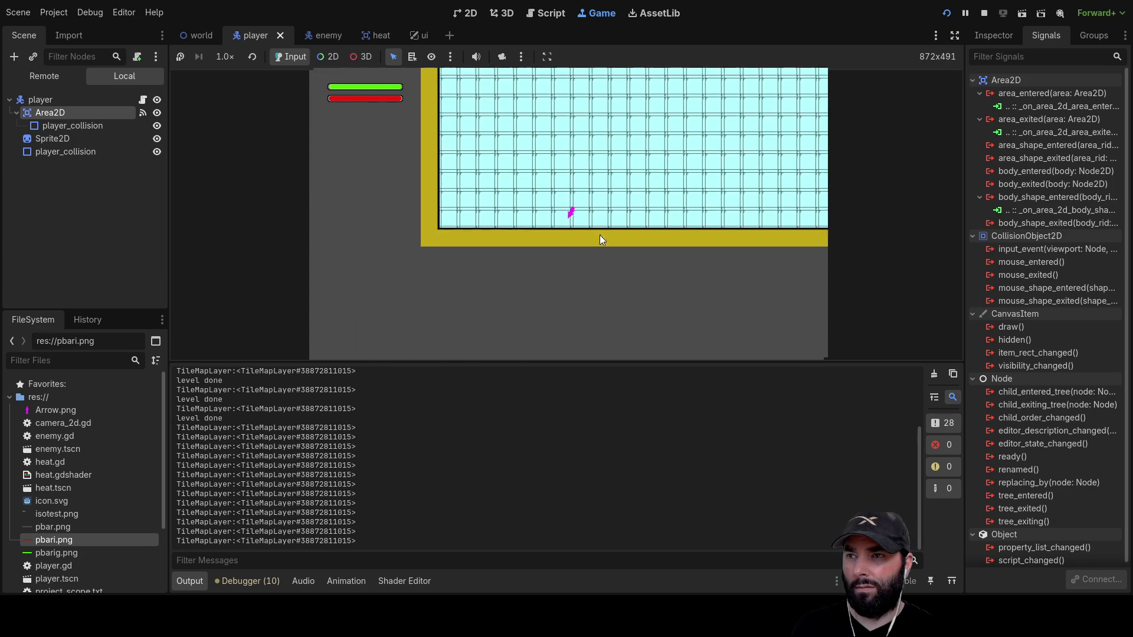
key(Up)
key(Left)
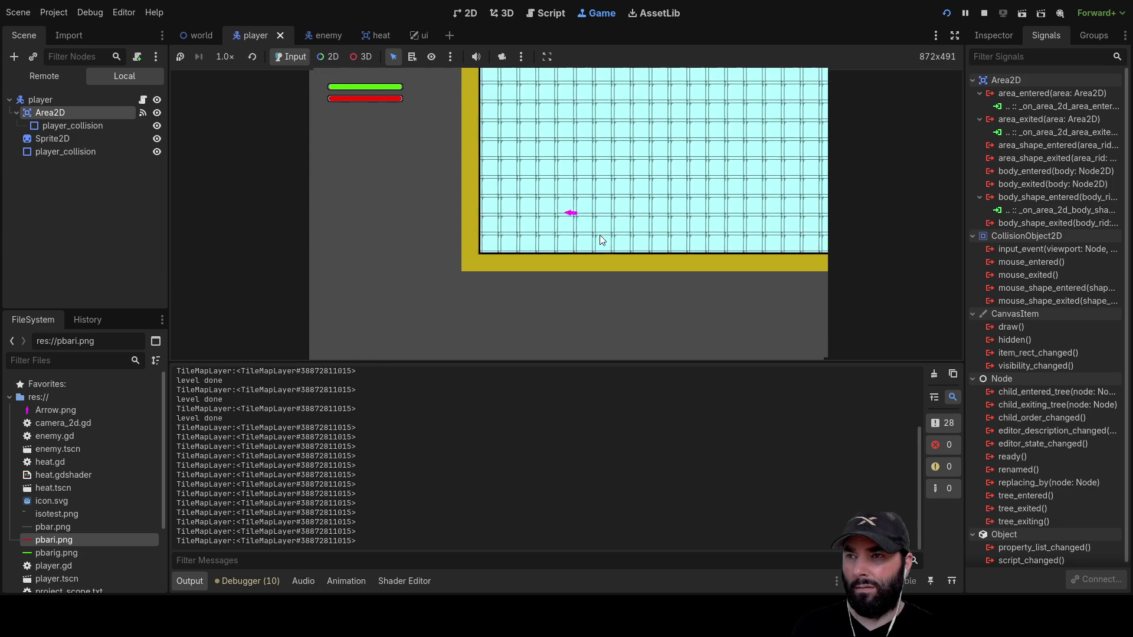
key(Up)
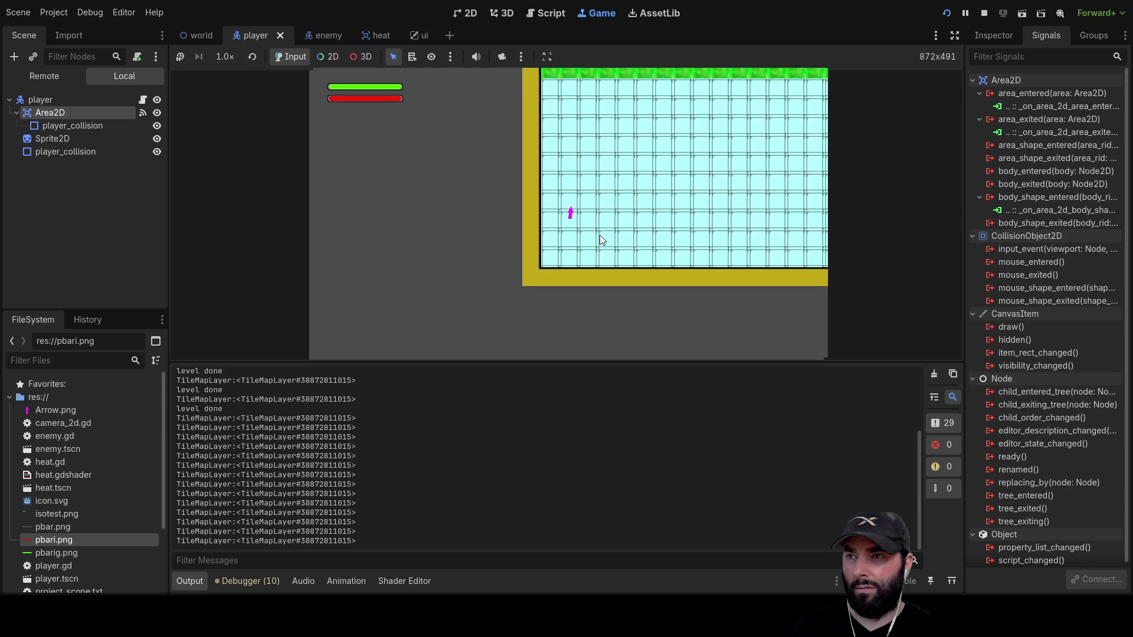
key(Up)
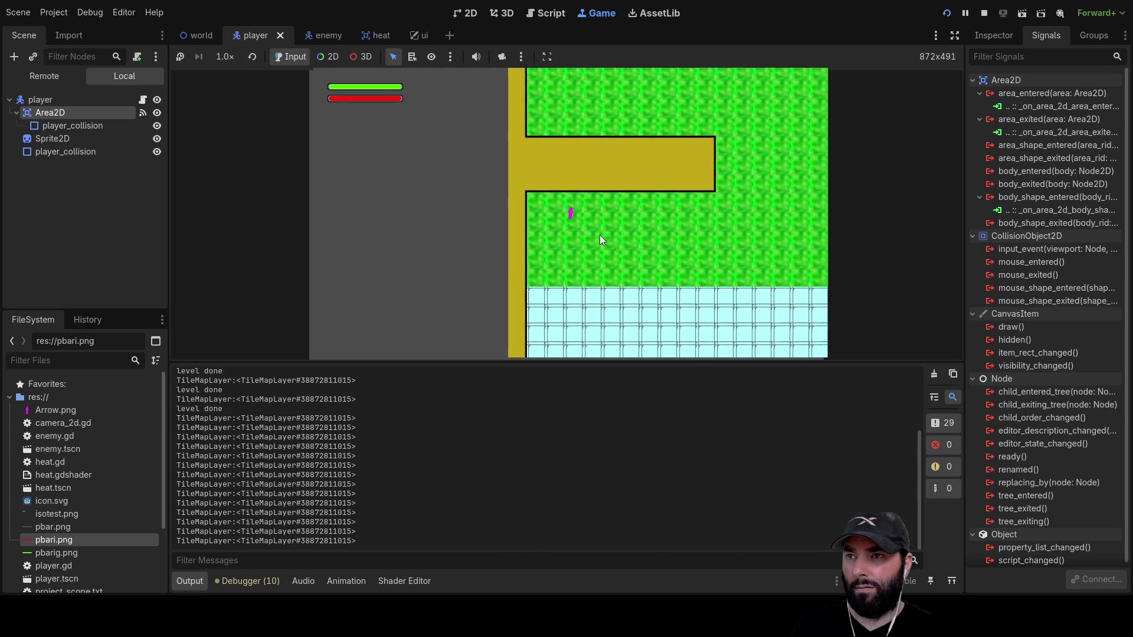
key(Up)
key(Right)
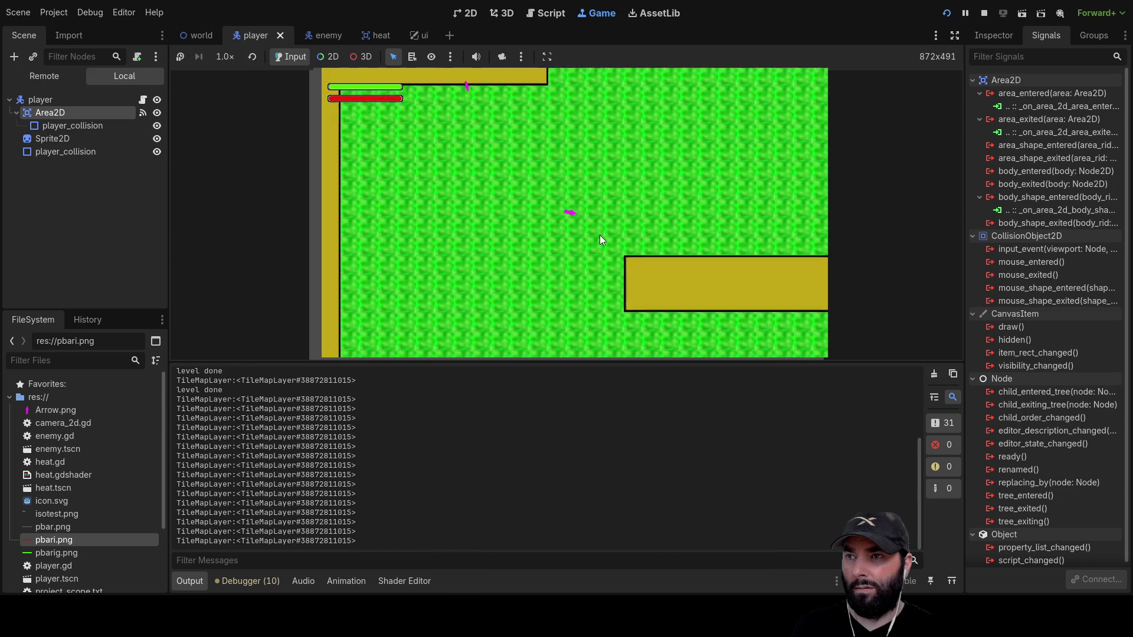
key(Right)
key(Up)
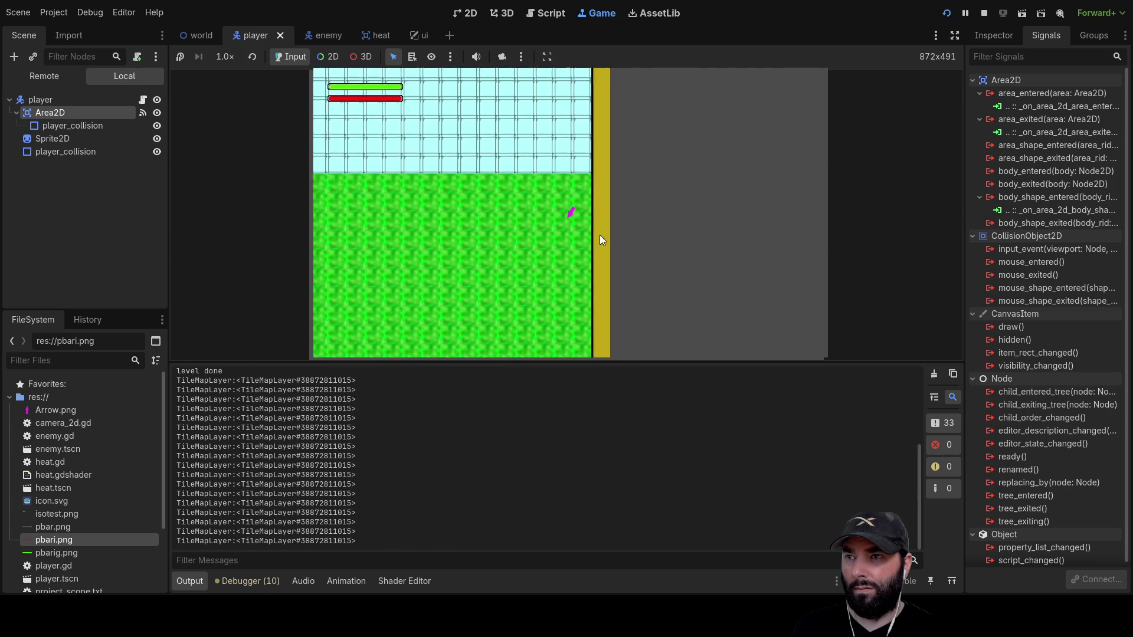
key(Up)
Drive the player around the wall blocks into the bottom wall, then stop the game (F8).
key(Down)
key(Left)
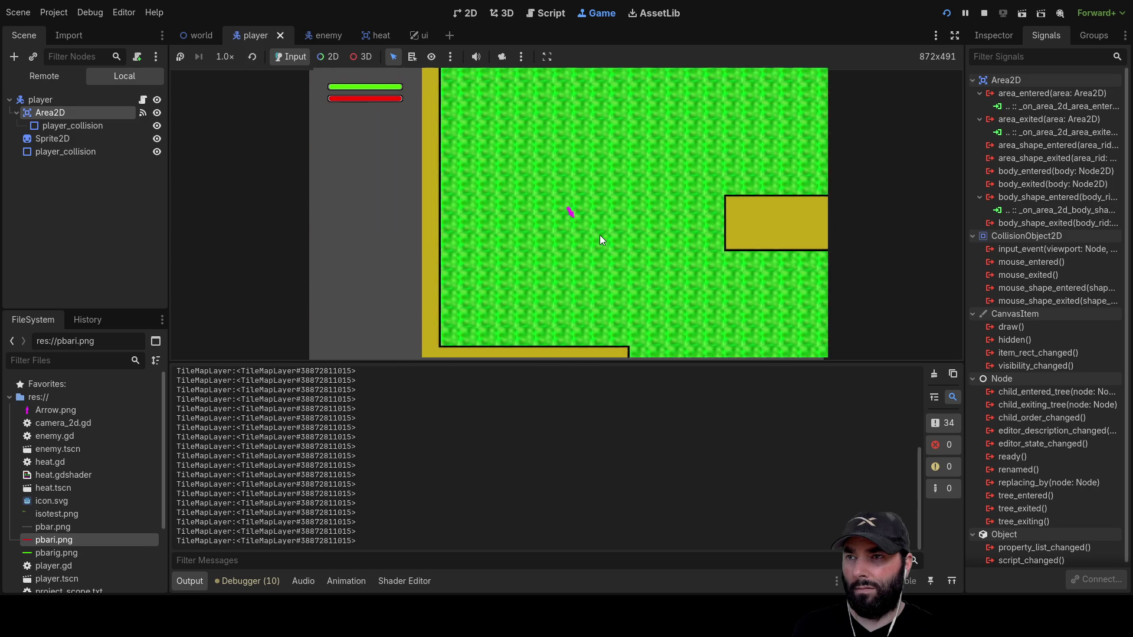
key(Up)
key(Down)
key(Left)
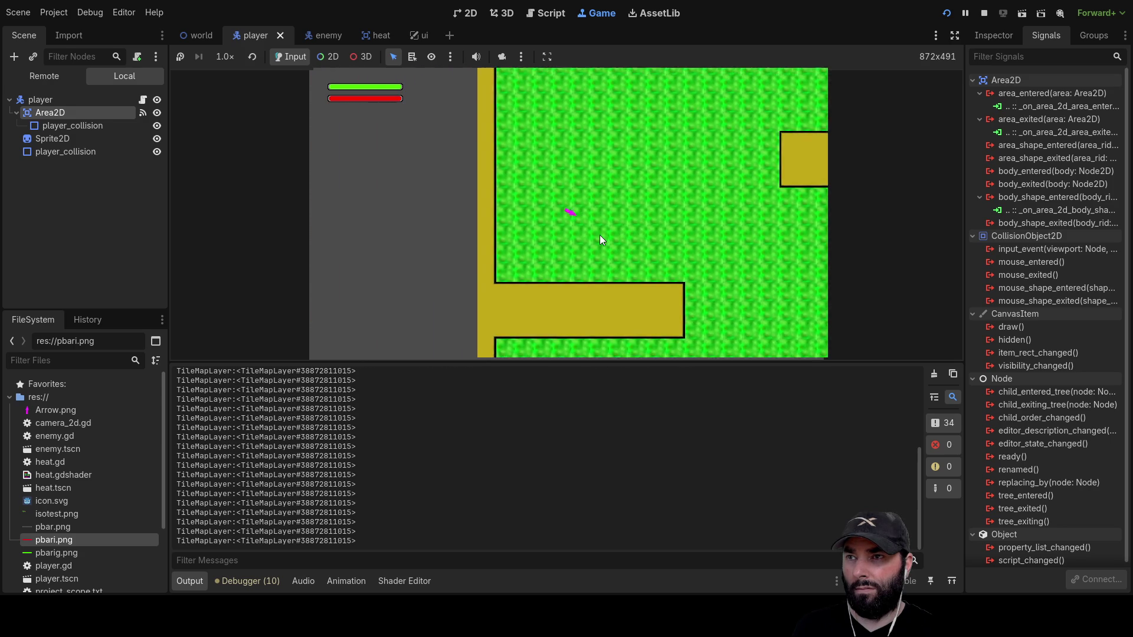
key(Up)
key(Right)
key(Down)
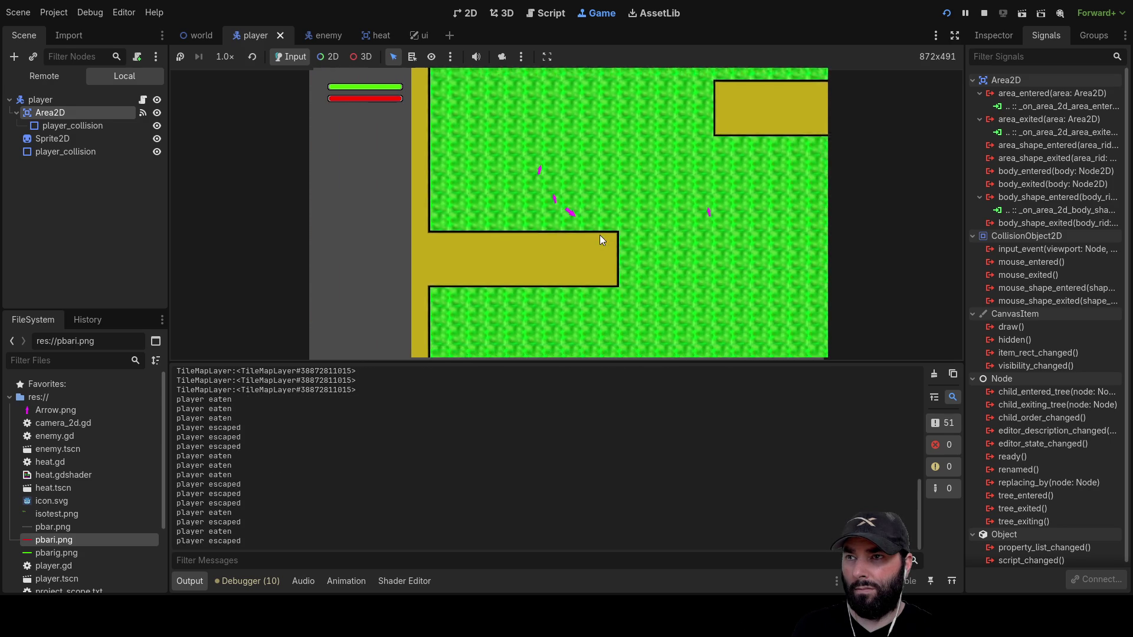
key(Right)
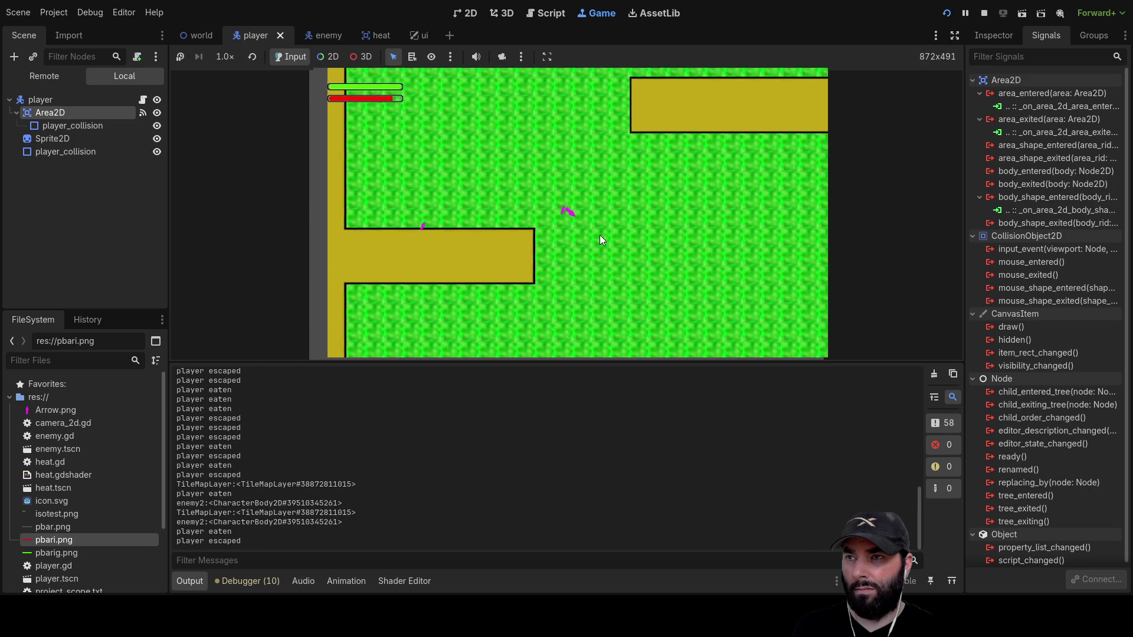
key(Down)
key(Left)
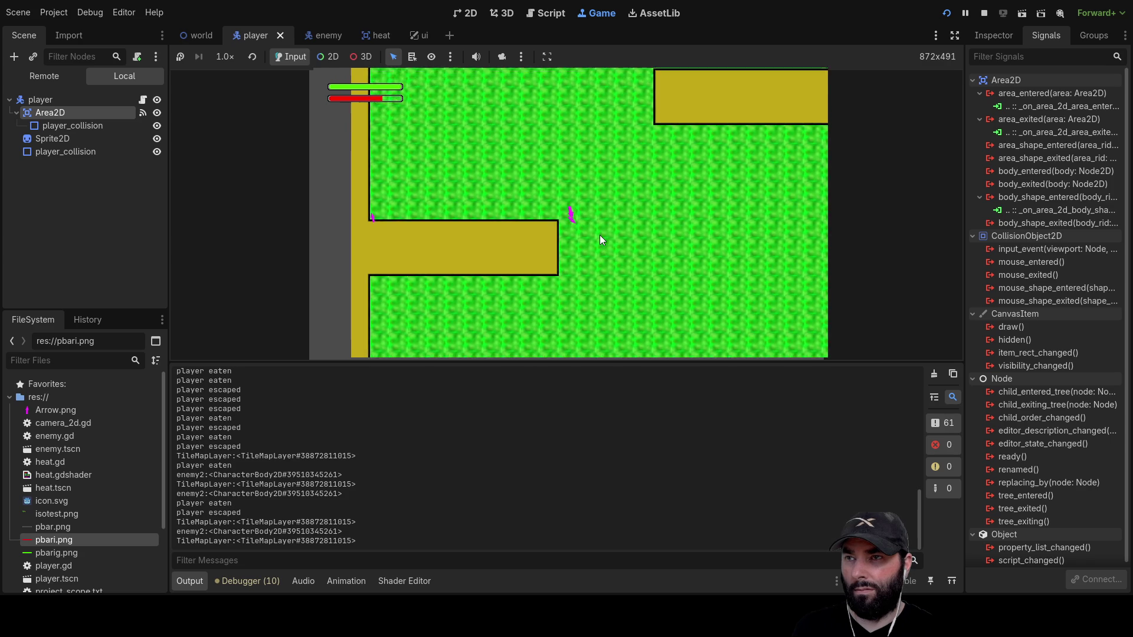
key(Down)
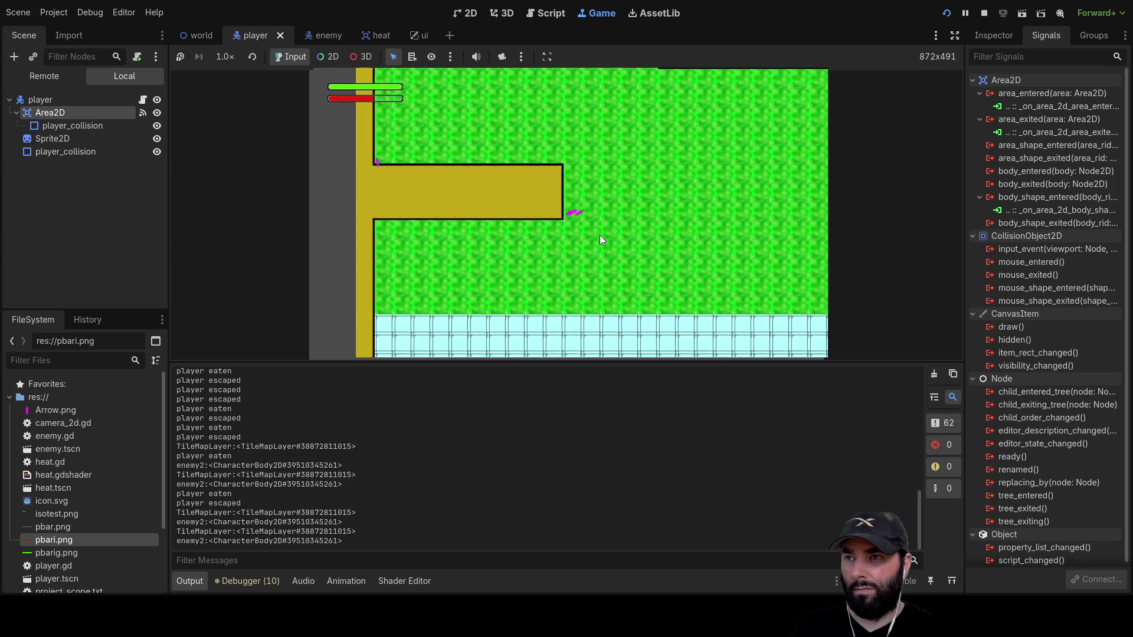
key(Left)
key(Down)
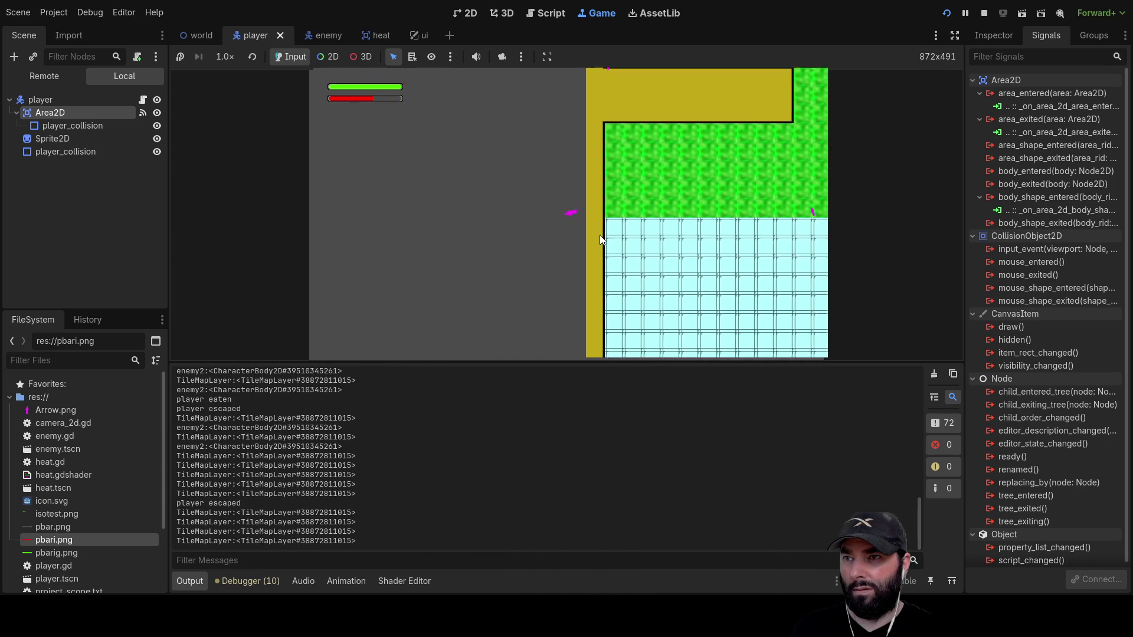
key(Down)
key(Right)
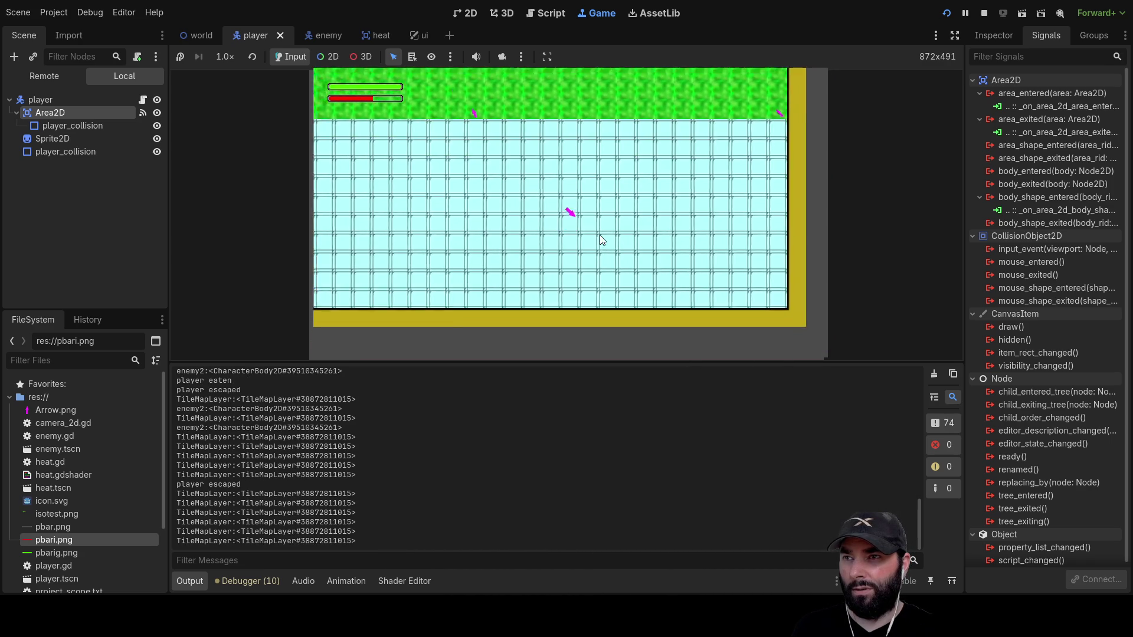
key(Up)
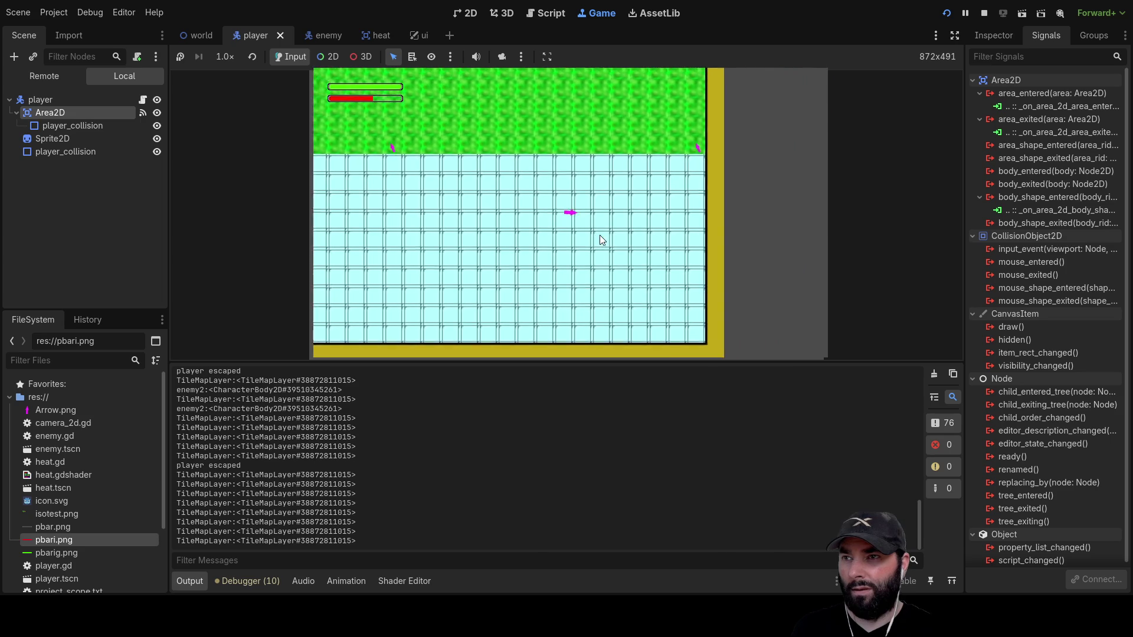
key(Up)
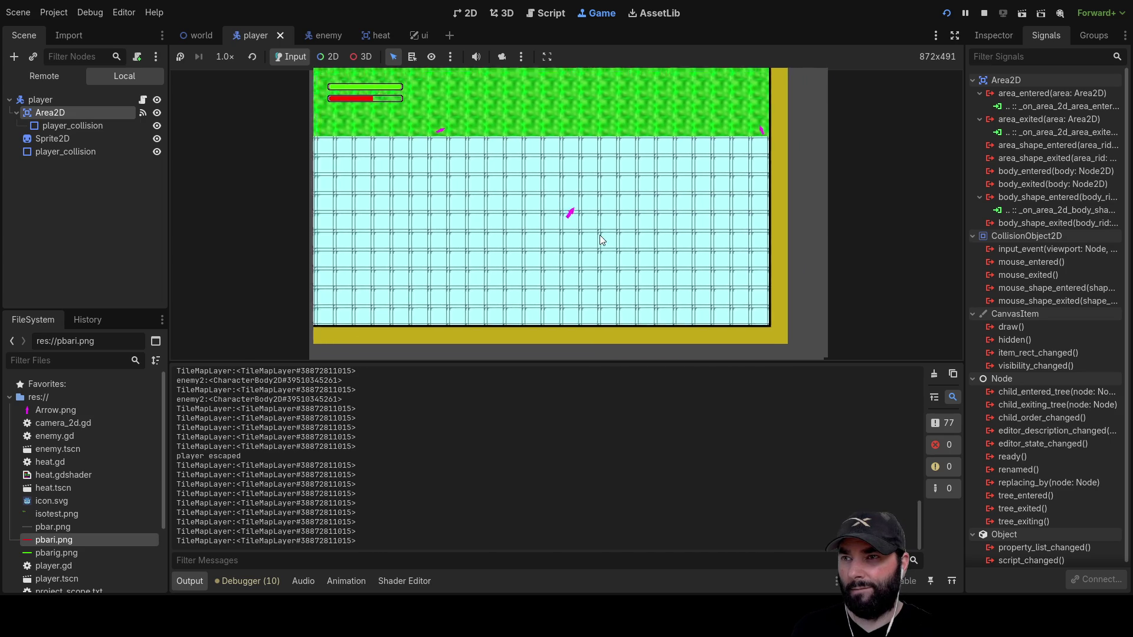
key(Left)
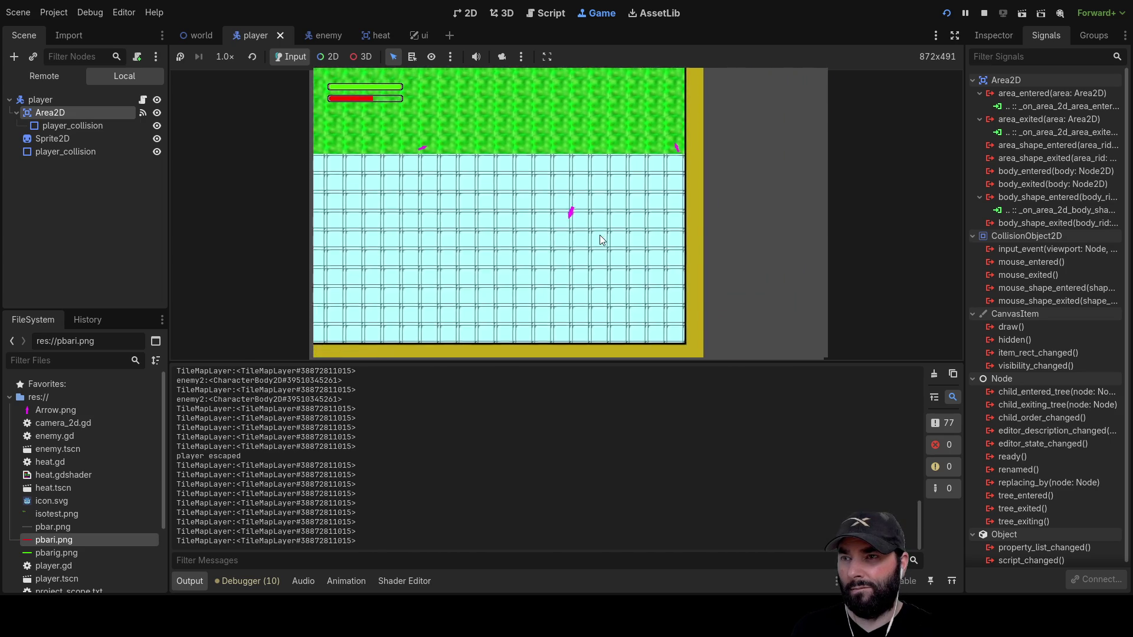
key(Down)
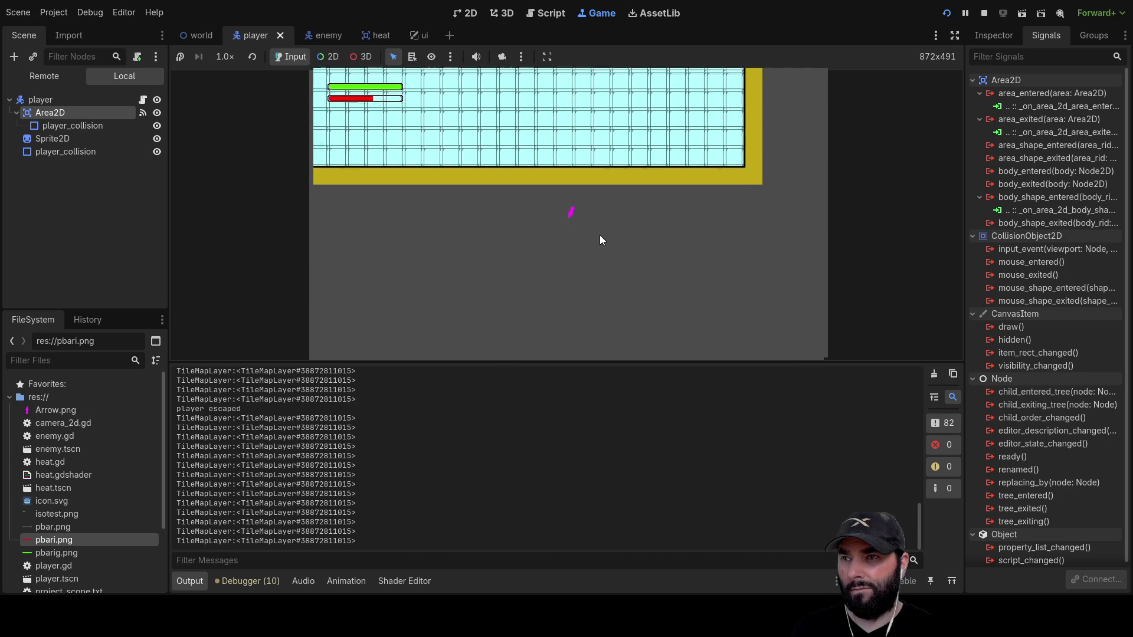
key(Up)
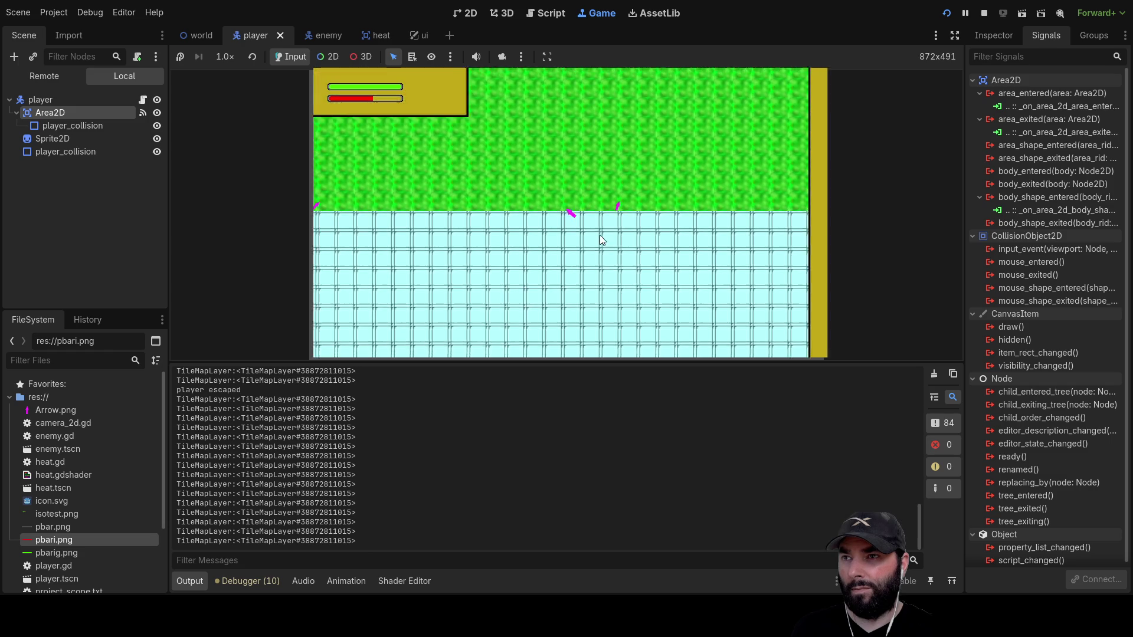
key(Down)
key(Up)
key(Left)
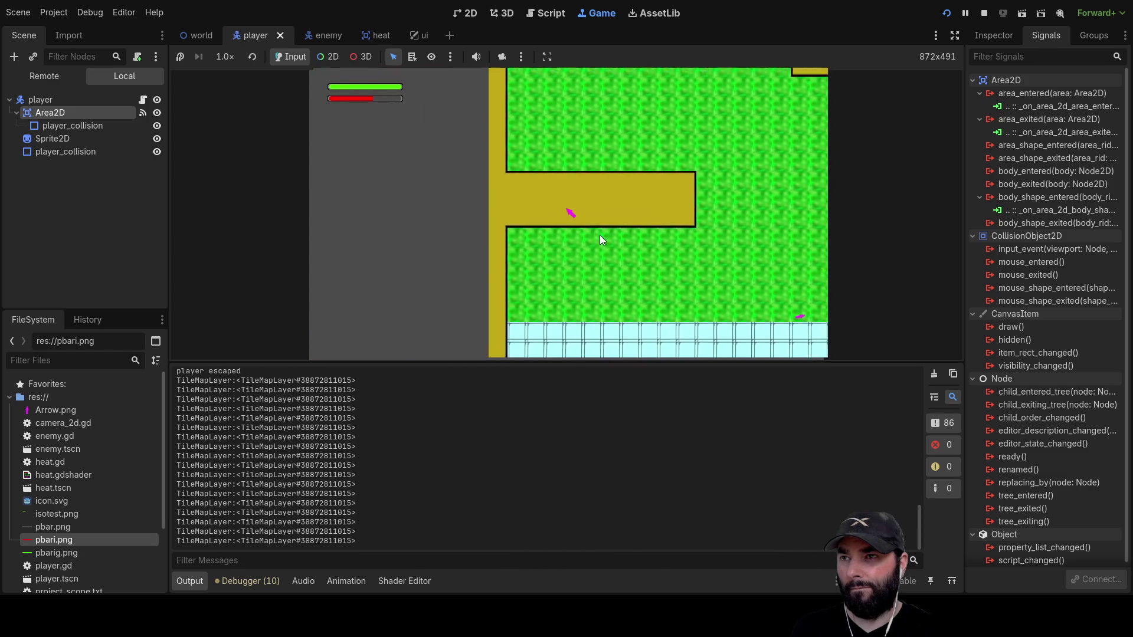
key(Down)
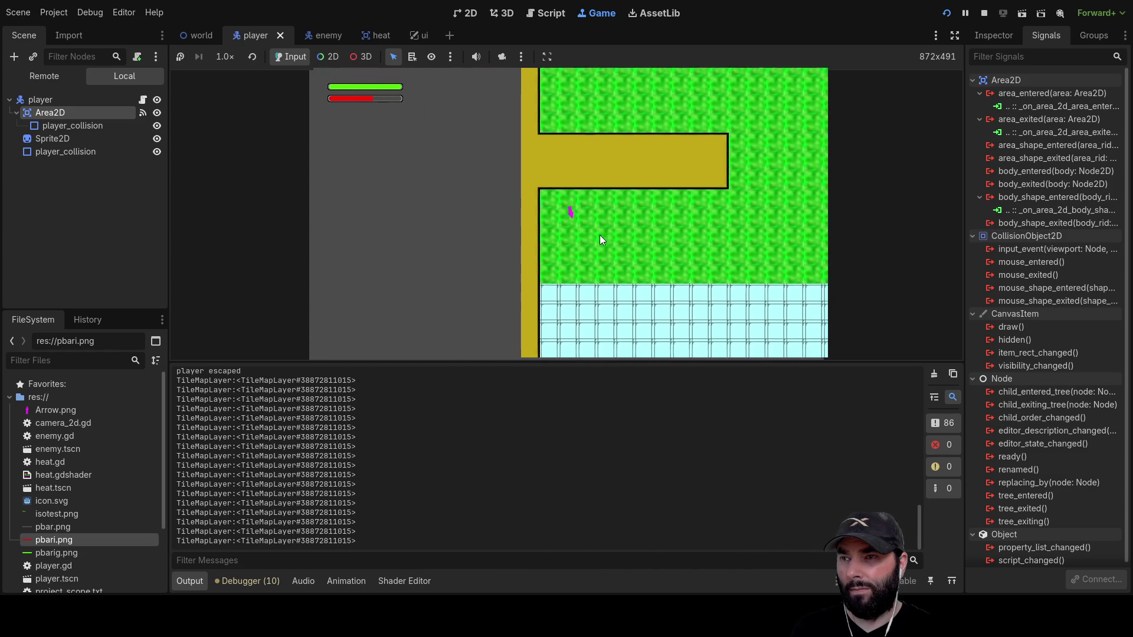
key(Up)
key(Right)
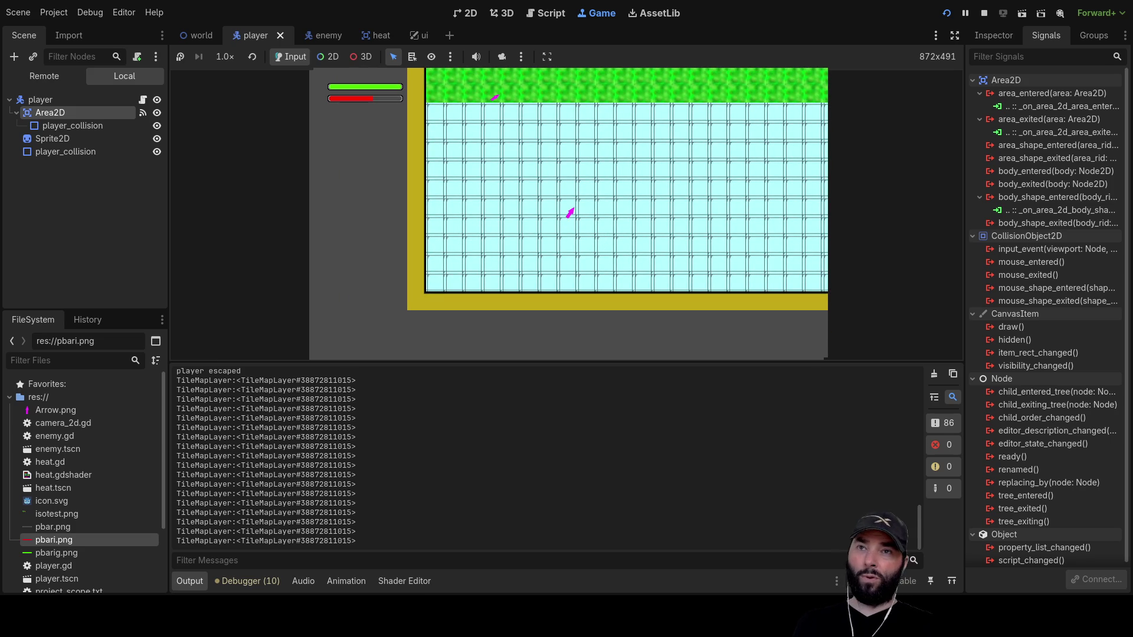
key(F8)
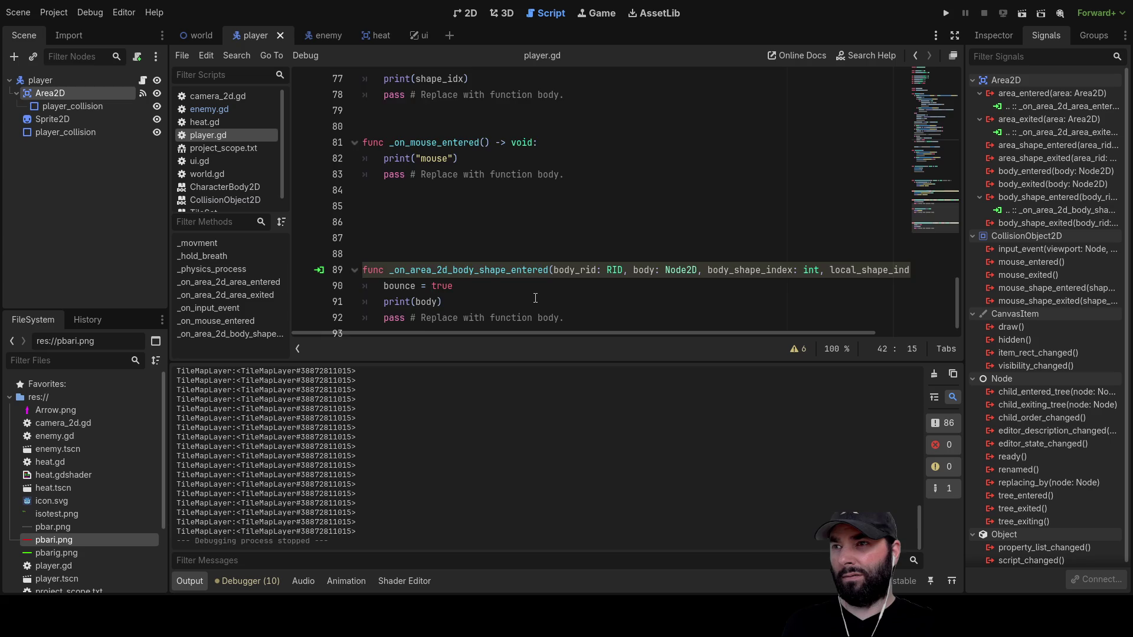
scroll(535, 298, up, 18)
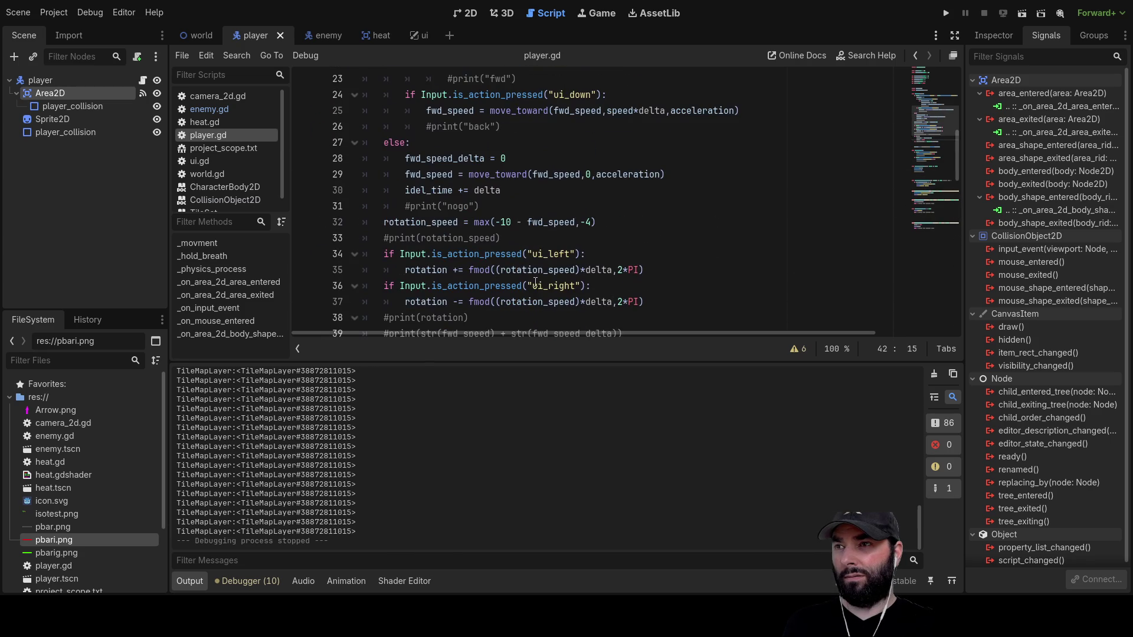
scroll(535, 282, down, 4)
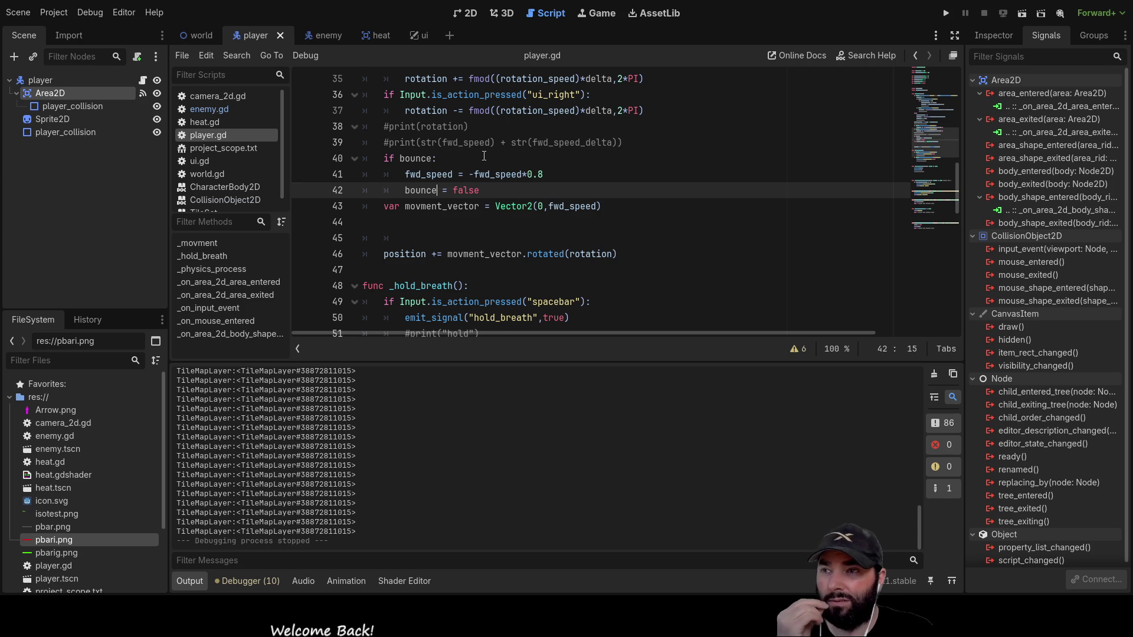
scroll(483, 156, down, 14)
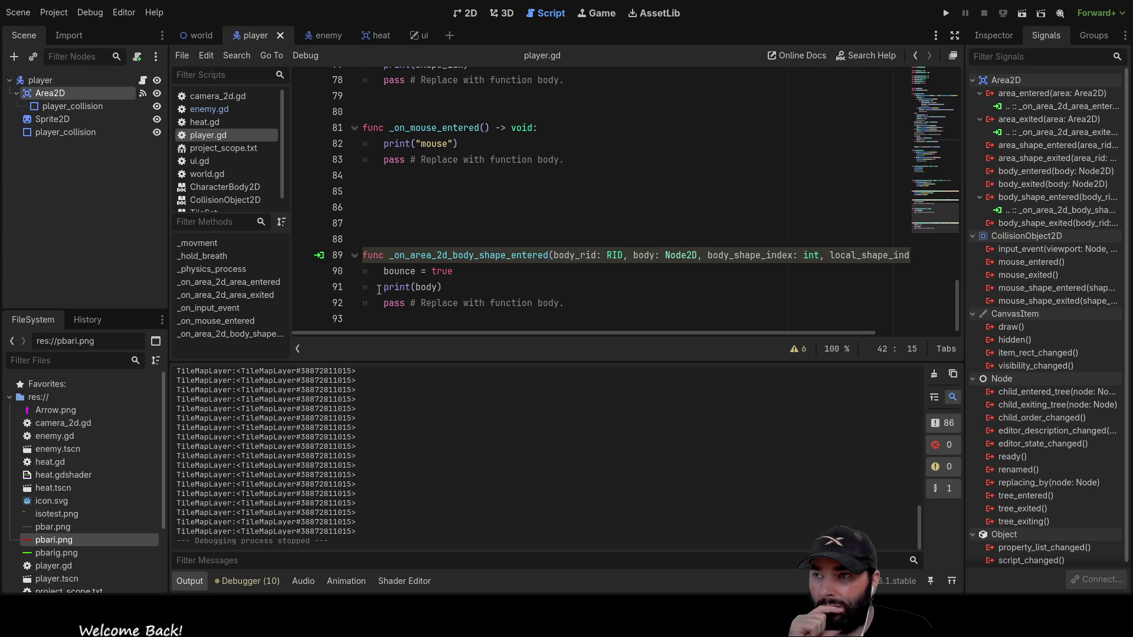
drag(383, 289, 444, 288)
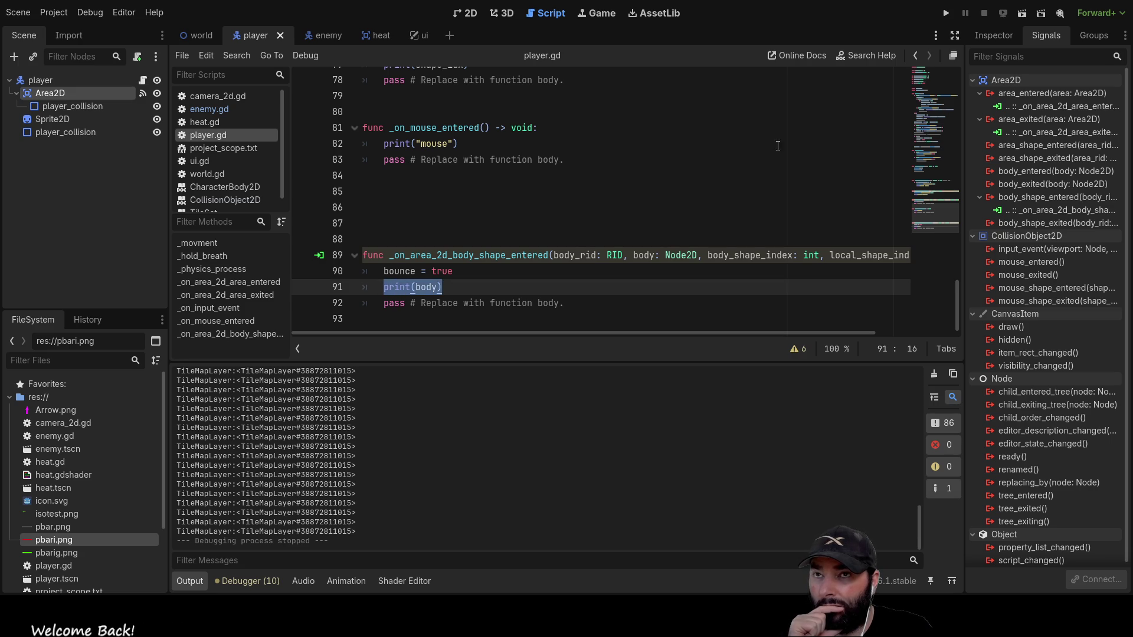
key(F5)
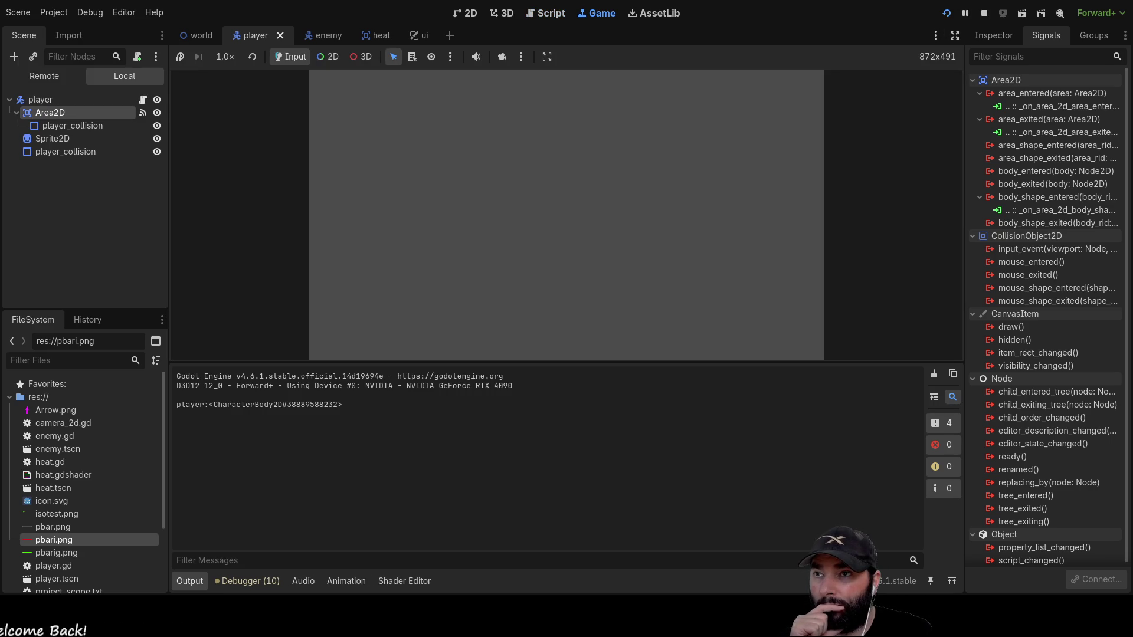
Drive the player up-left past the enemies into the yellow wall, then steer along it.
key(Up)
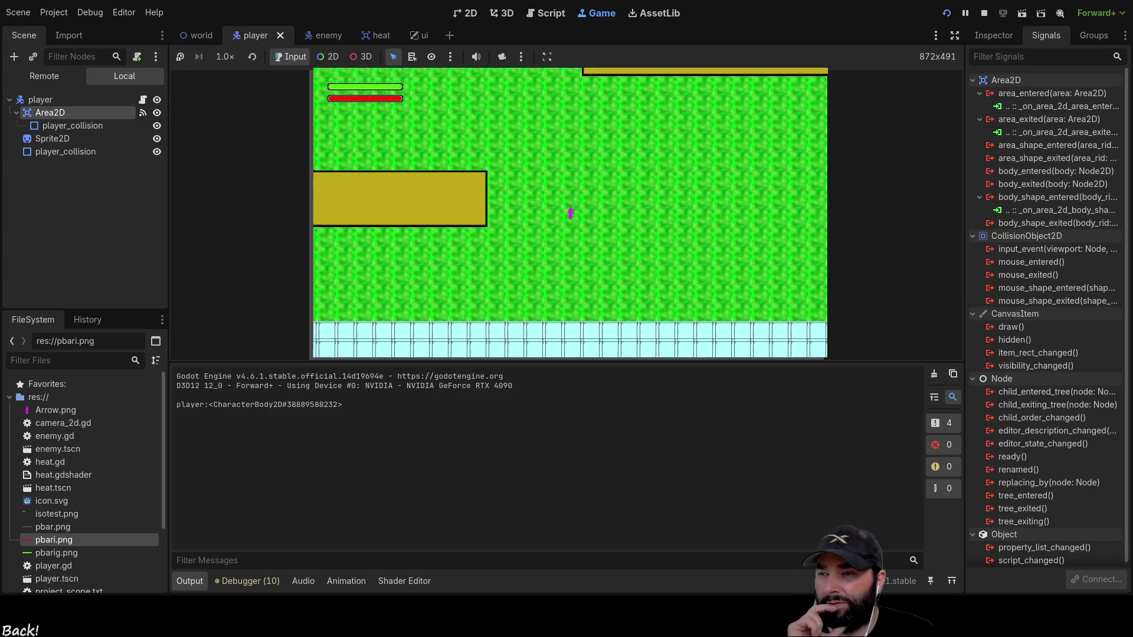
key(Up)
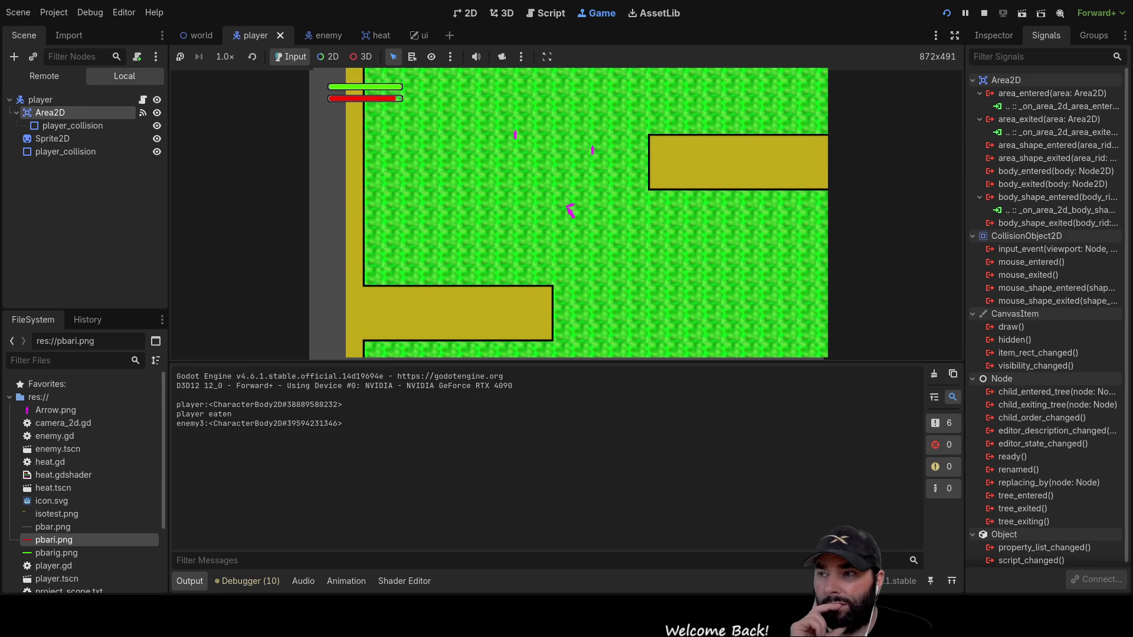
key(Up)
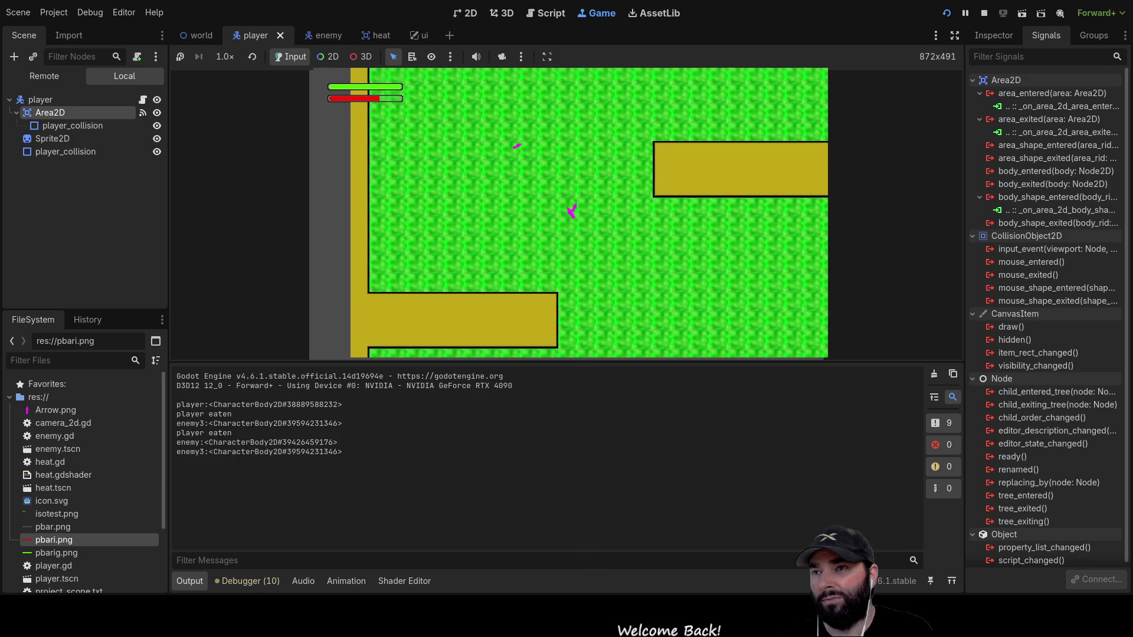
key(Up)
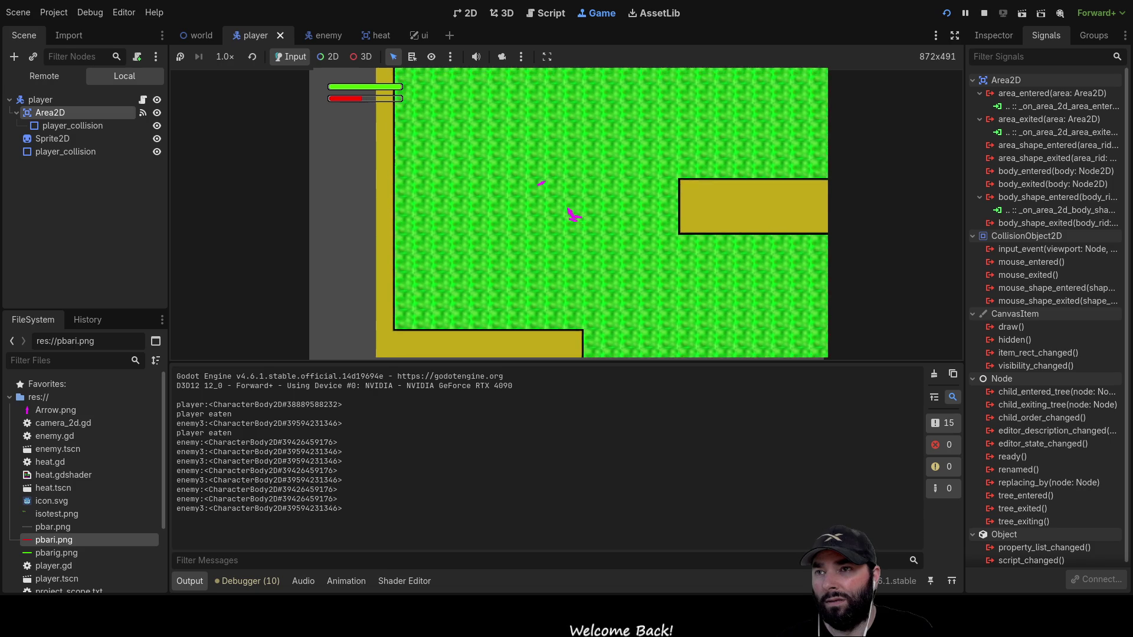
key(Up)
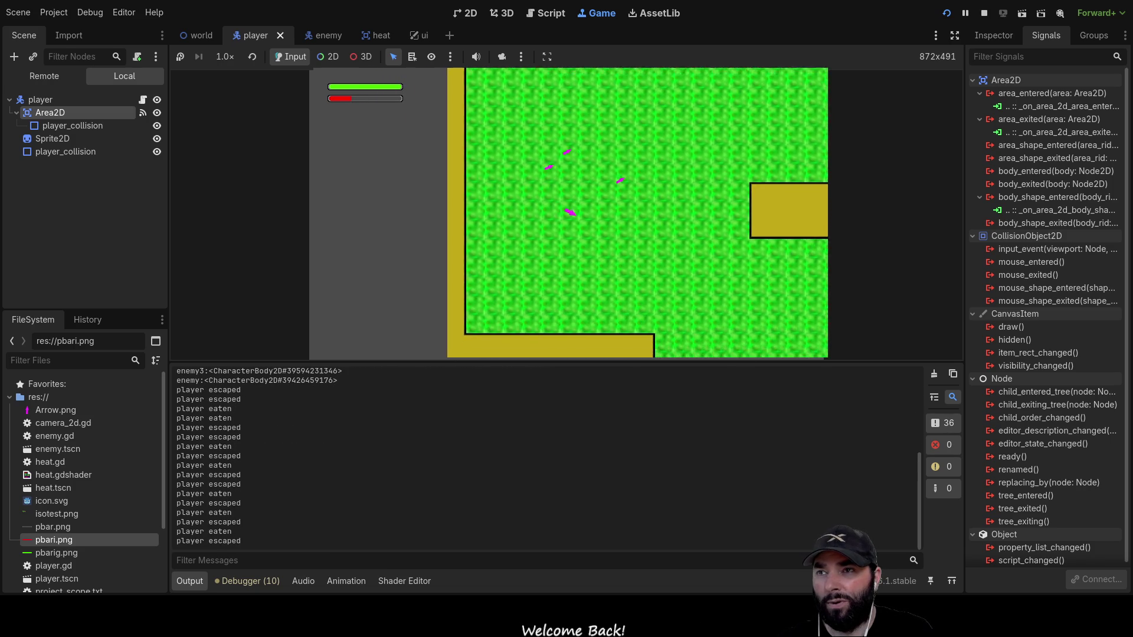
key(Up)
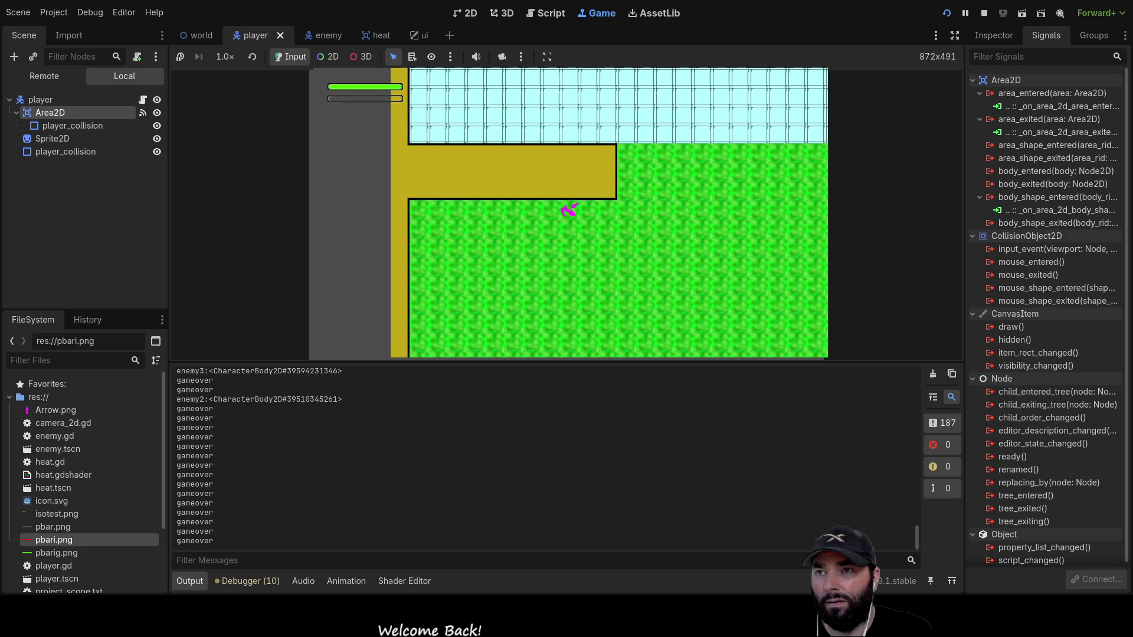
key(Right)
key(Down)
key(Right)
key(Up)
key(Down)
key(Down)
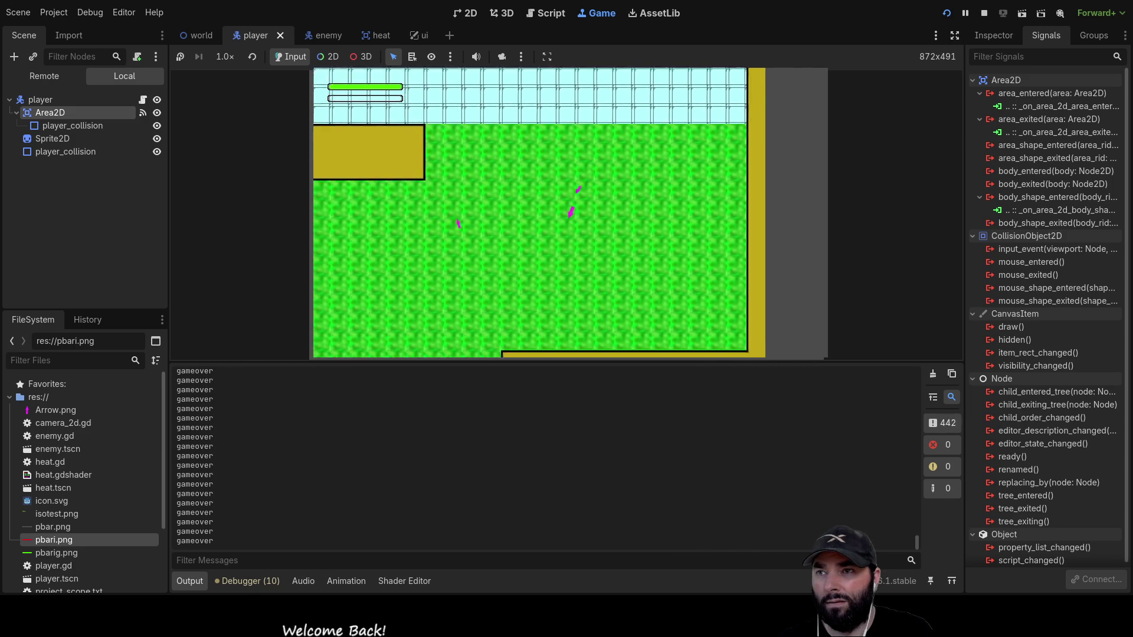
key(Left)
key(Up)
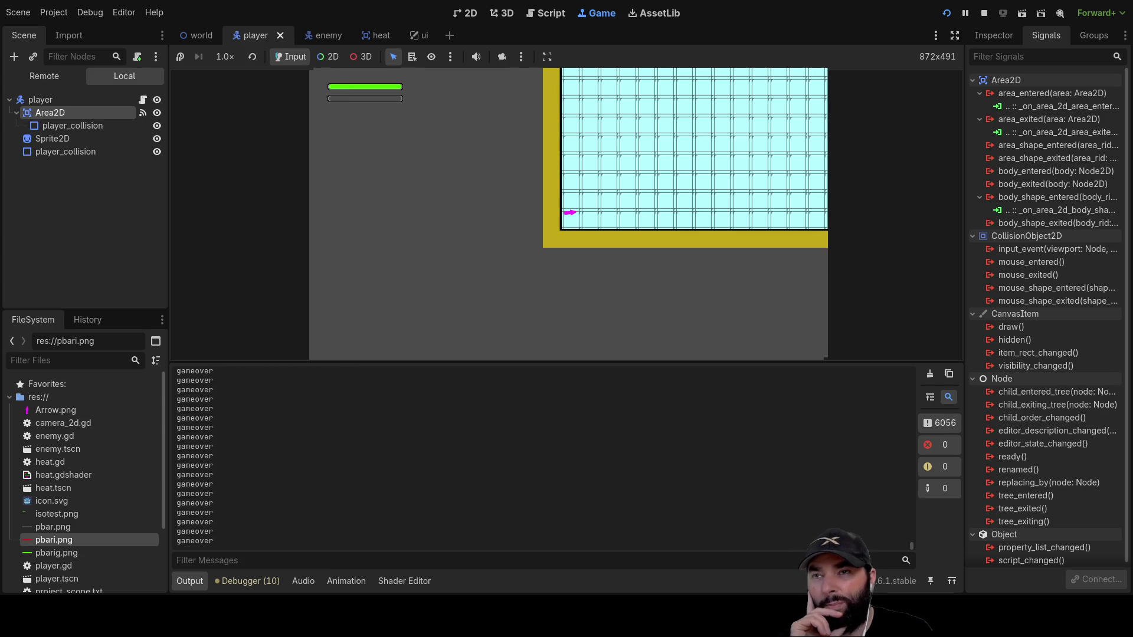
Stop the game, end line 17's ui_up/ui_down condition with 'and not bounce:', and rerun the project.
key(F8)
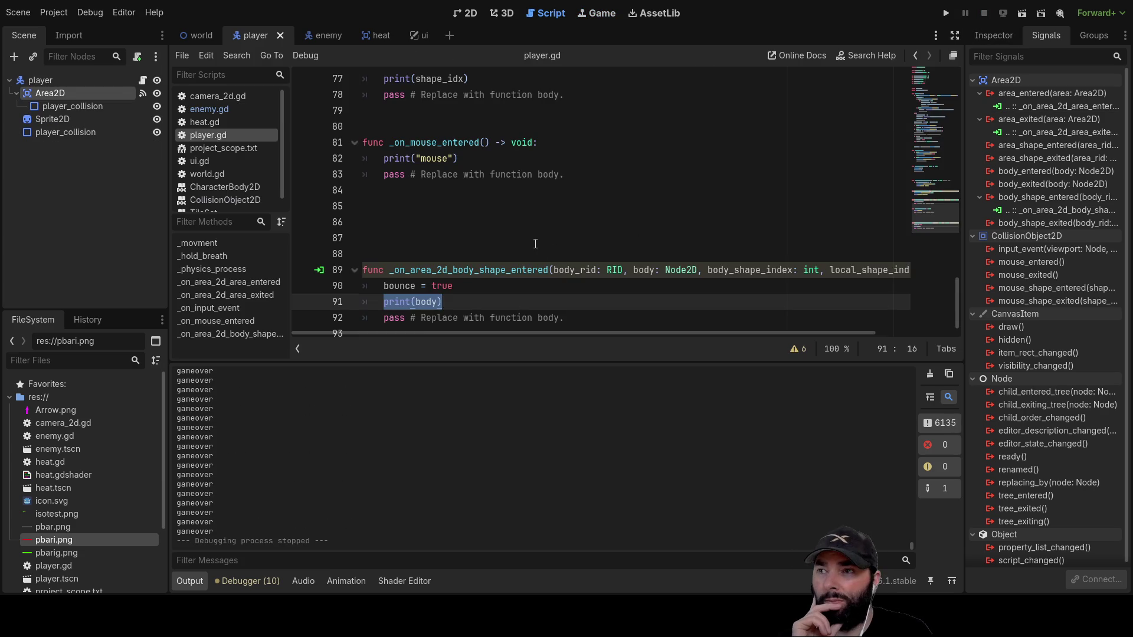
scroll(543, 247, up, 5)
scroll(505, 242, up, 15)
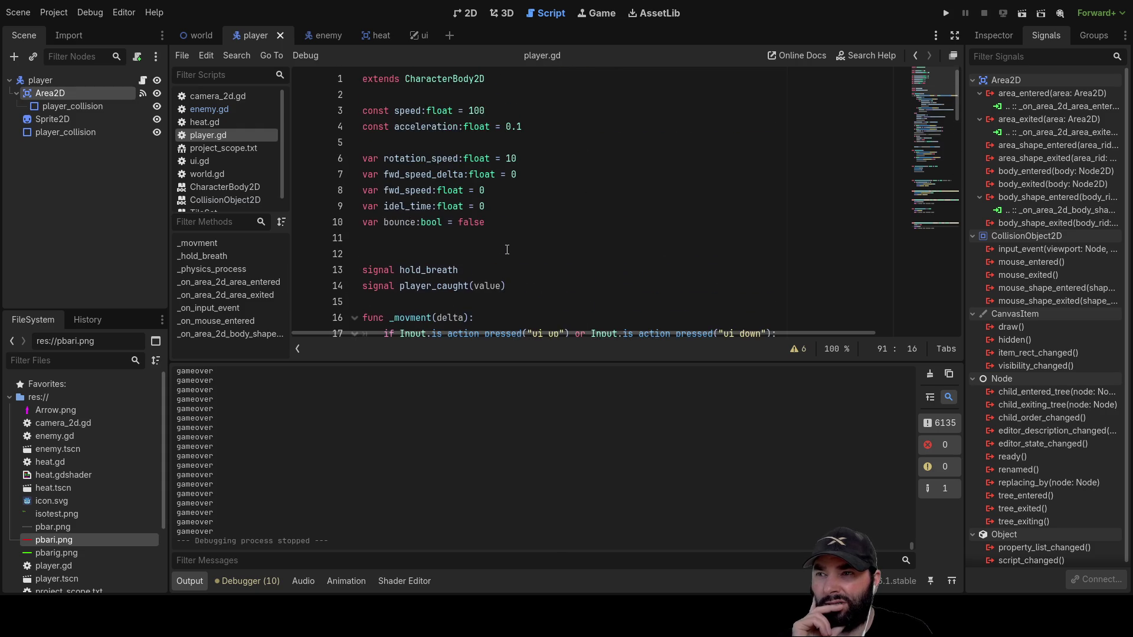
scroll(474, 244, down, 3)
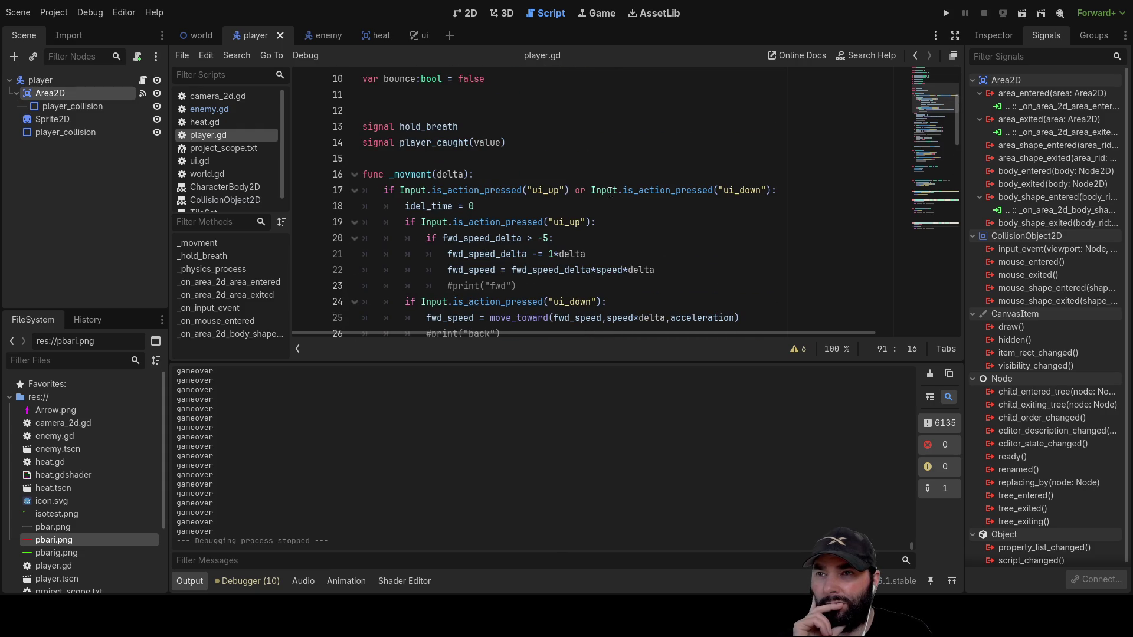
click(770, 190)
text(and not)
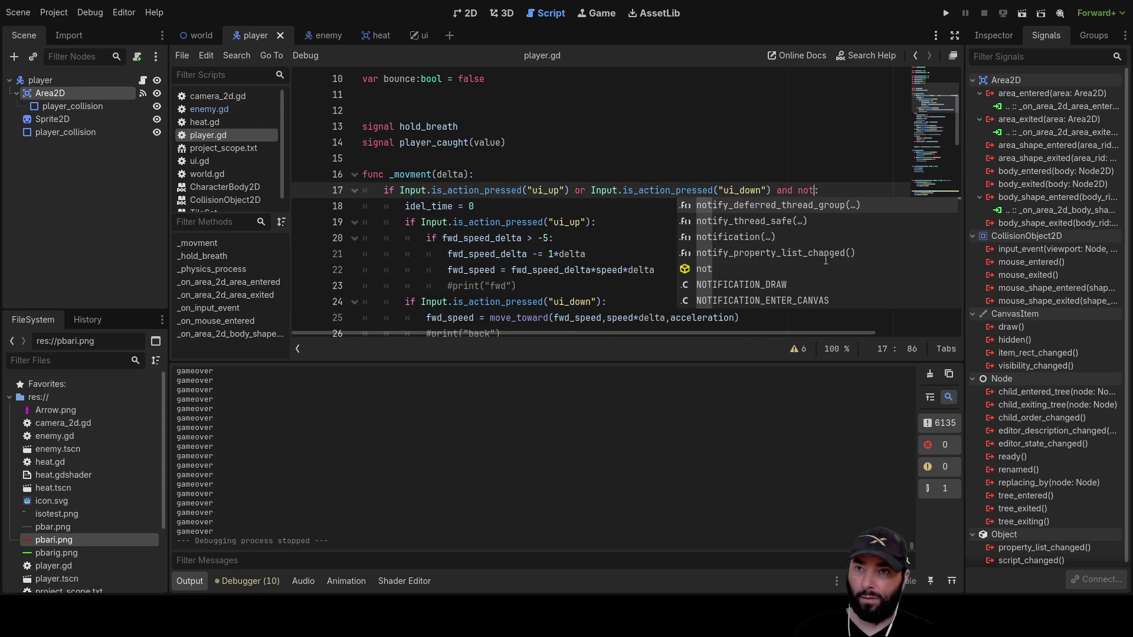
scroll(651, 238, down, 12)
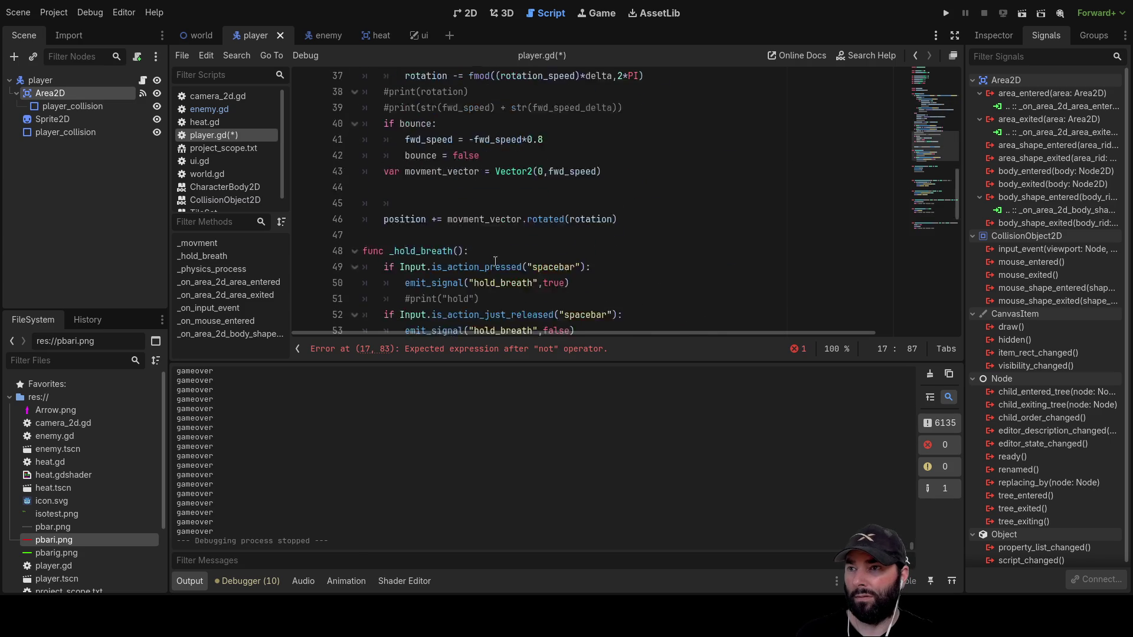
scroll(458, 238, up, 3)
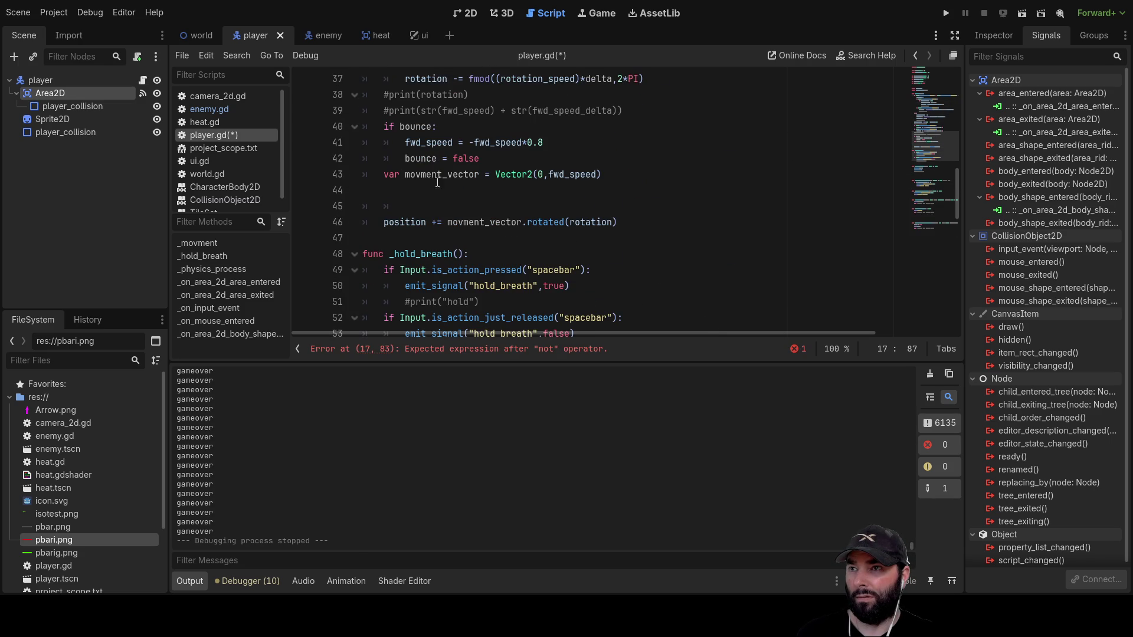
double_click(408, 159)
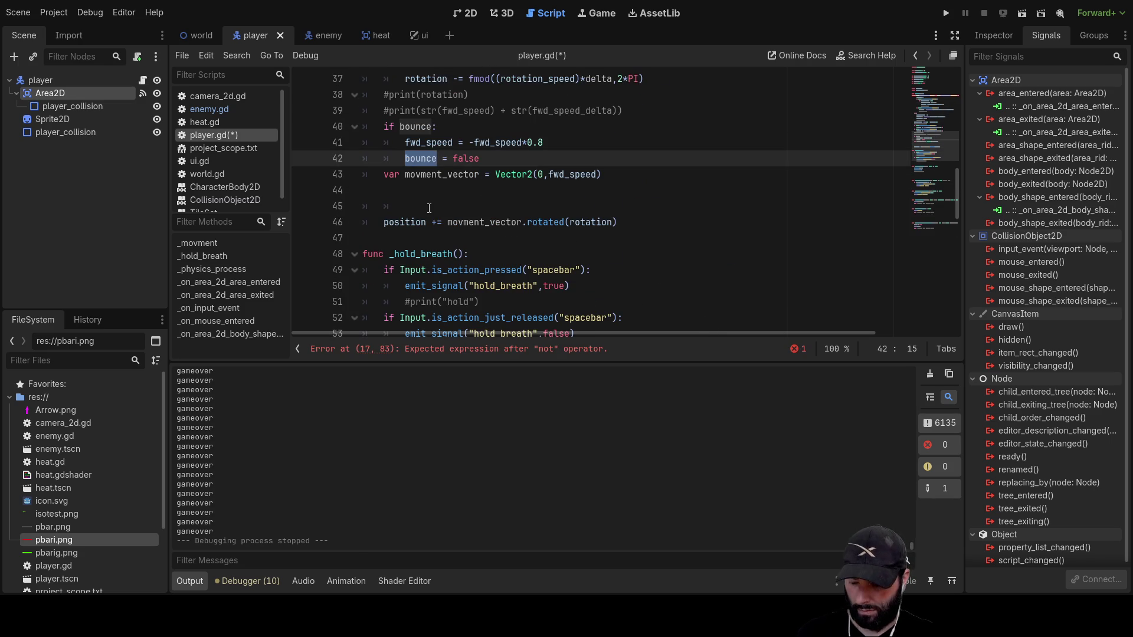
scroll(429, 209, up, 11)
click(821, 285)
text(bounce:)
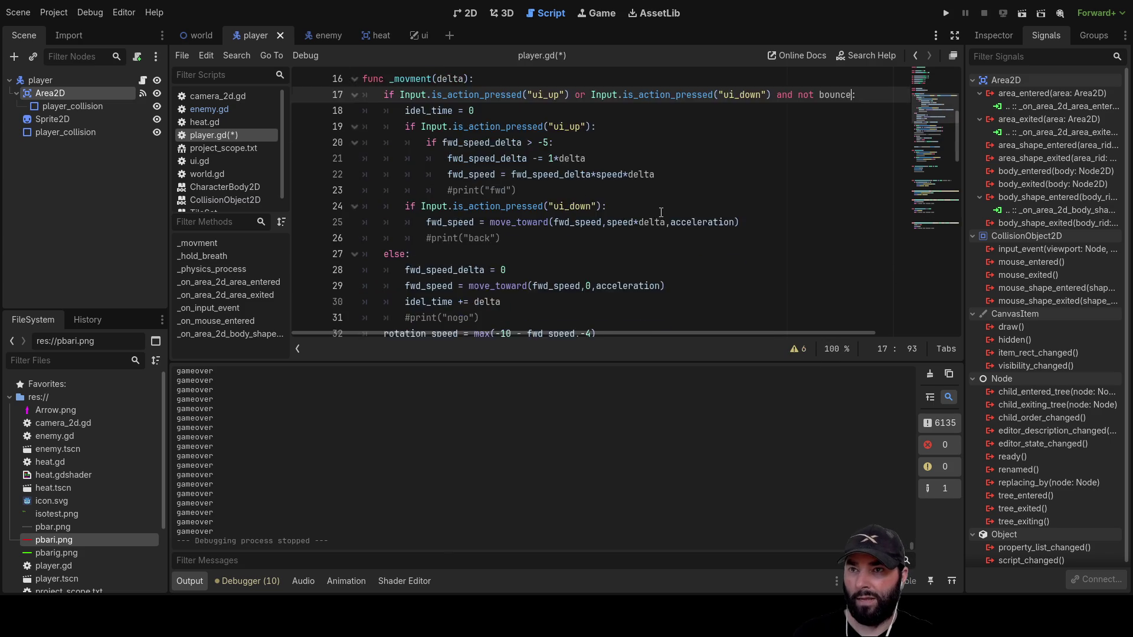
click(946, 13)
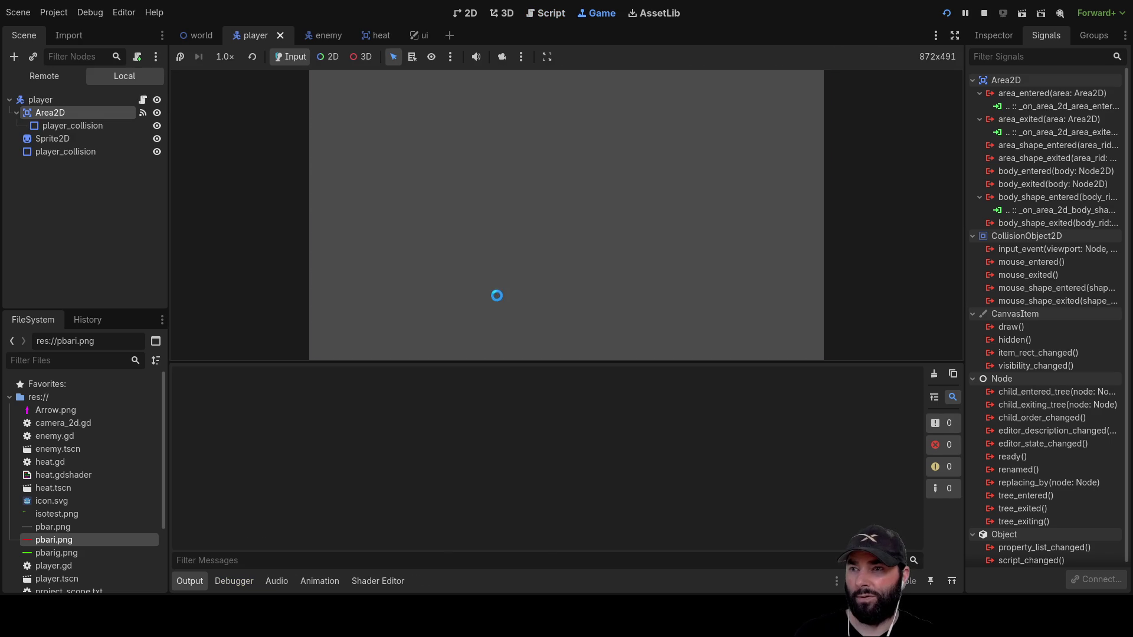
Steer the player arrow around the map to its bottom edge to test the fix, then stop the game.
key(Left)
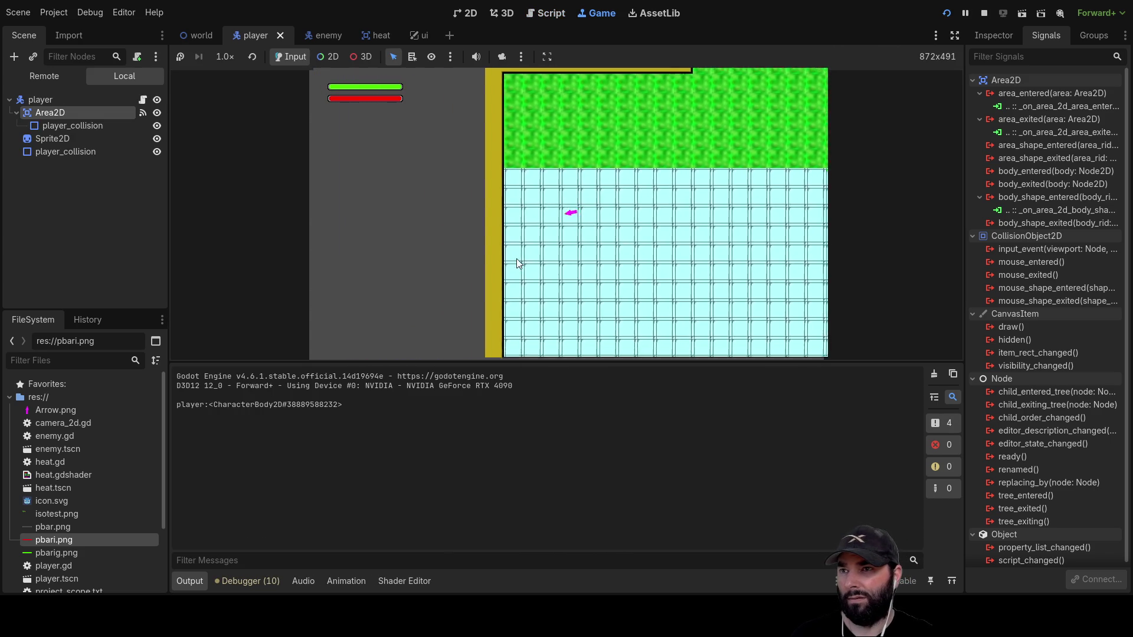
key(Up)
key(Right)
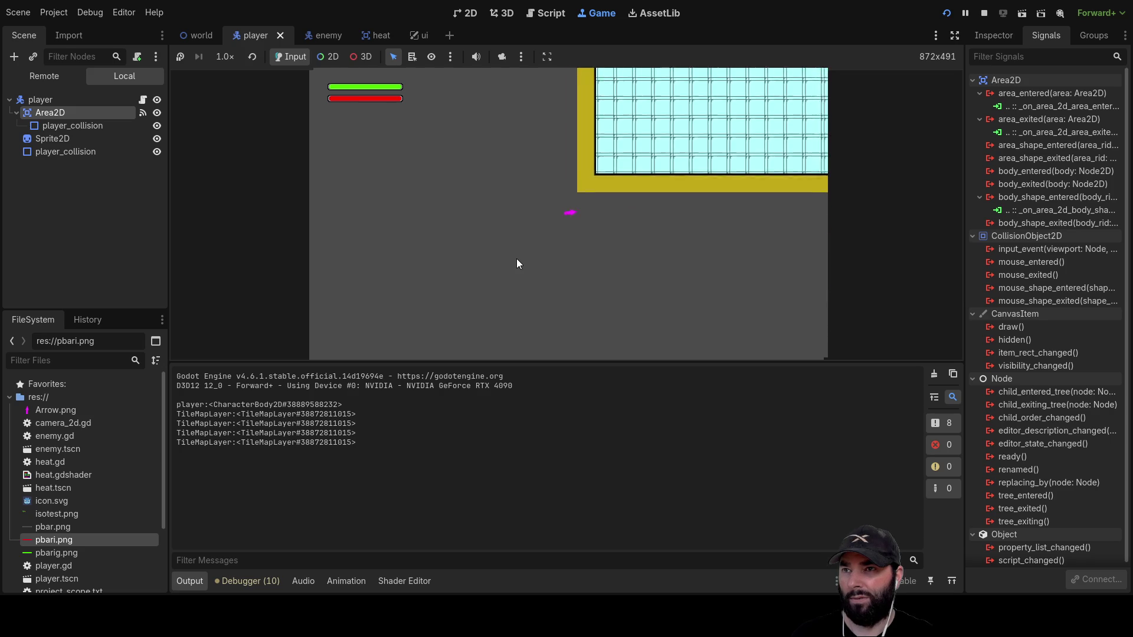
key(Down)
key(Up)
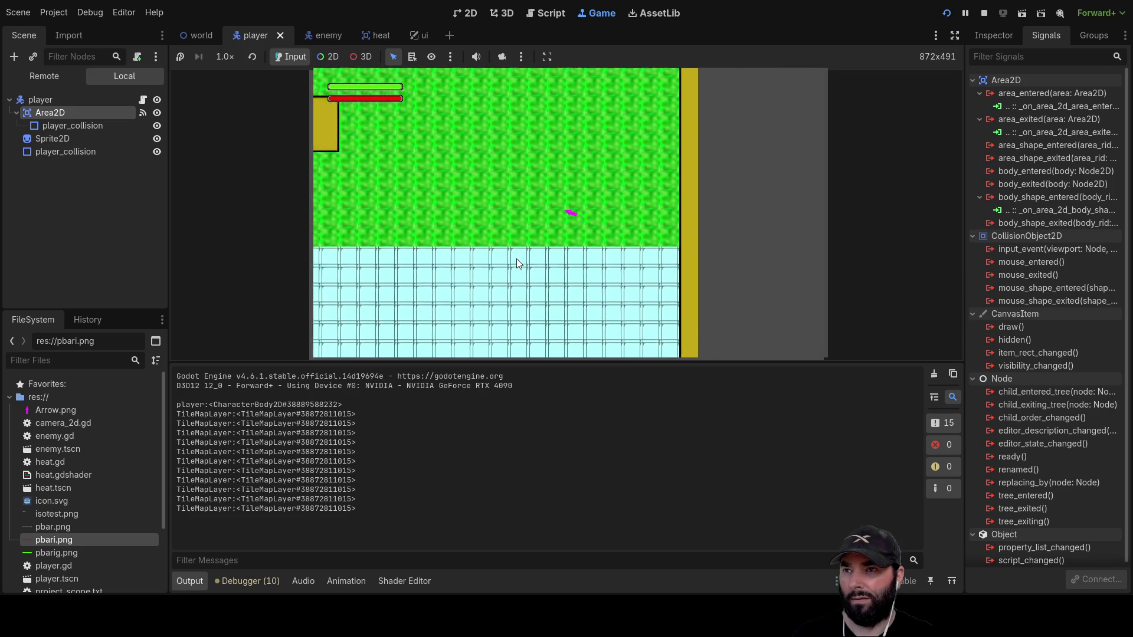
key(Down)
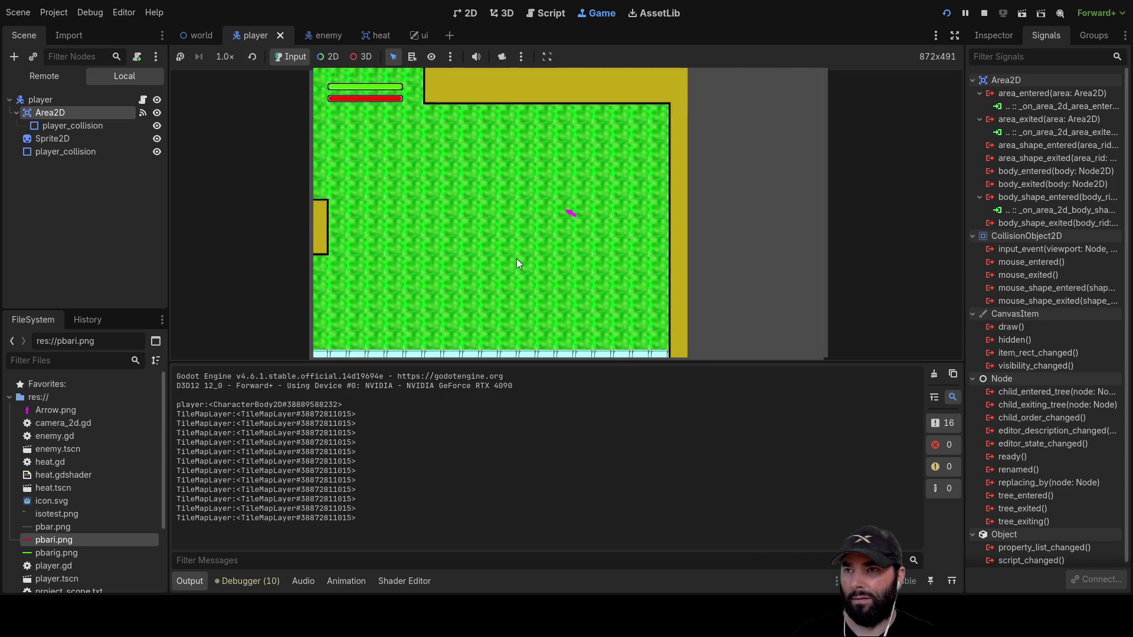
key(Left)
key(Down)
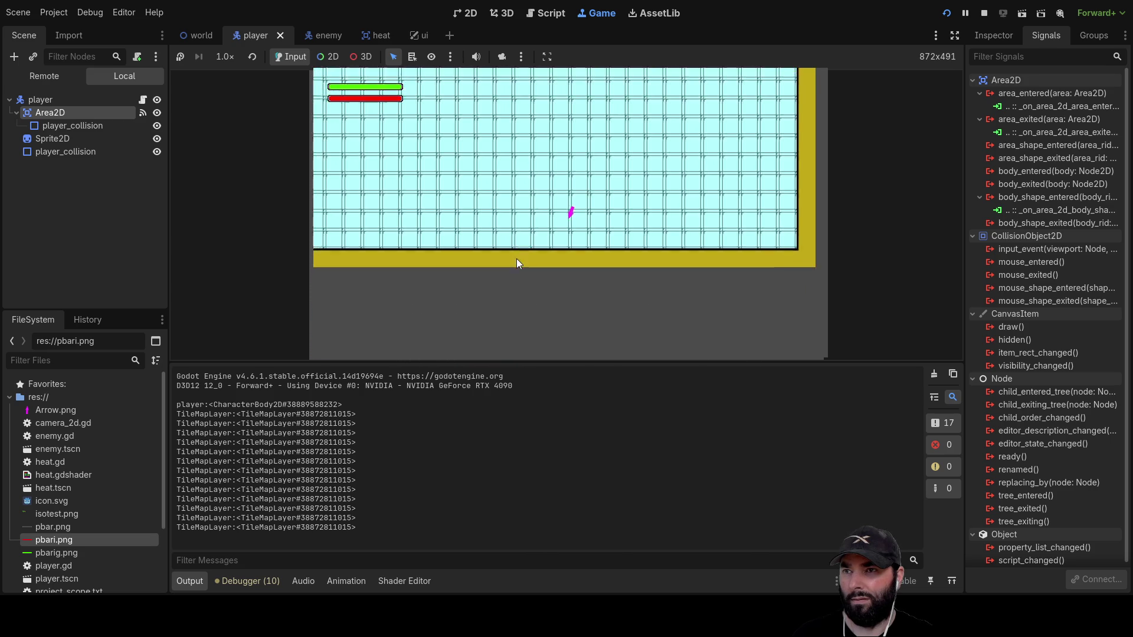
key(Left)
key(Right)
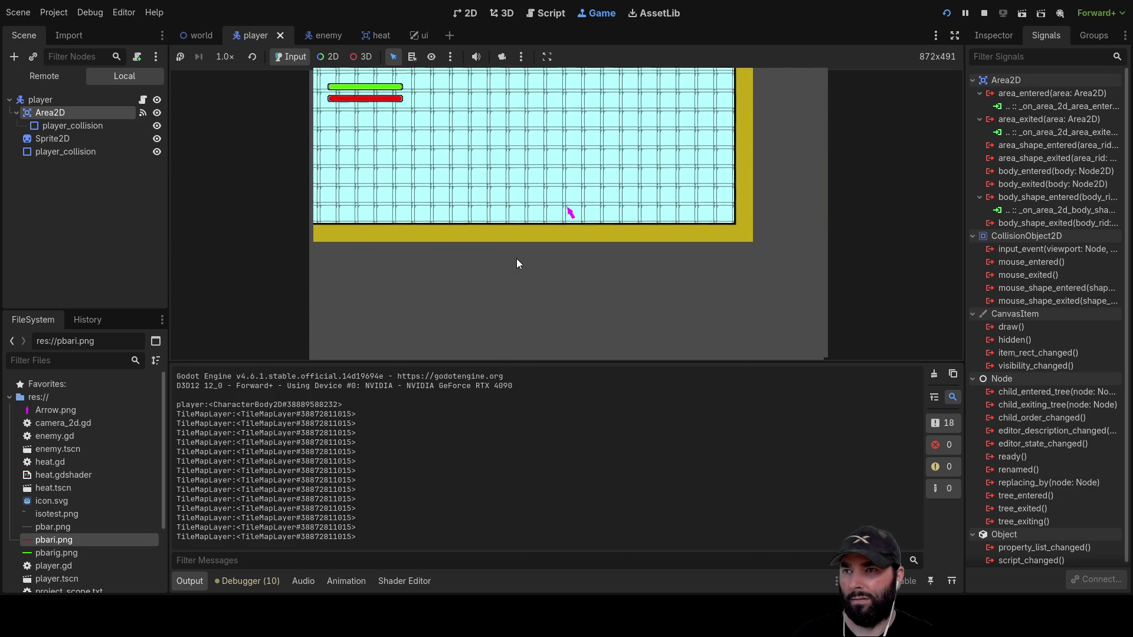
key(Left)
key(Right)
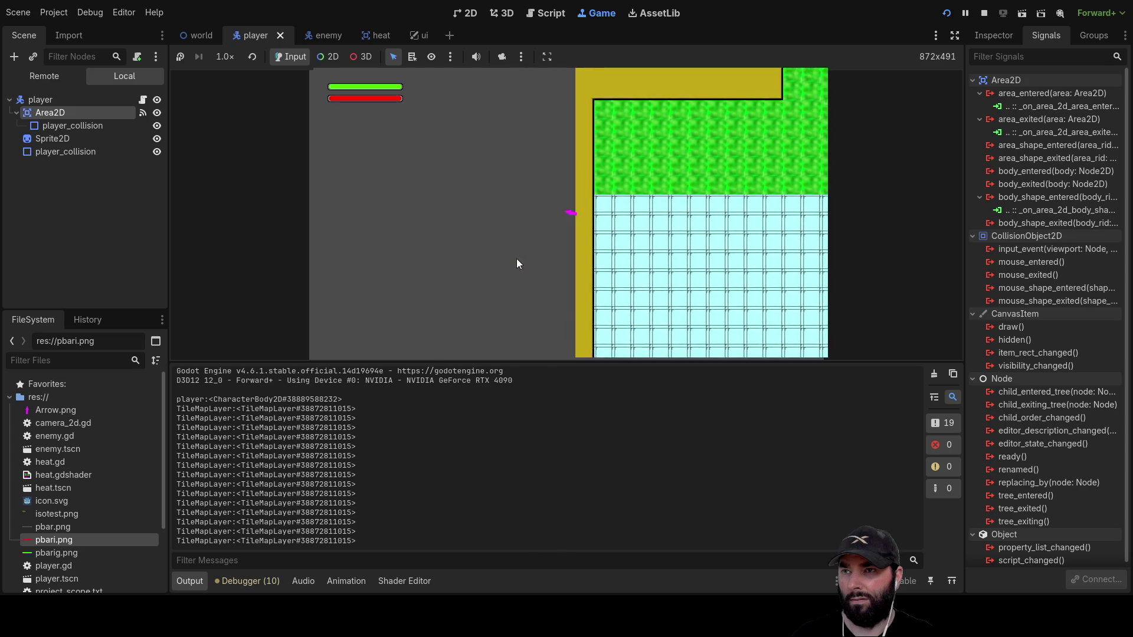
key(Right)
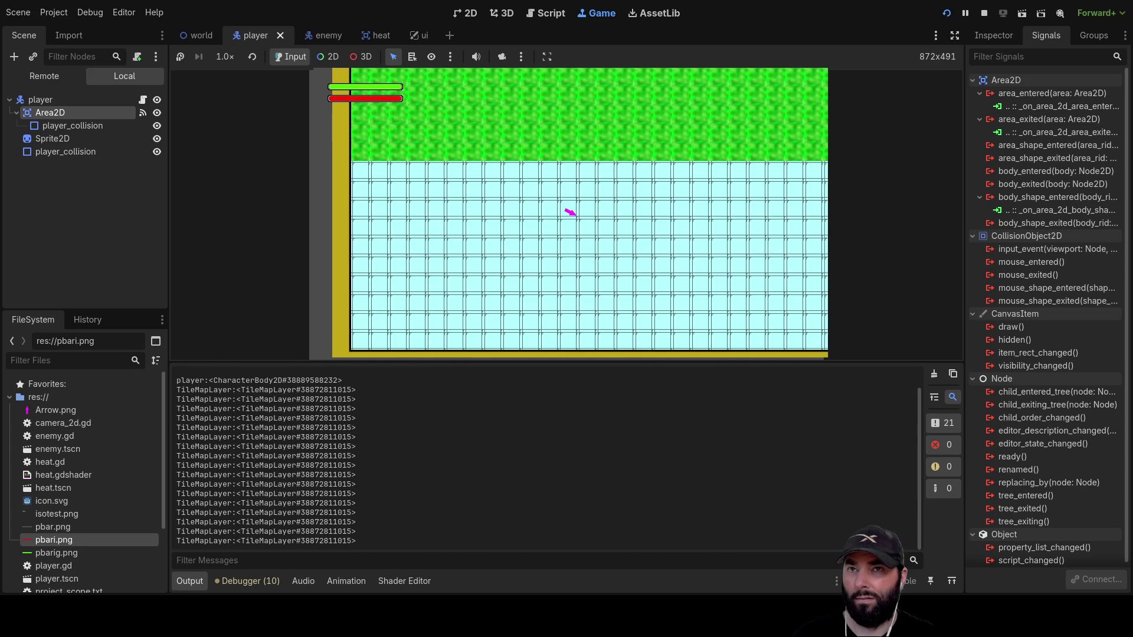
click(984, 12)
Add an indented line above bounce = false in the if bounce: block and insert await.
scroll(544, 217, down, 4)
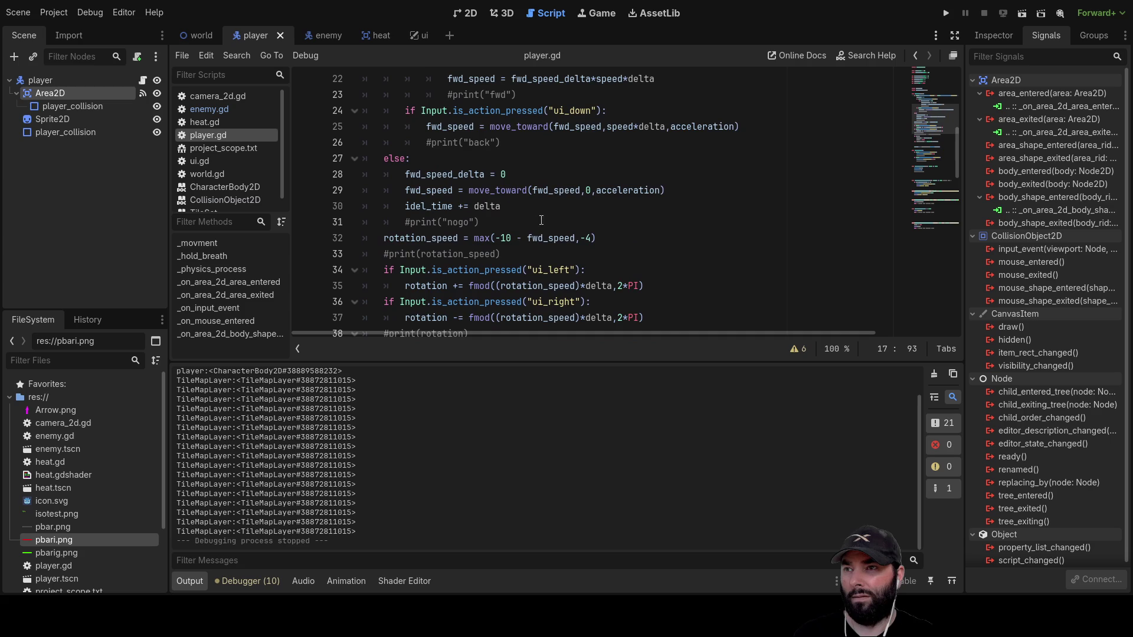
scroll(519, 239, down, 5)
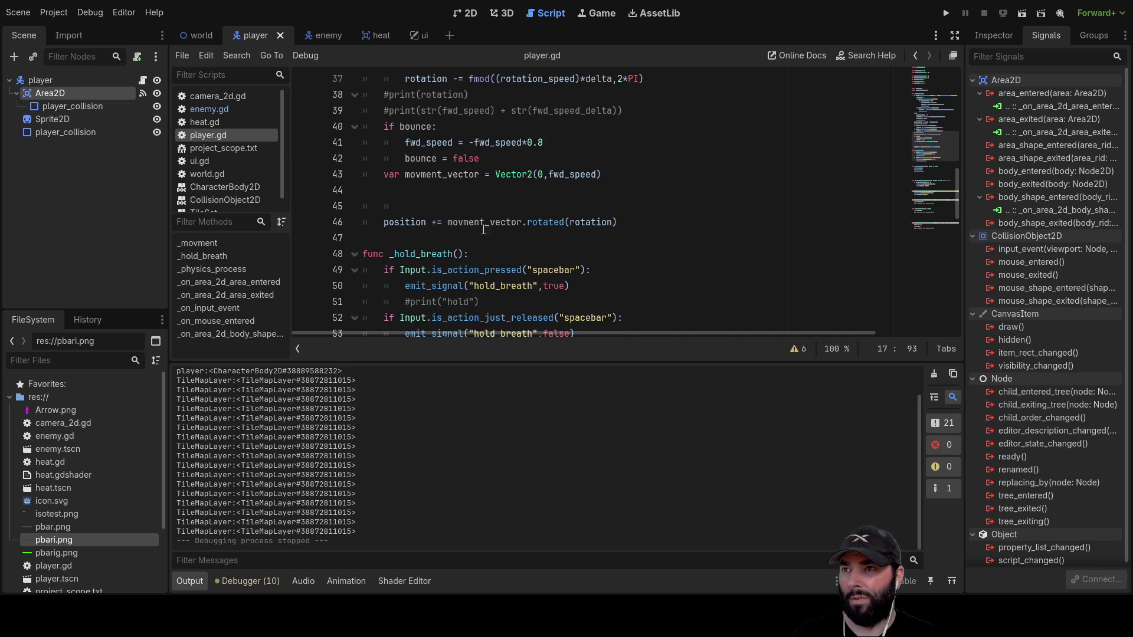
click(406, 156)
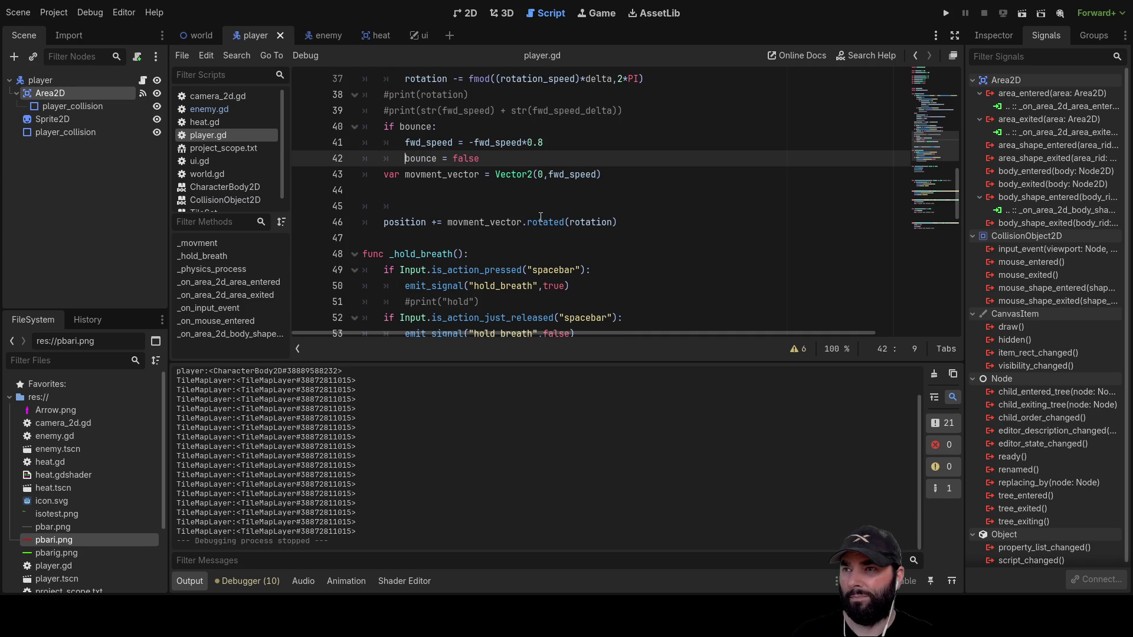
key(Return)
key(Up)
text(w)
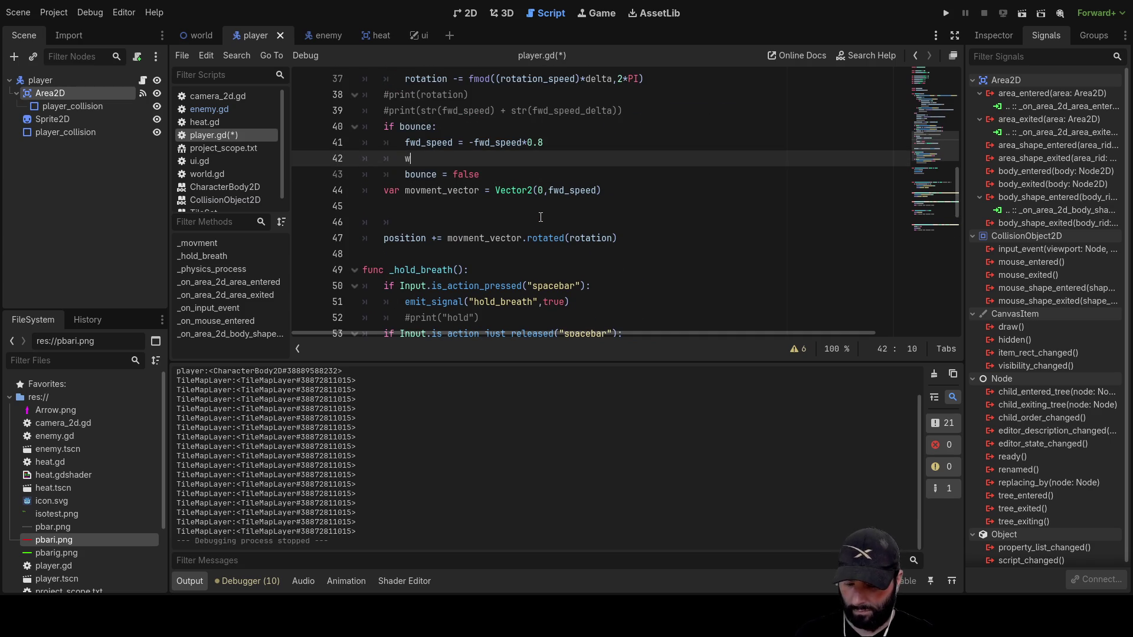
text(ait)
key(Return)
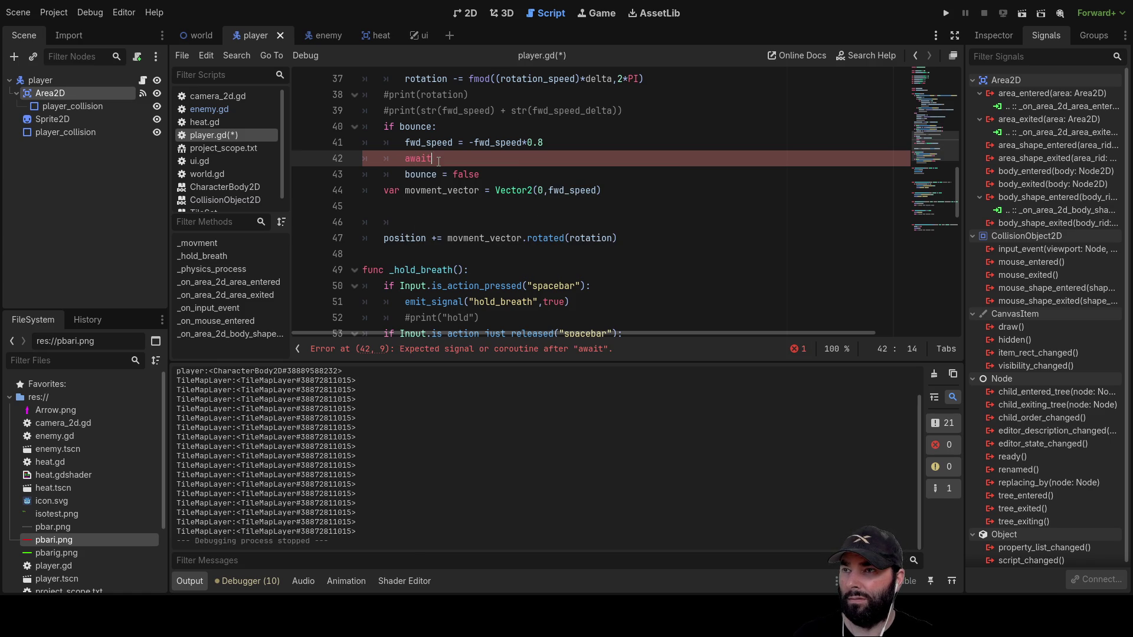
Replace the await on that line with Timer from the autocomplete suggestions.
key(BackSpace)
key(BackSpace)
key(BackSpace)
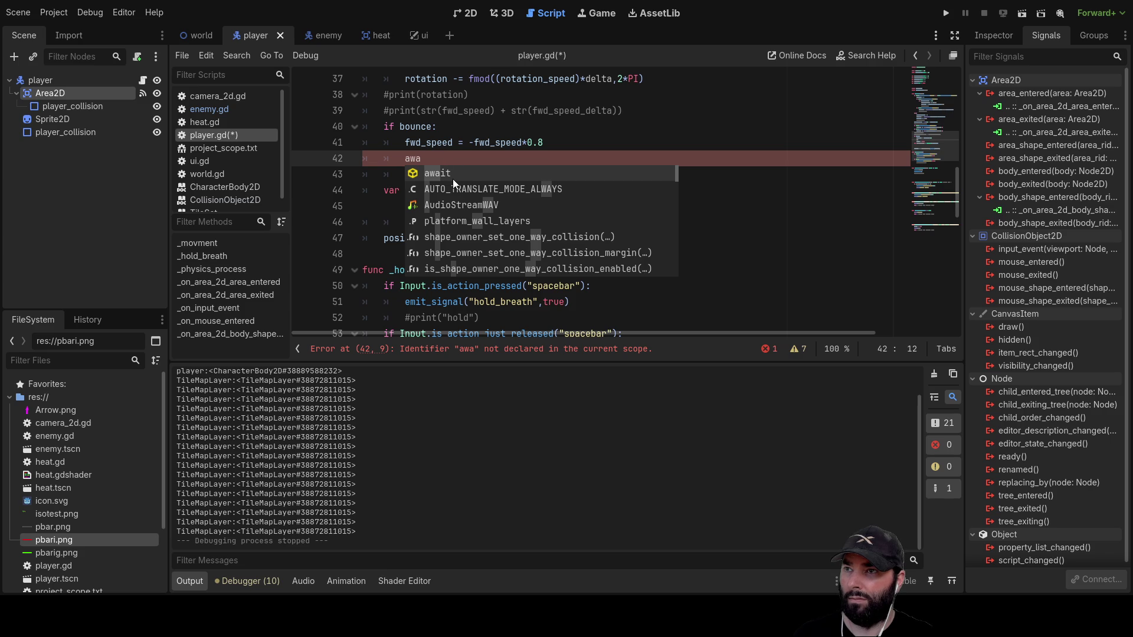
key(BackSpace)
key(BackSpace)
key(BackSpace)
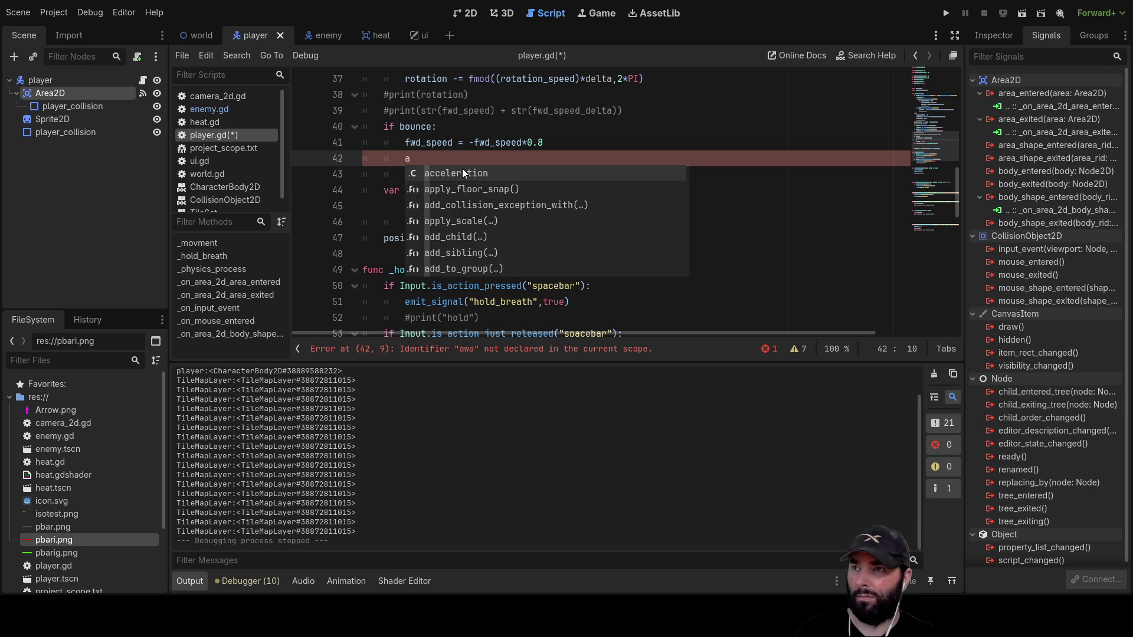
text(wait)
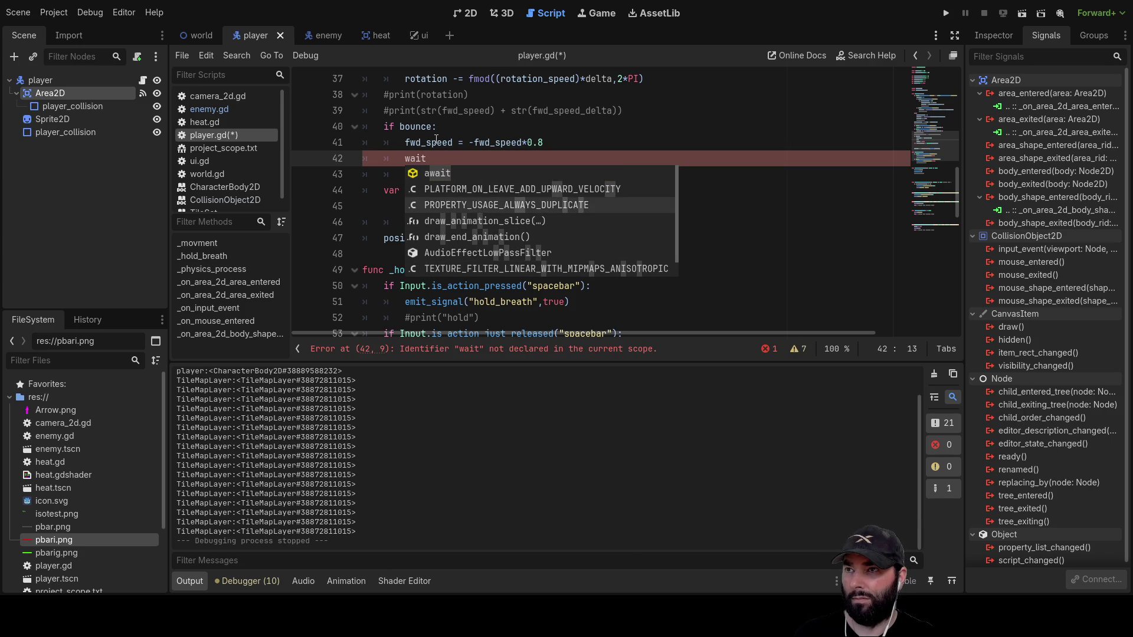
key(BackSpace)
key(BackSpace)
key(BackSpace)
key(BackSpace)
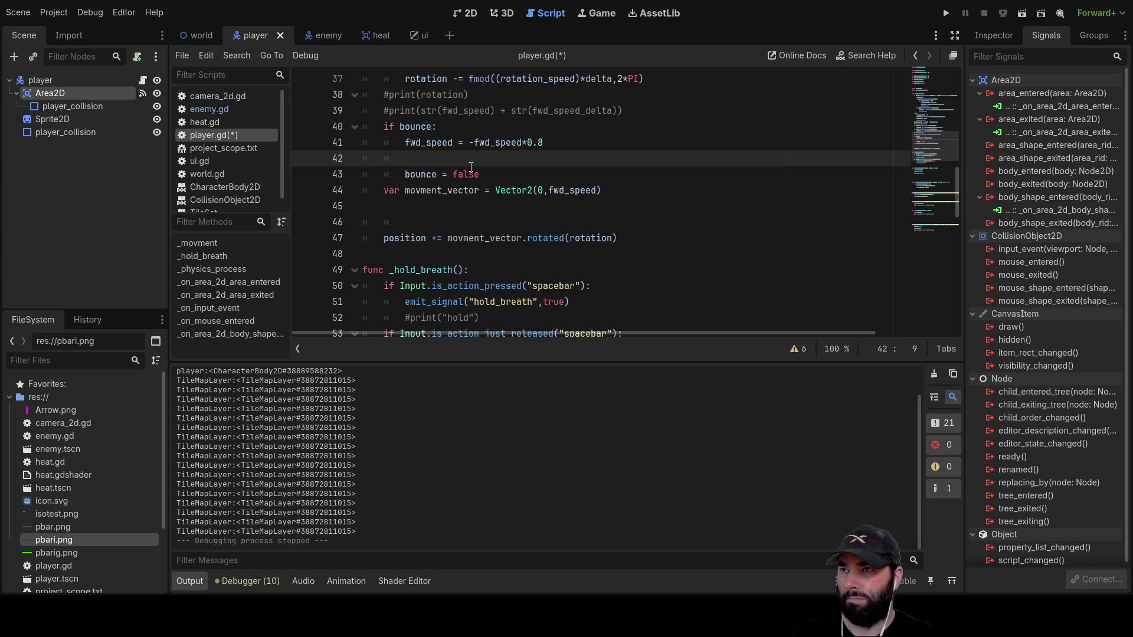
scroll(471, 167, up, 4)
scroll(475, 175, down, 3)
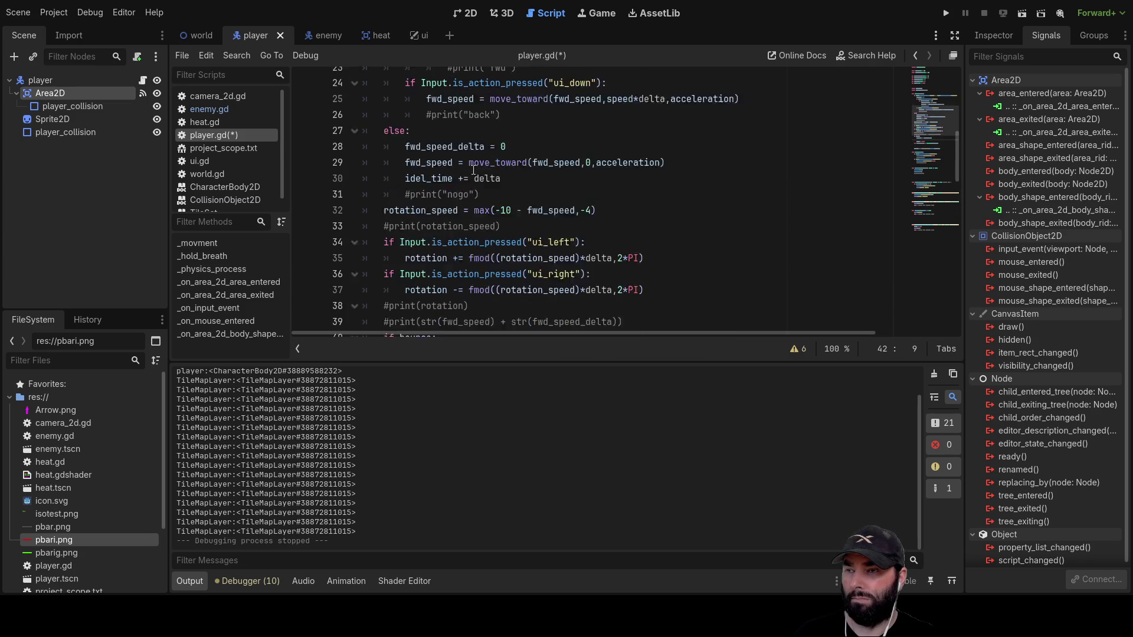
text(tim)
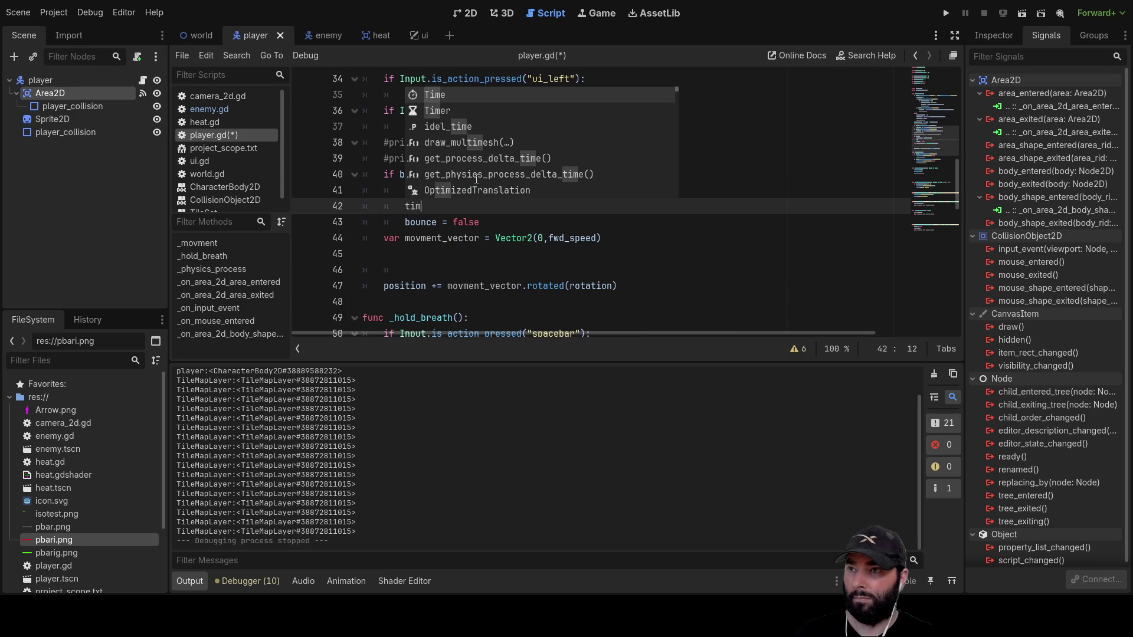
click(429, 111)
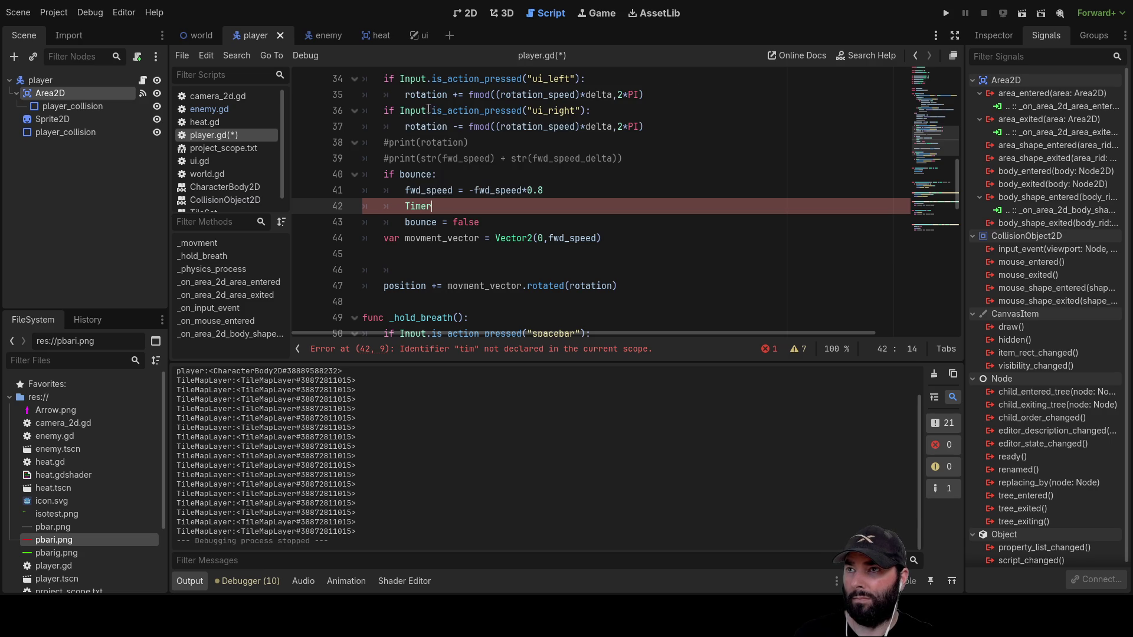
Read the Timer class reference's description, properties and methods, then return to player.gd.
ctrl+click(417, 207)
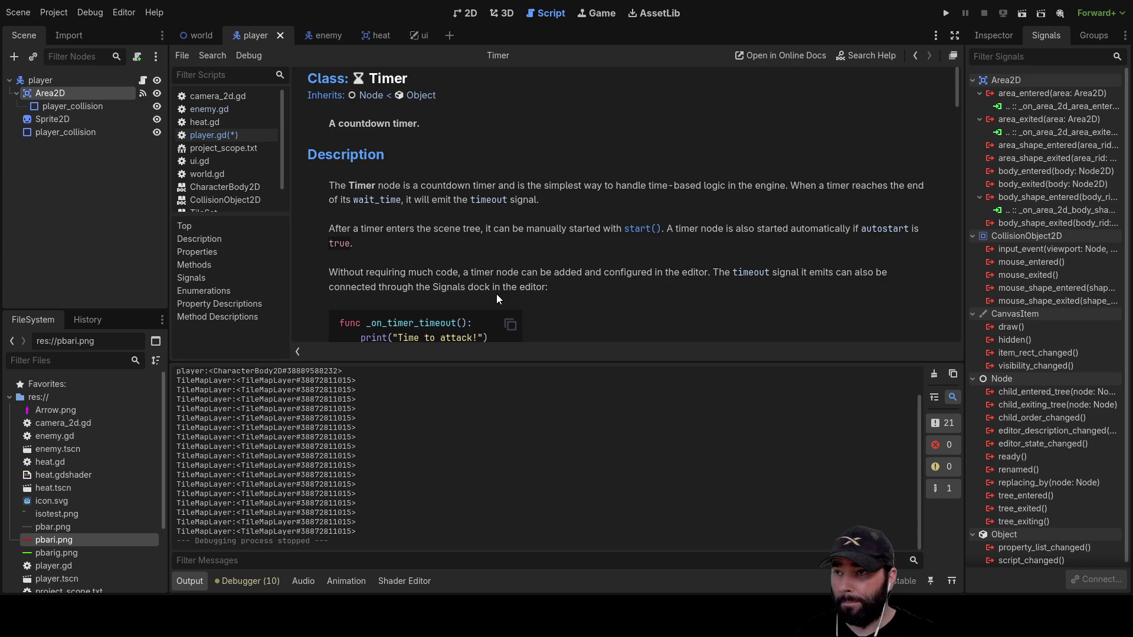
scroll(497, 294, down, 3)
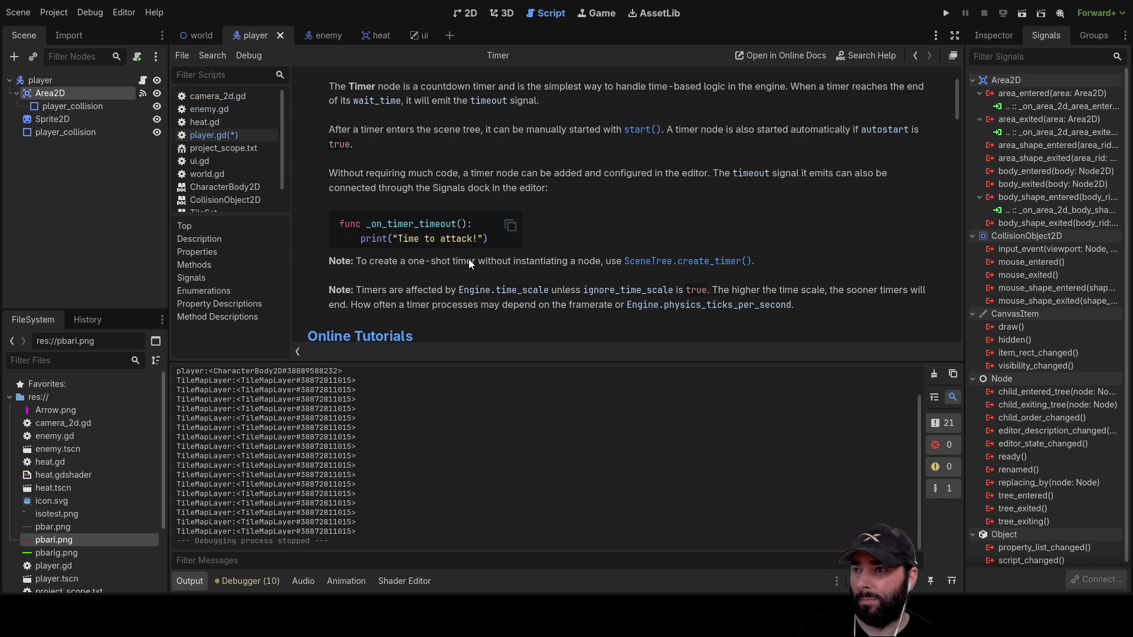
scroll(470, 263, down, 1)
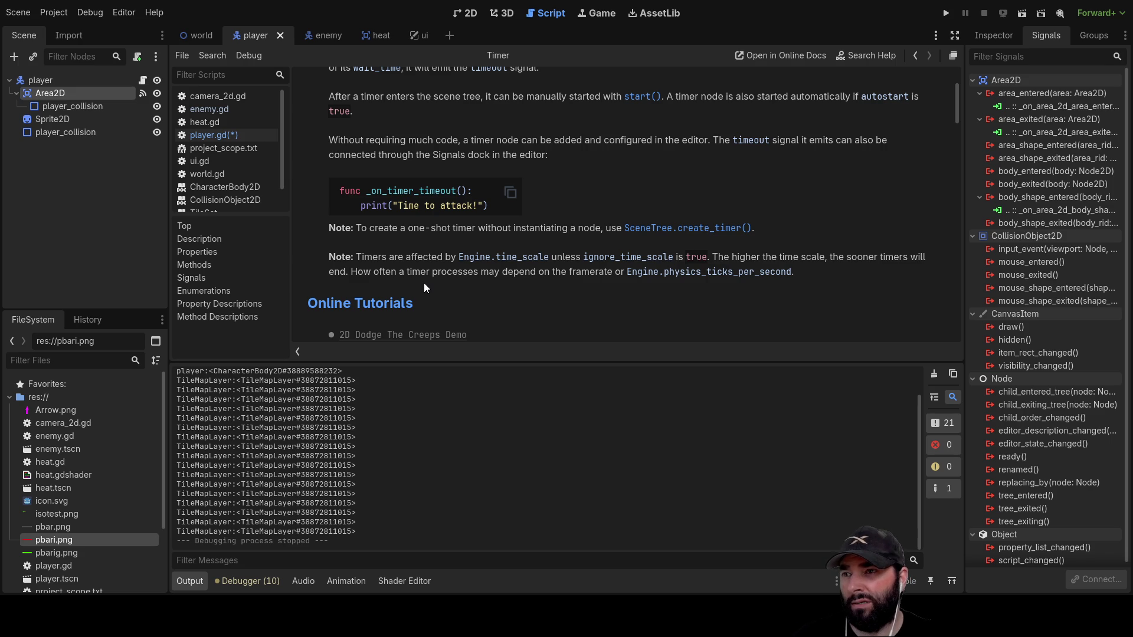
scroll(424, 283, down, 5)
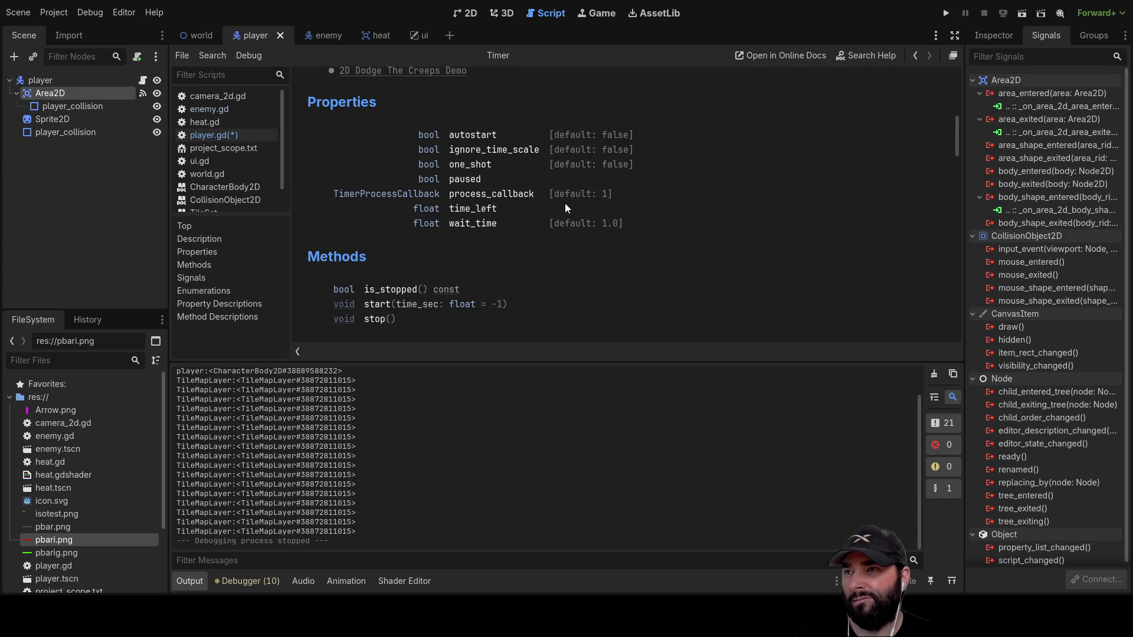
scroll(570, 209, down, 5)
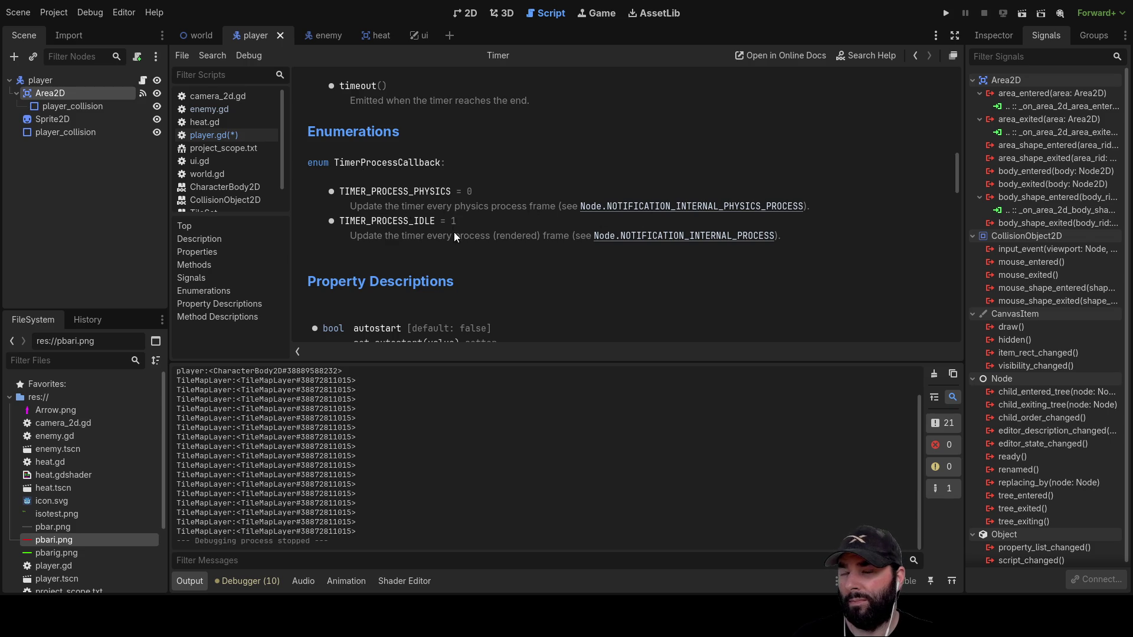
scroll(478, 267, down, 3)
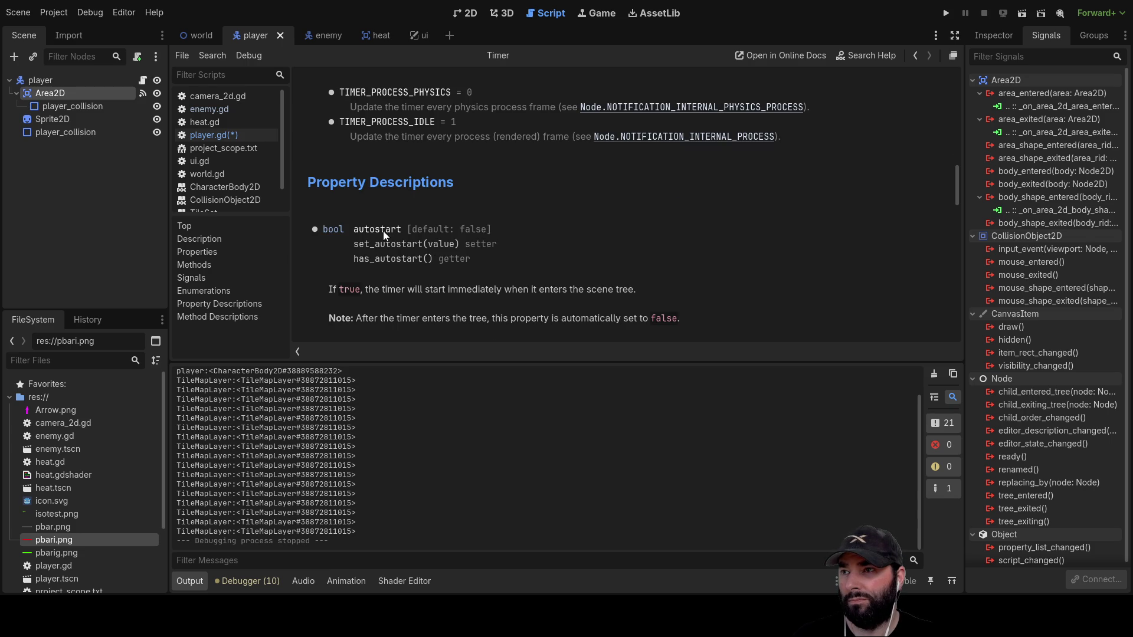
scroll(383, 247, down, 10)
scroll(451, 243, up, 6)
scroll(483, 202, up, 5)
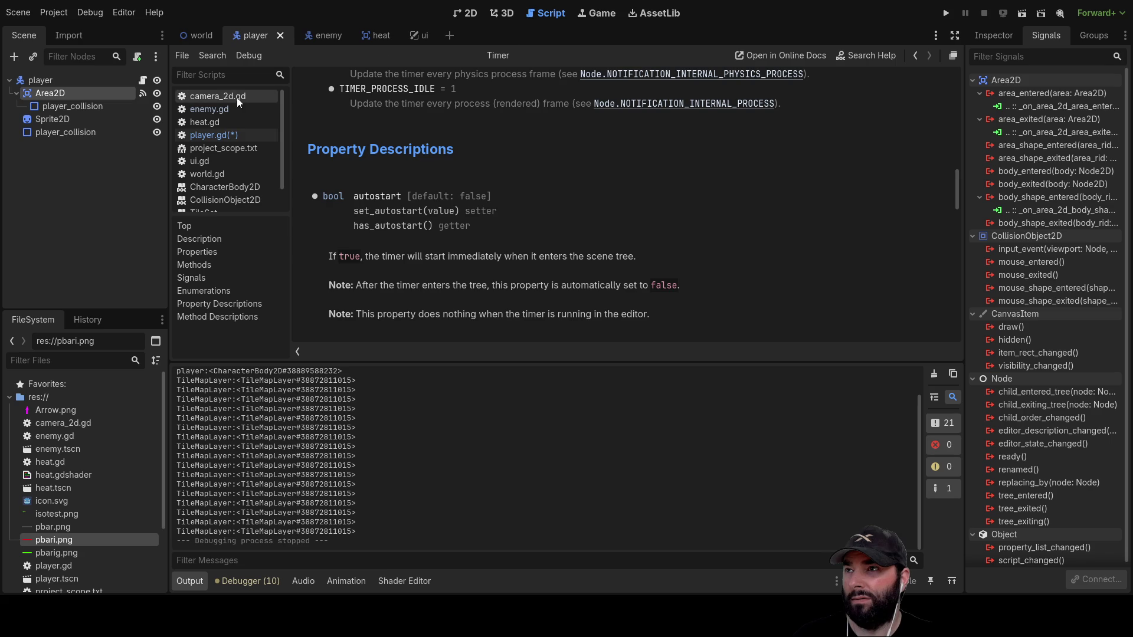
click(223, 135)
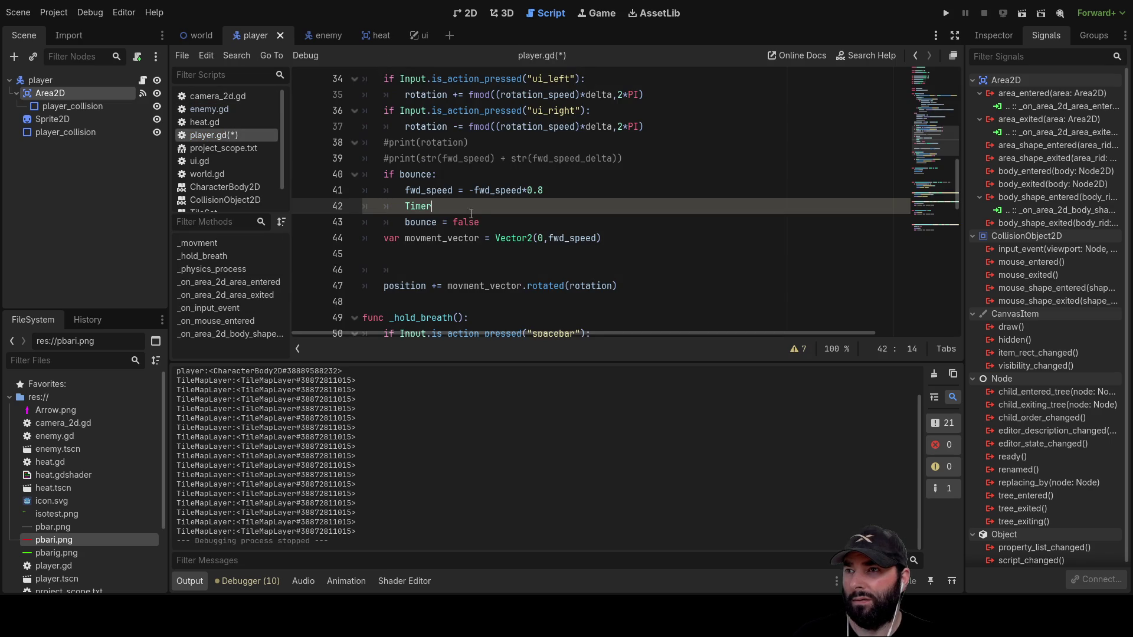
Delete the Timer word from line 42 and scroll up to the variable declarations.
key(BackSpace)
key(BackSpace)
key(BackSpace)
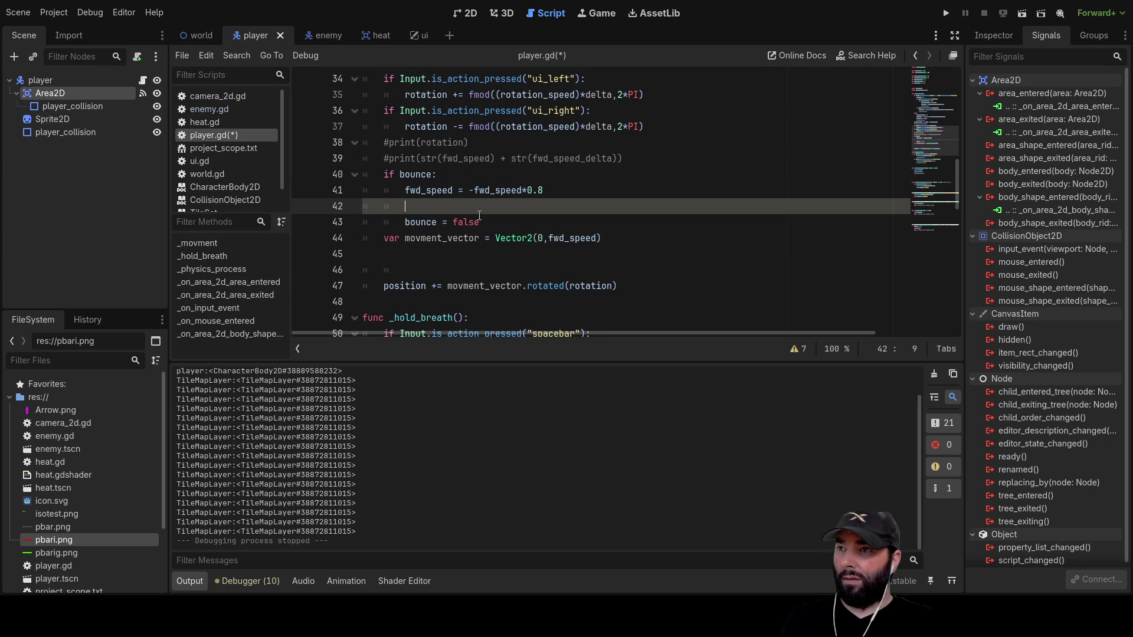
scroll(468, 201, up, 3)
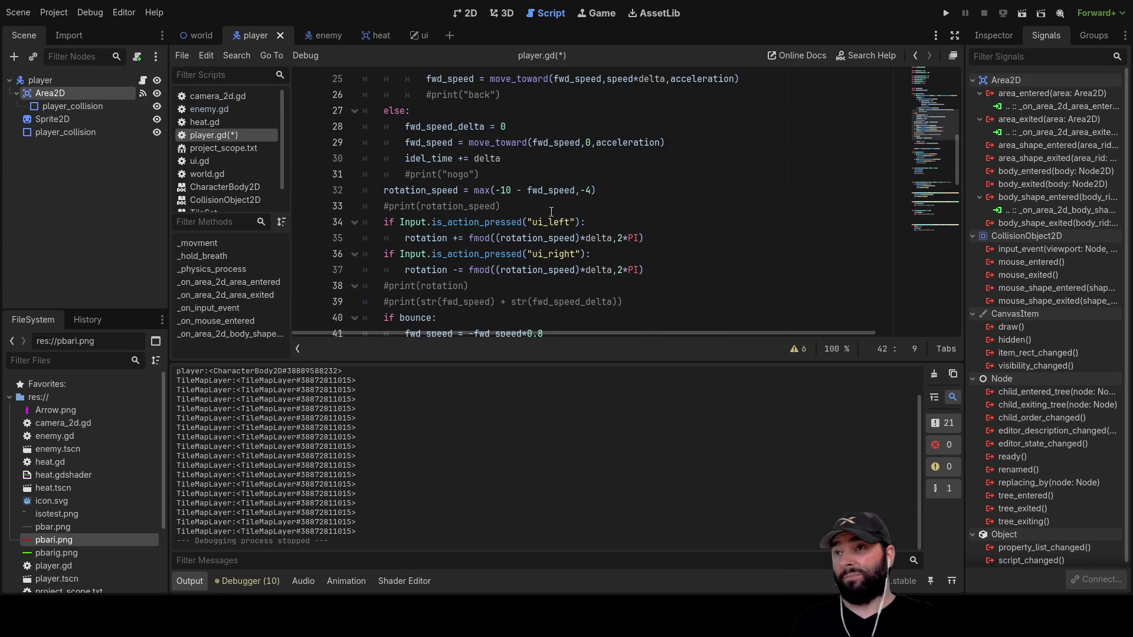
scroll(552, 212, up, 3)
scroll(509, 215, up, 5)
scroll(453, 216, down, 3)
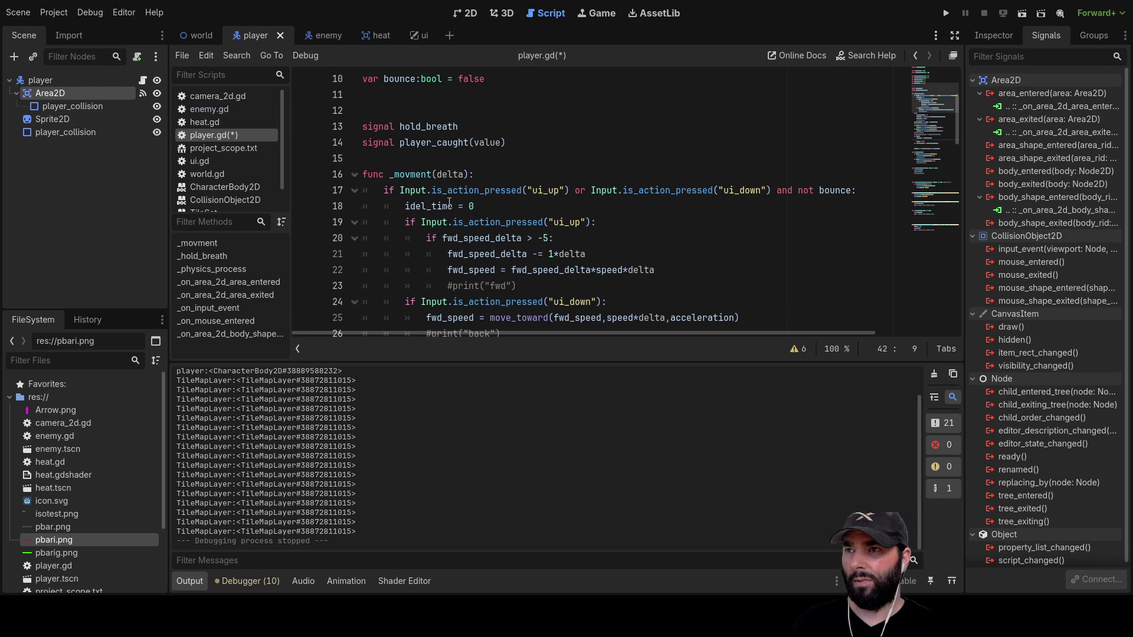
scroll(426, 204, up, 3)
Declare 'var bounce_timer:float' on line 11 below the bounce variable.
click(402, 239)
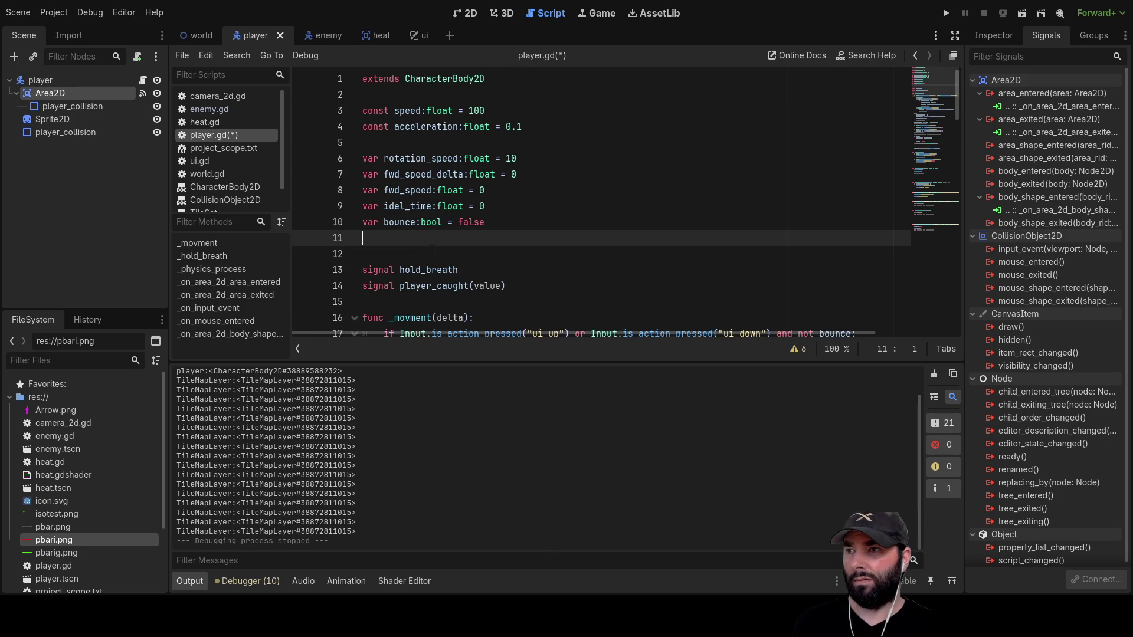
text(var bounce_)
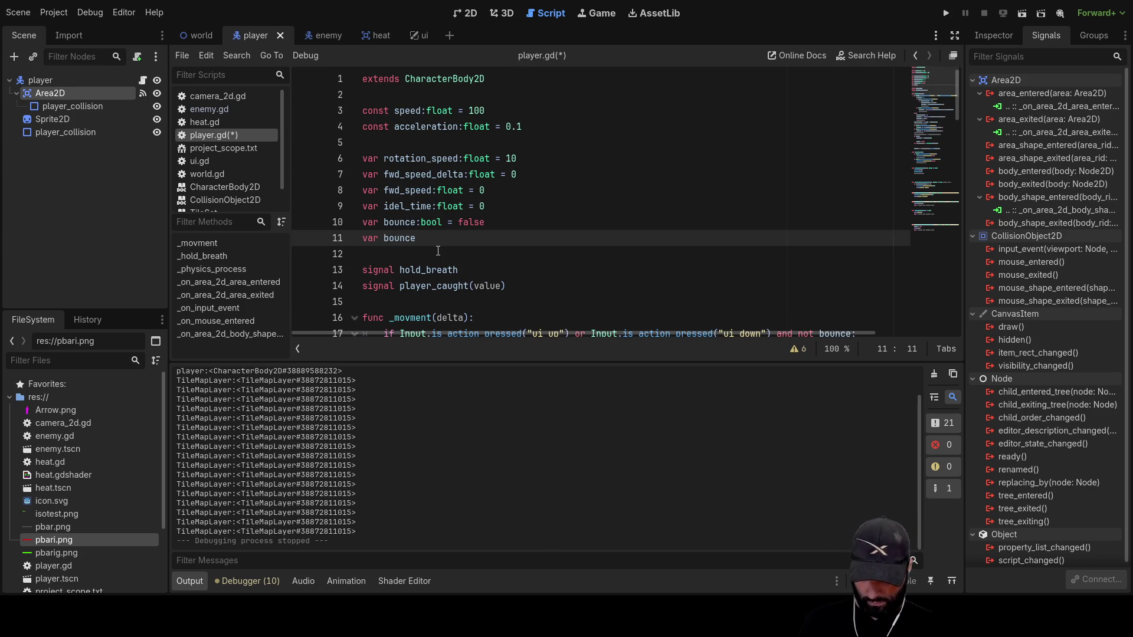
text(timer)
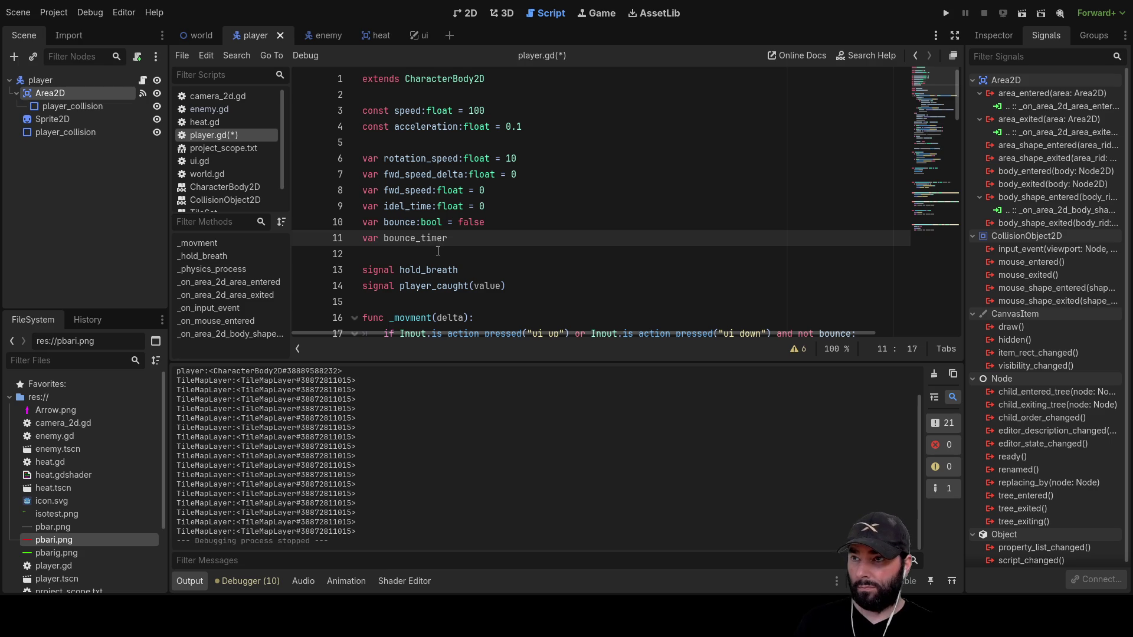
key(Left)
key(Left)
key(Left)
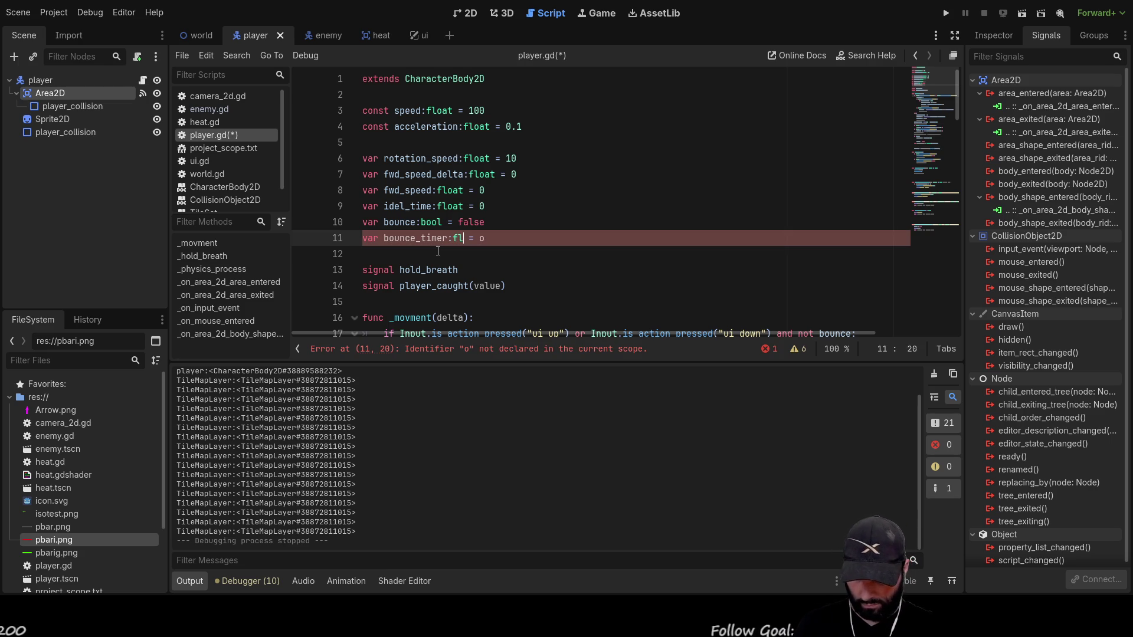
text(:float)
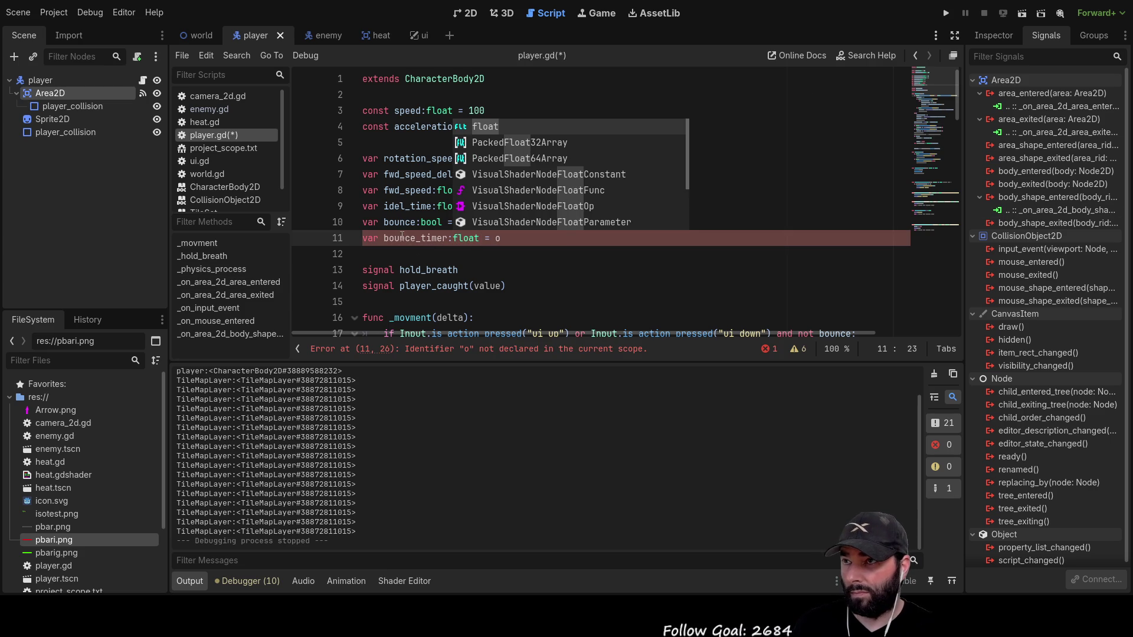
double_click(447, 238)
scroll(448, 230, down, 1)
scroll(448, 230, down, 8)
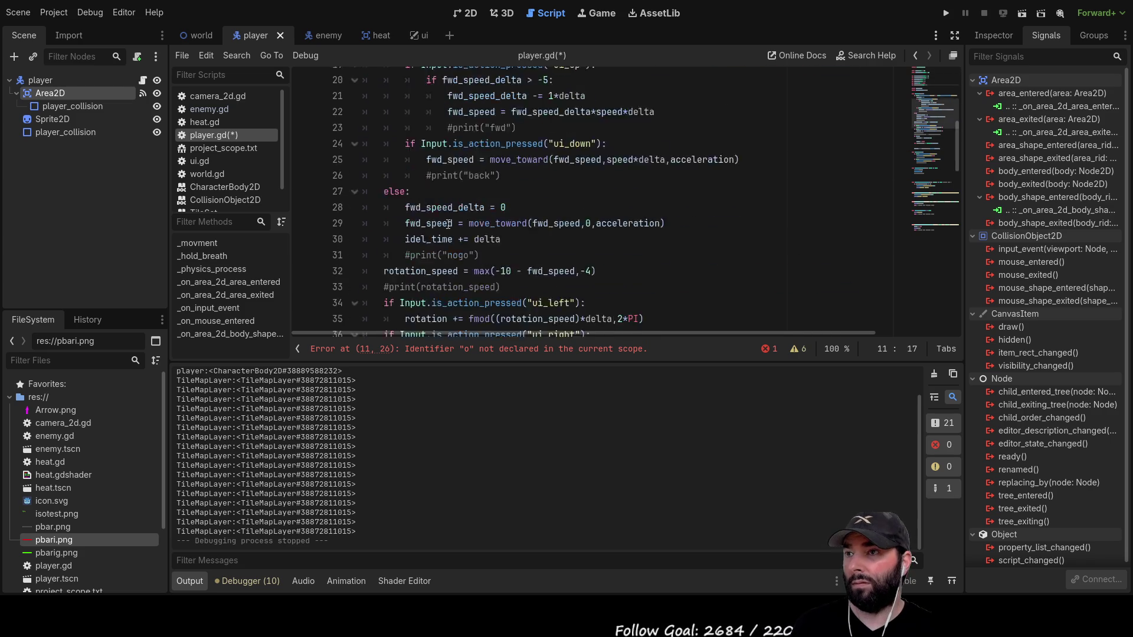
Insert 'bounce_timer += delta' on a new line above the speed reversal under 'if bounce:'.
scroll(442, 289, down, 2)
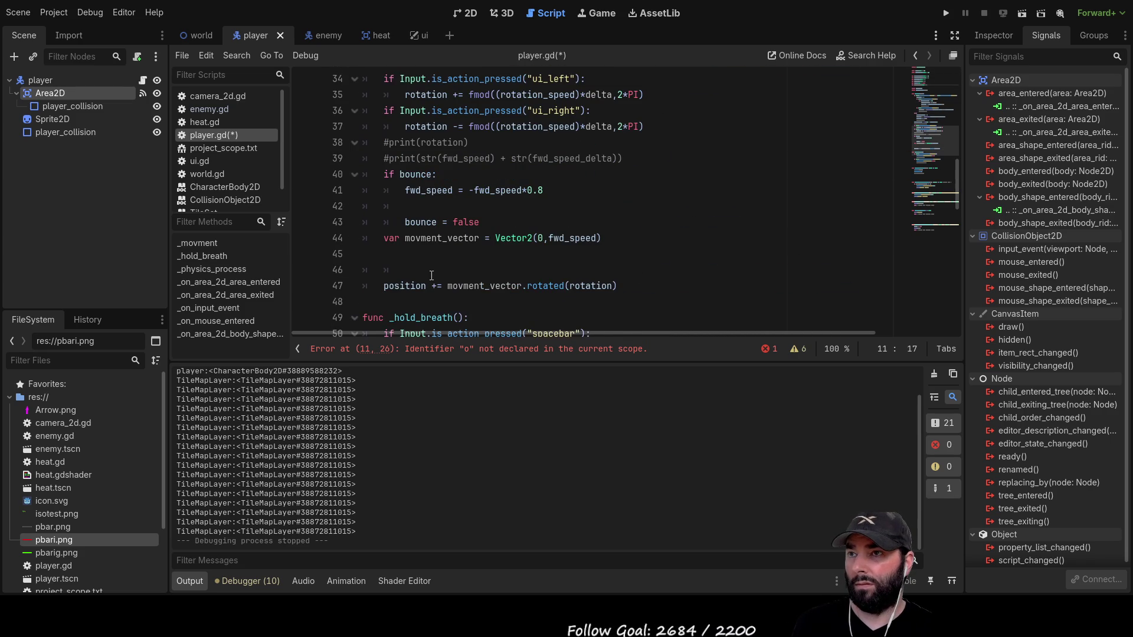
click(446, 191)
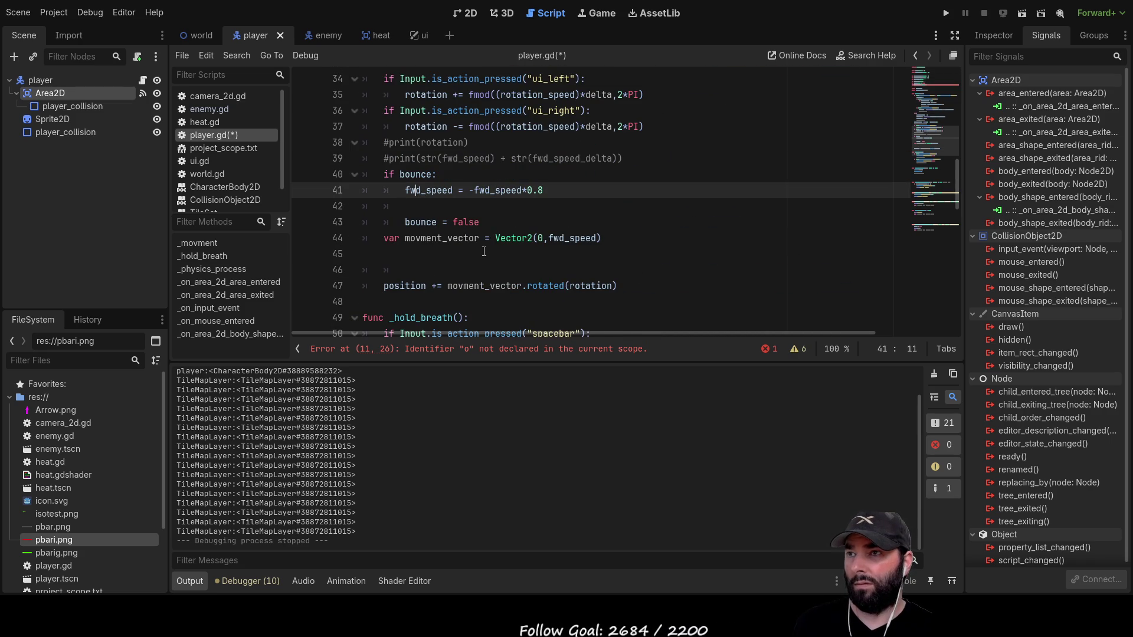
key(Left)
key(Left)
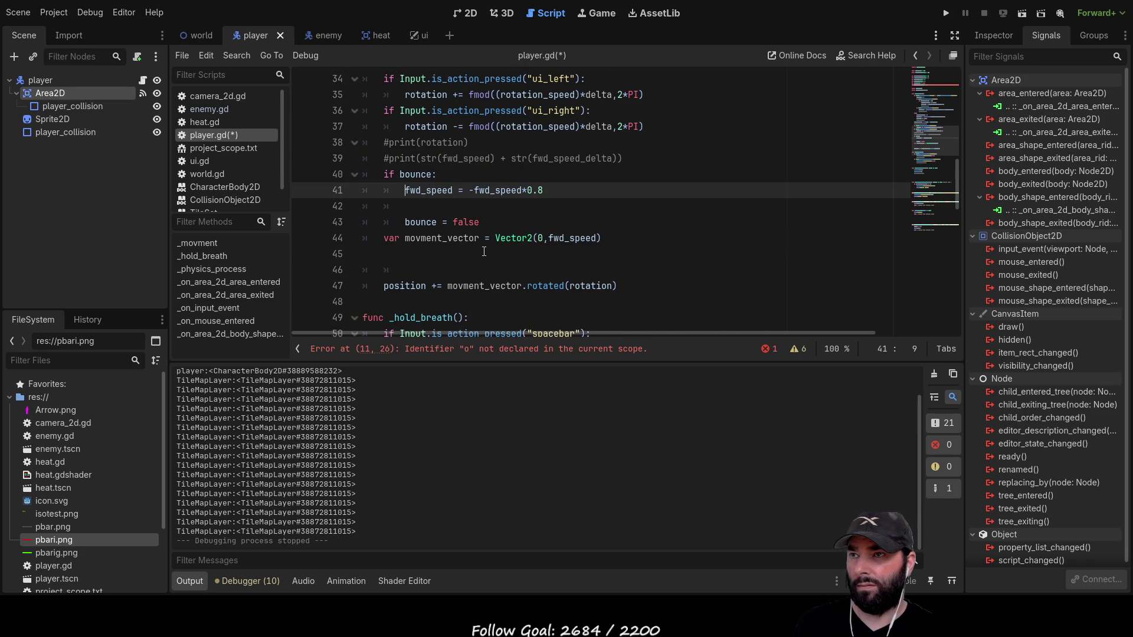
key(Return)
key(Up)
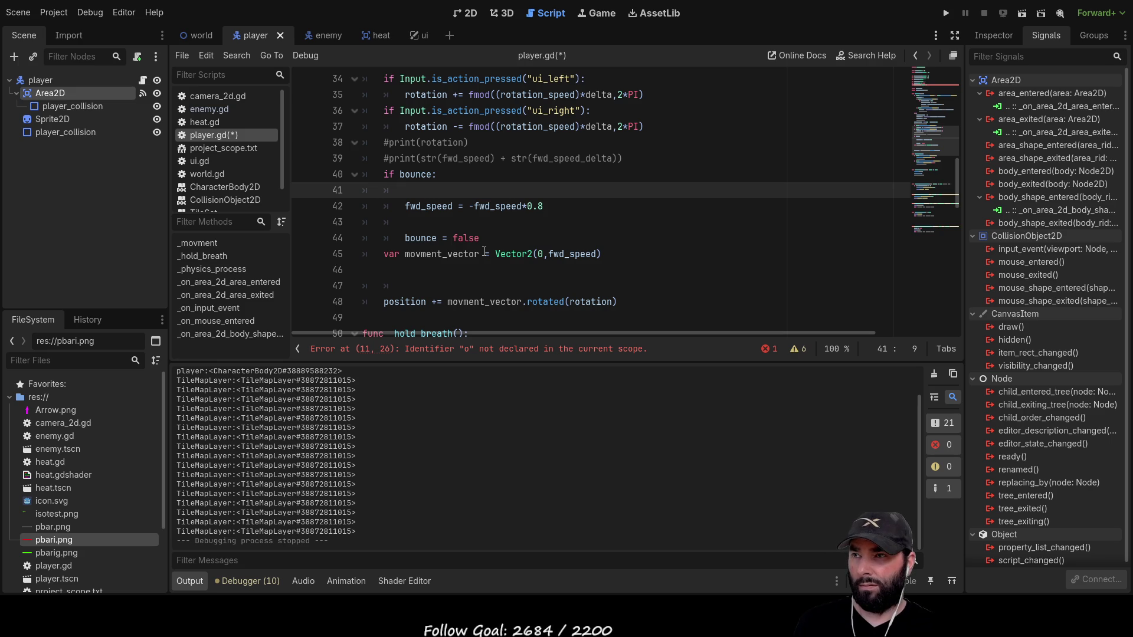
text(bounce_timer)
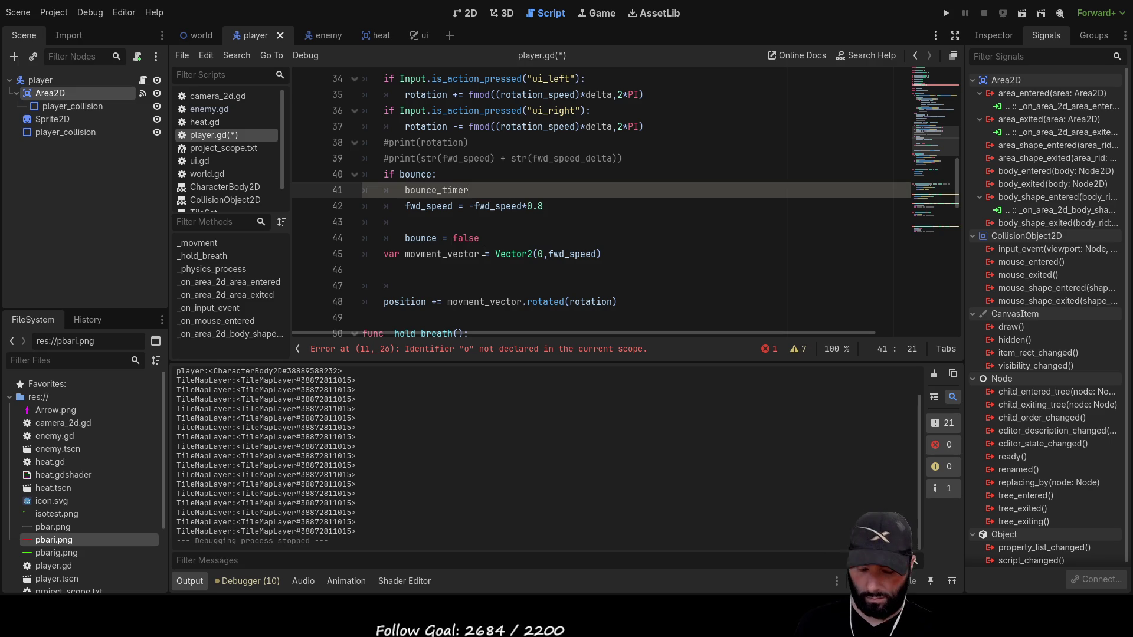
text( += delta)
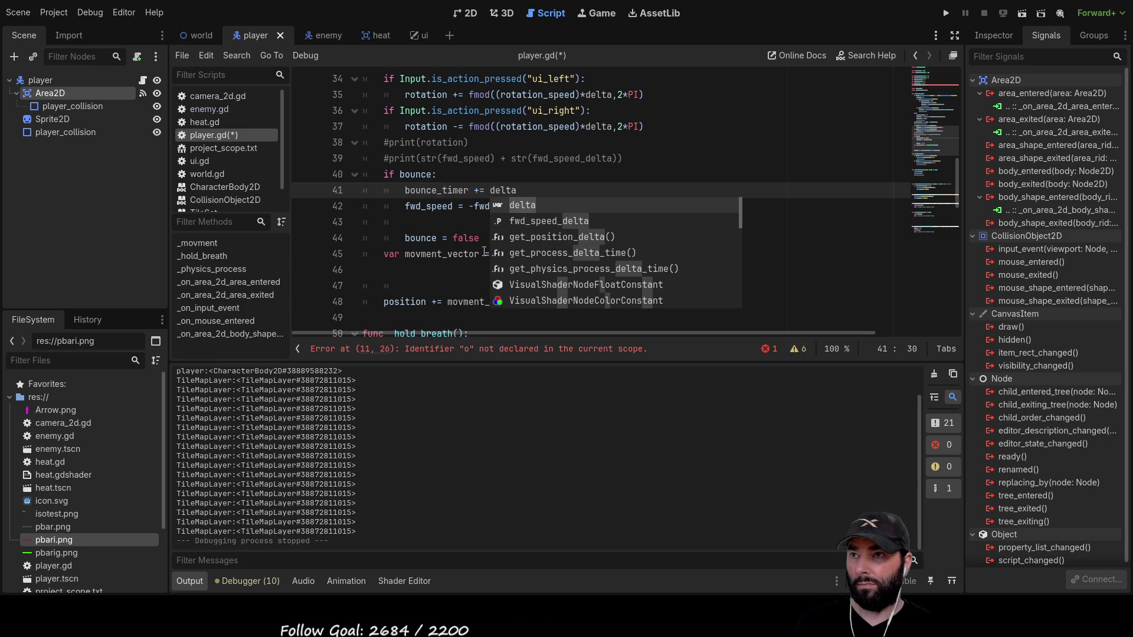
key(Down)
key(Escape)
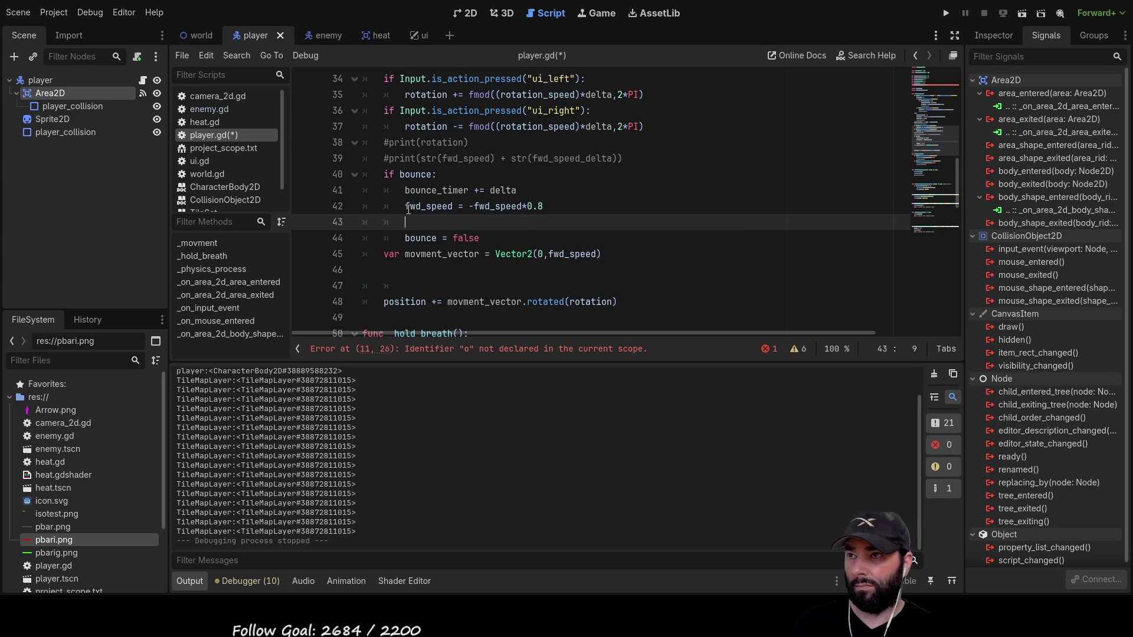
key(Return)
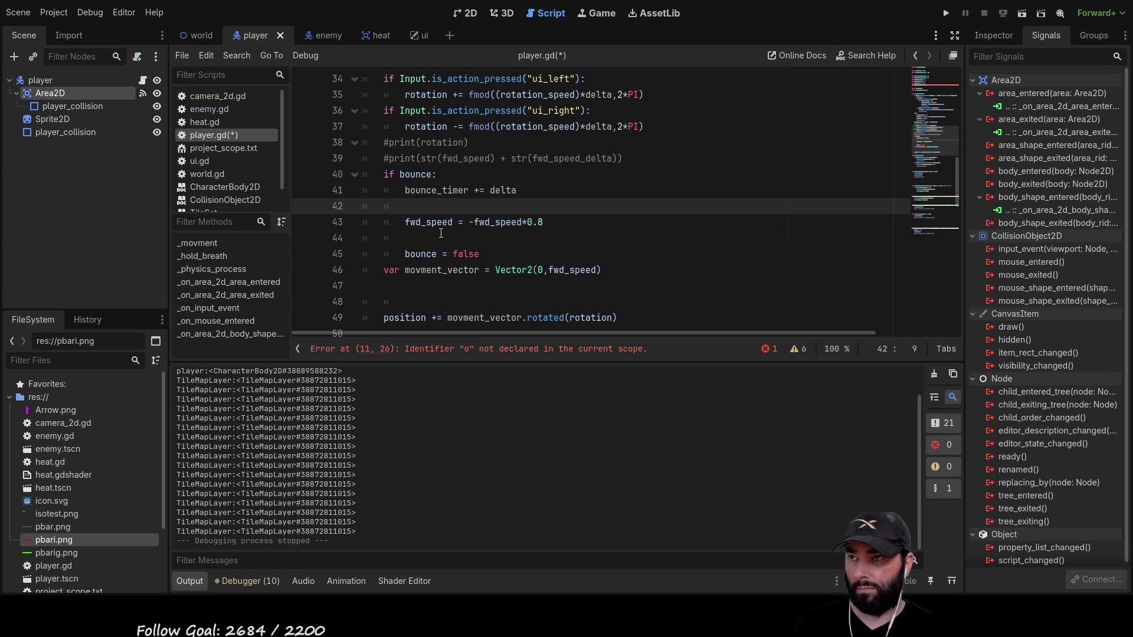
Wrap the fwd_speed reversal in an 'if bounce_timer == 0' condition, indenting it beneath.
text(if)
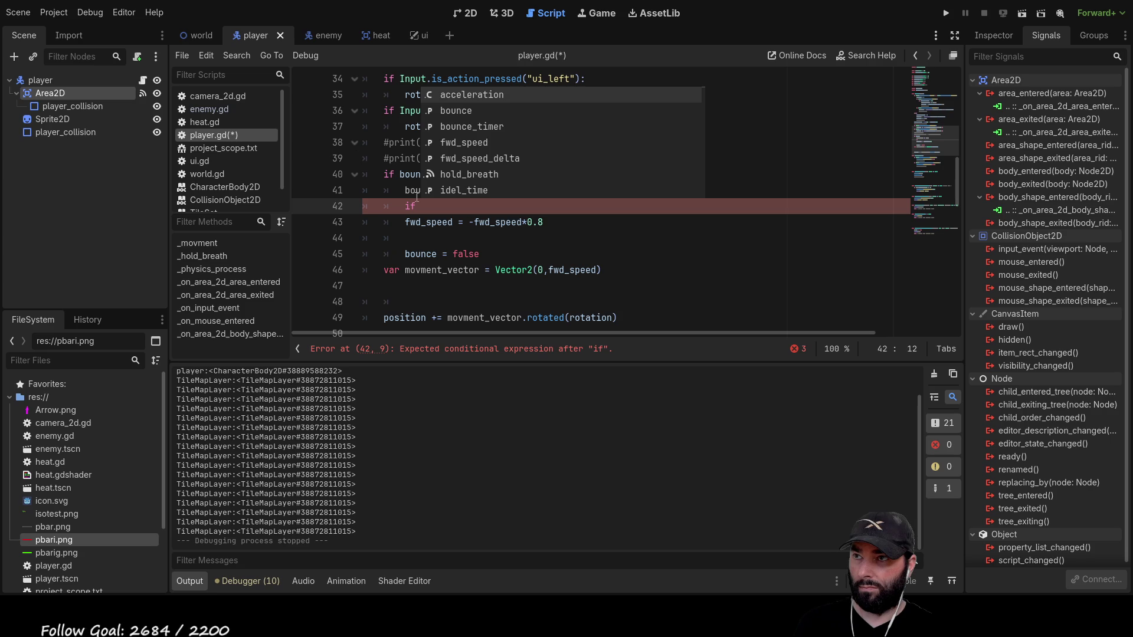
key(Escape)
double_click(425, 190)
key(ctrl+c)
key(Down)
key(ctrl+v)
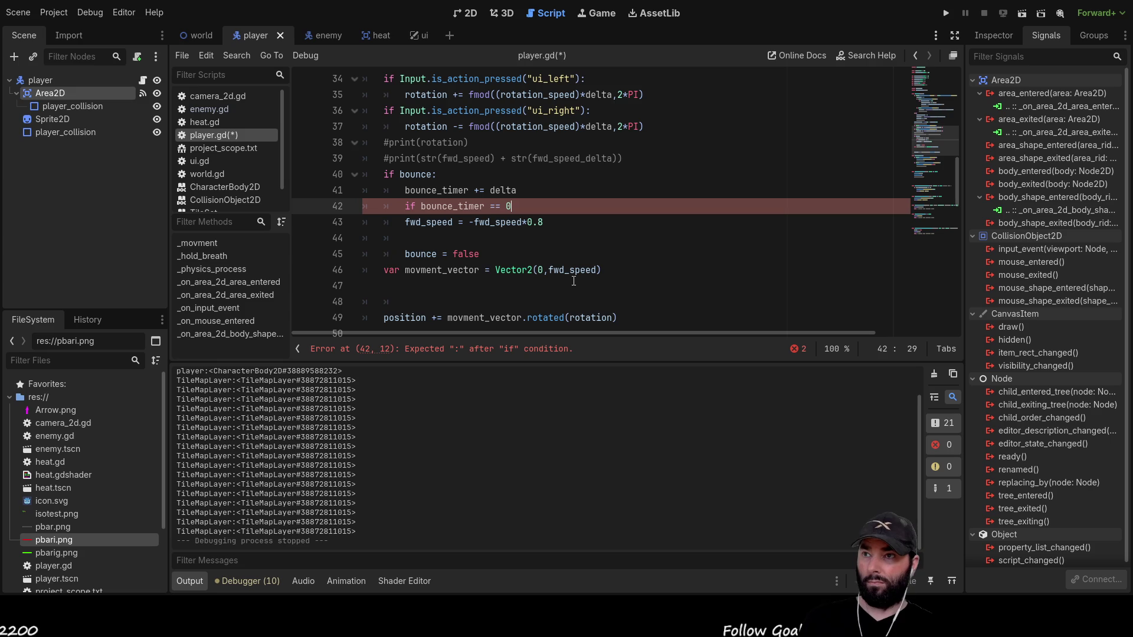
key(Left)
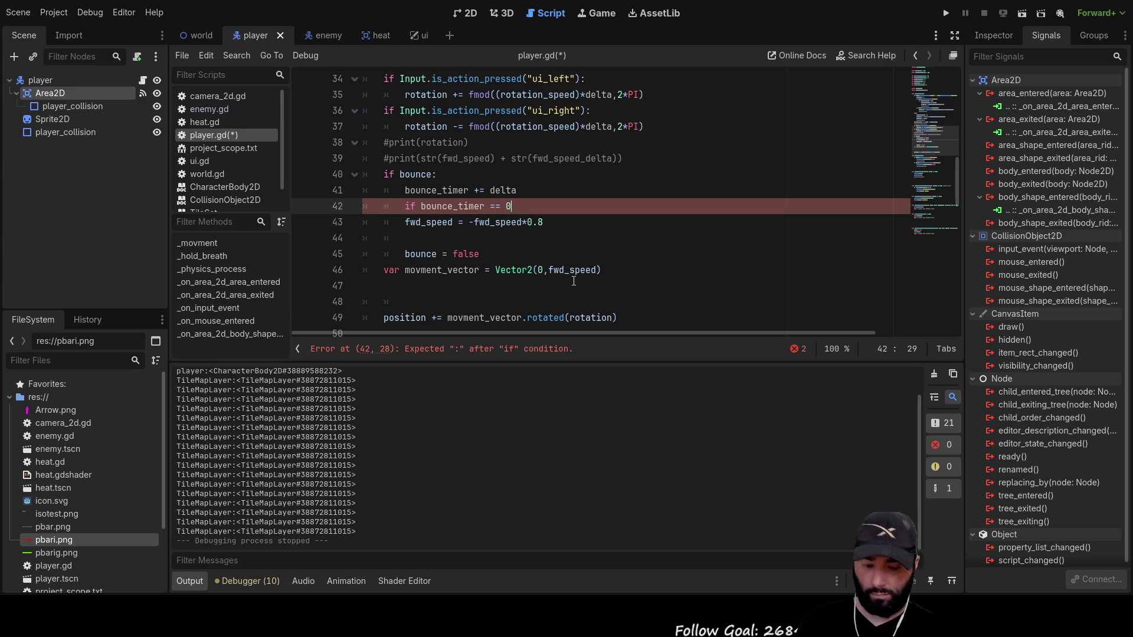
key(Down)
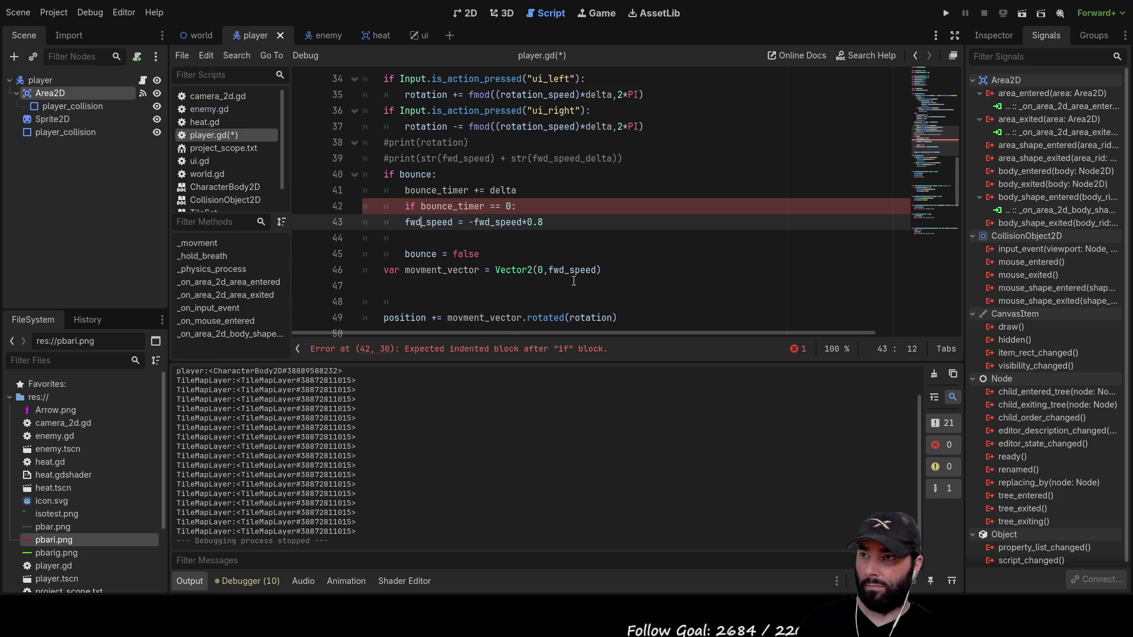
key(Home)
key(Tab)
key(Down)
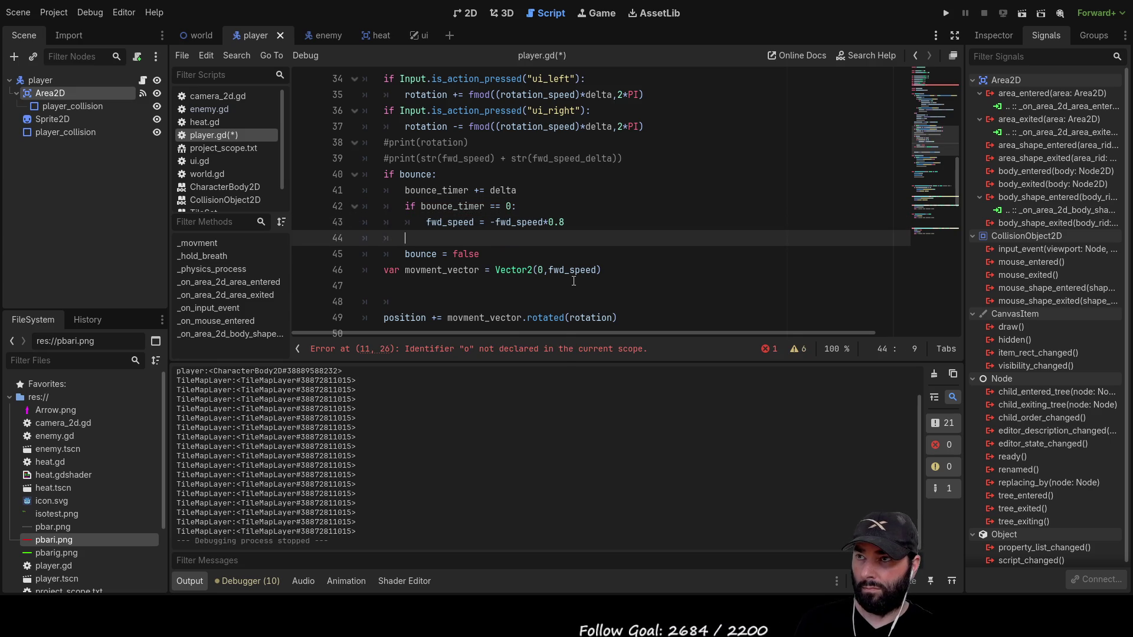
key(Up)
key(Up)
key(Up)
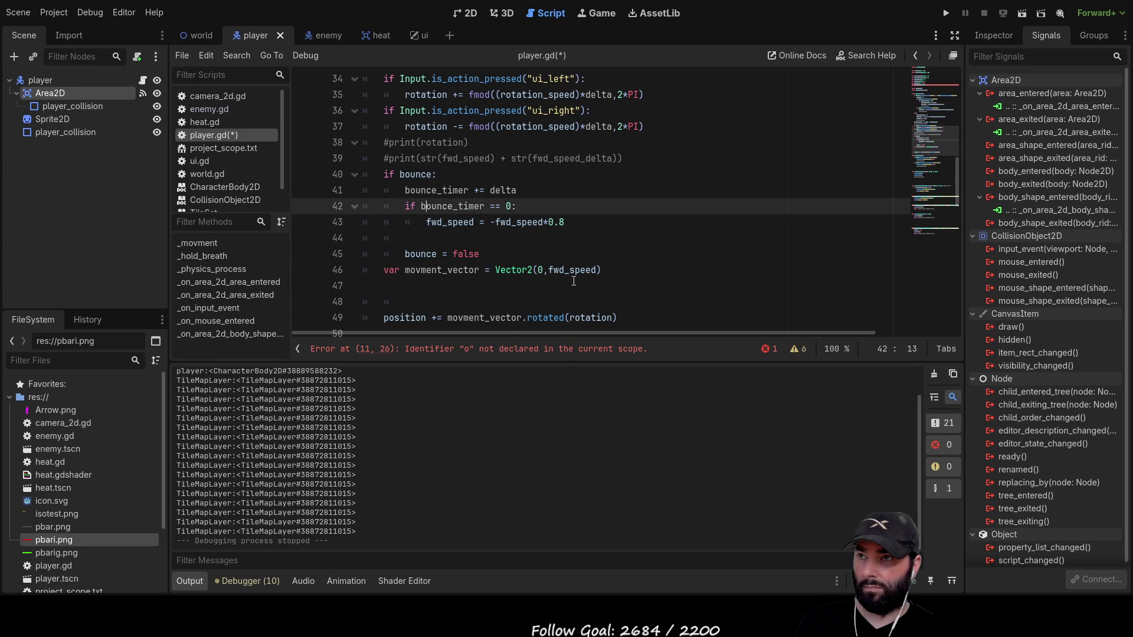
key(Down)
key(Down)
key(Down)
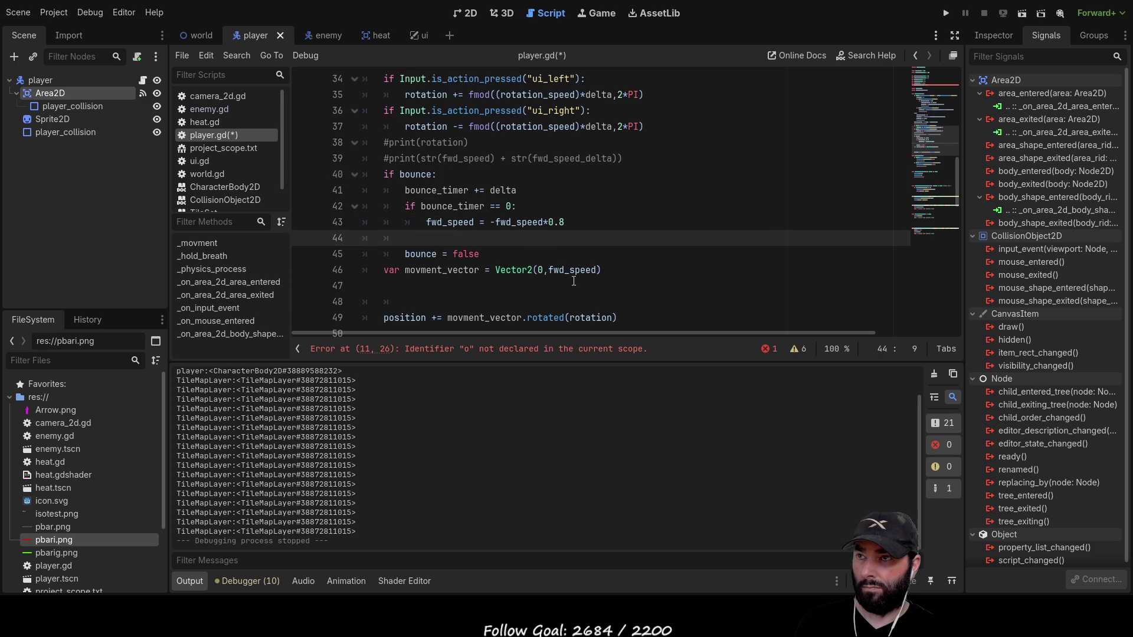
key(Up)
key(Up)
key(Up)
key(Down)
key(Down)
key(Down)
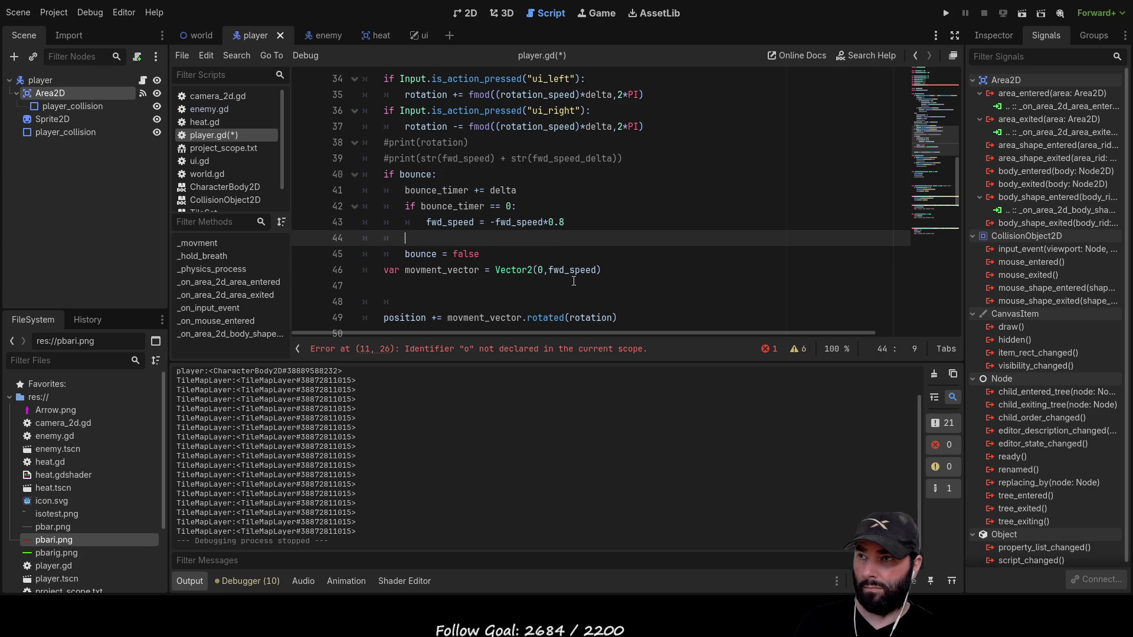
Add 'elif bounce_timer > 2:' containing 'bounce = false', then run the game to test.
text(e)
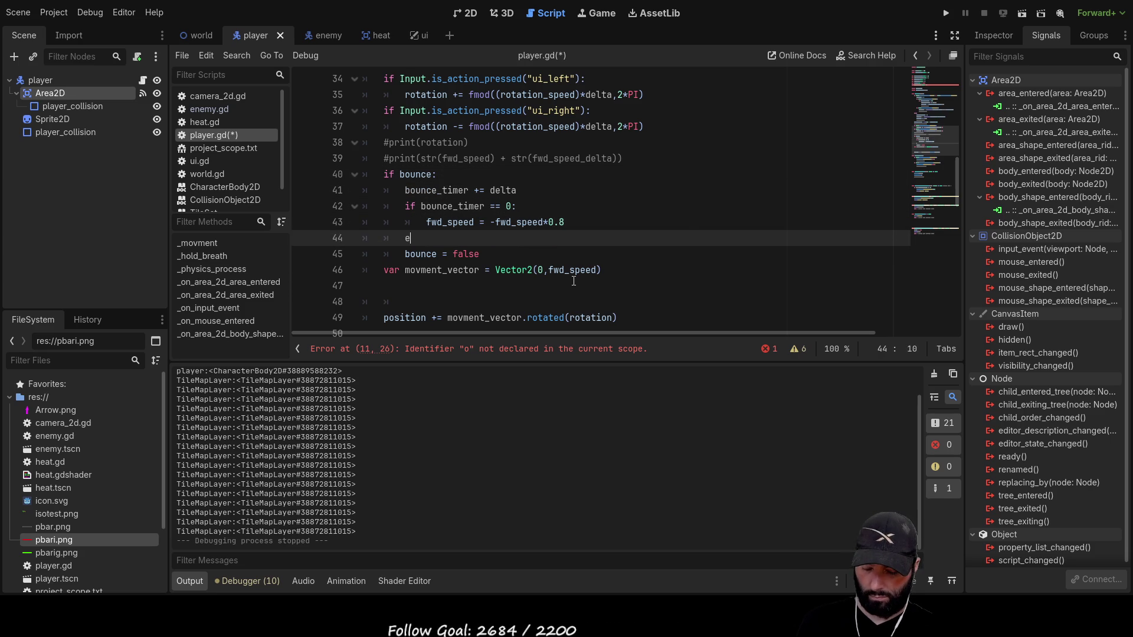
text(lif)
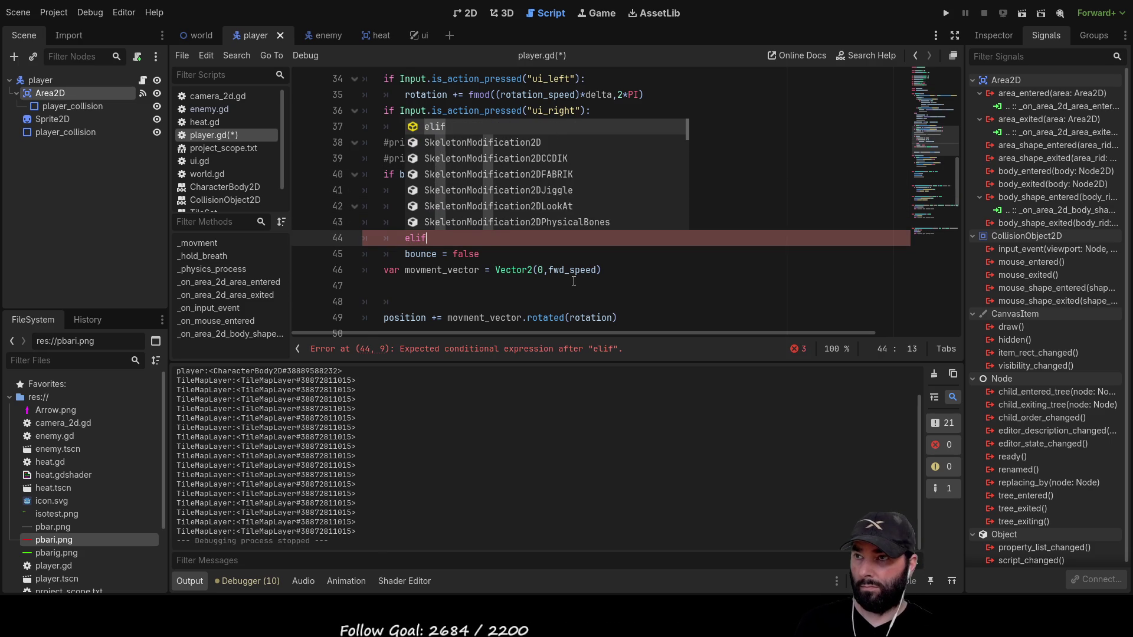
click(593, 270)
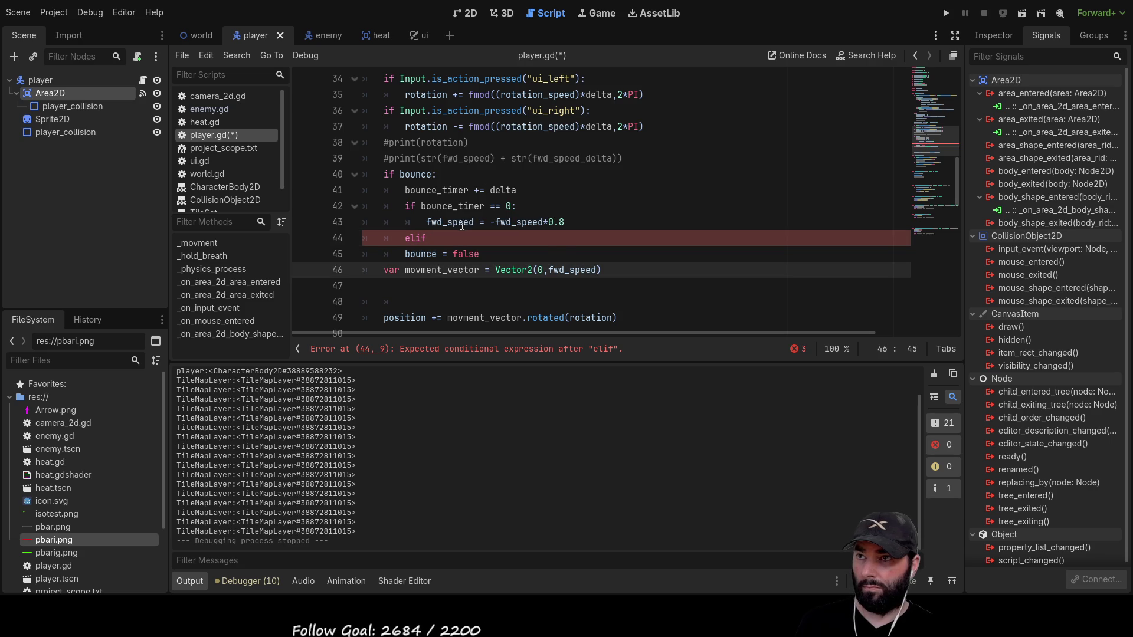
double_click(453, 206)
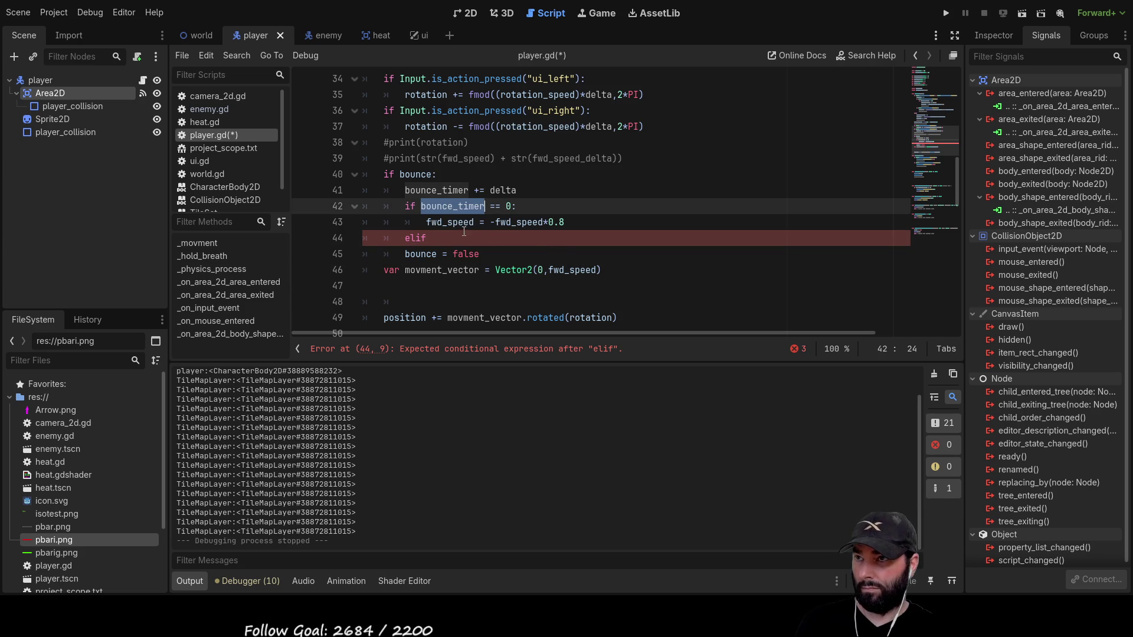
key(ctrl+c)
click(464, 235)
key(ctrl+v)
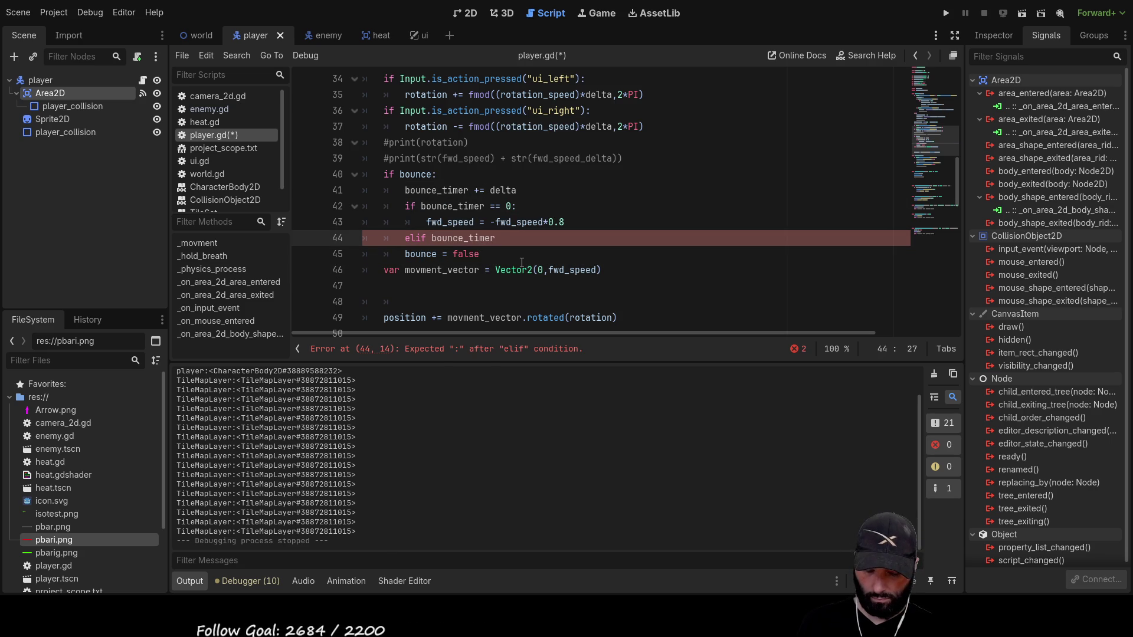
text(>)
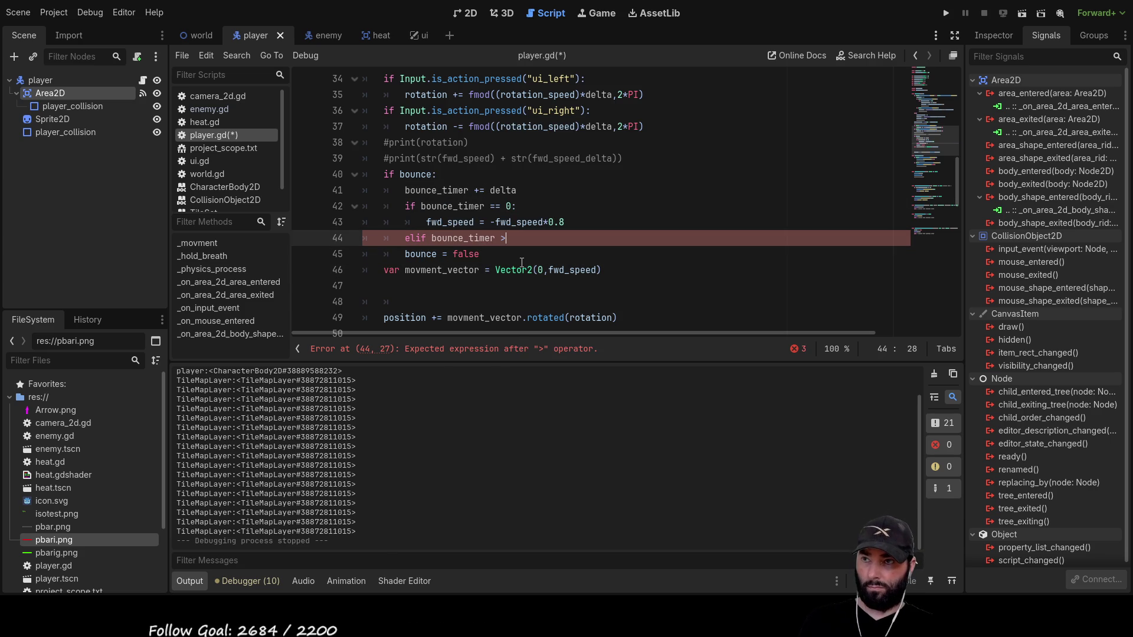
text( 2)
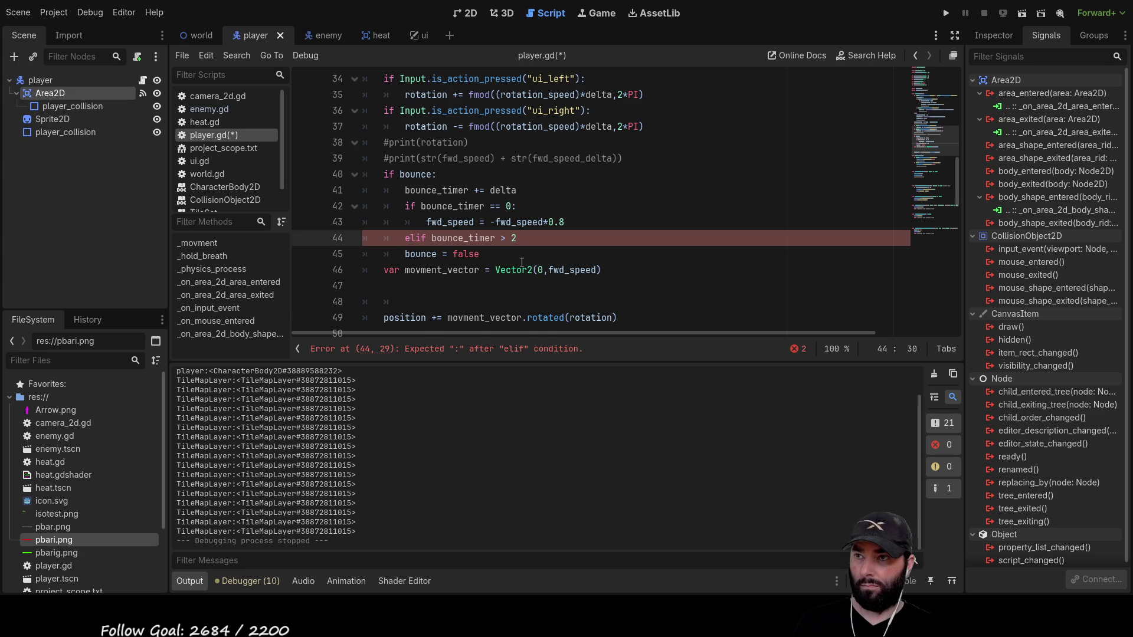
key(Return)
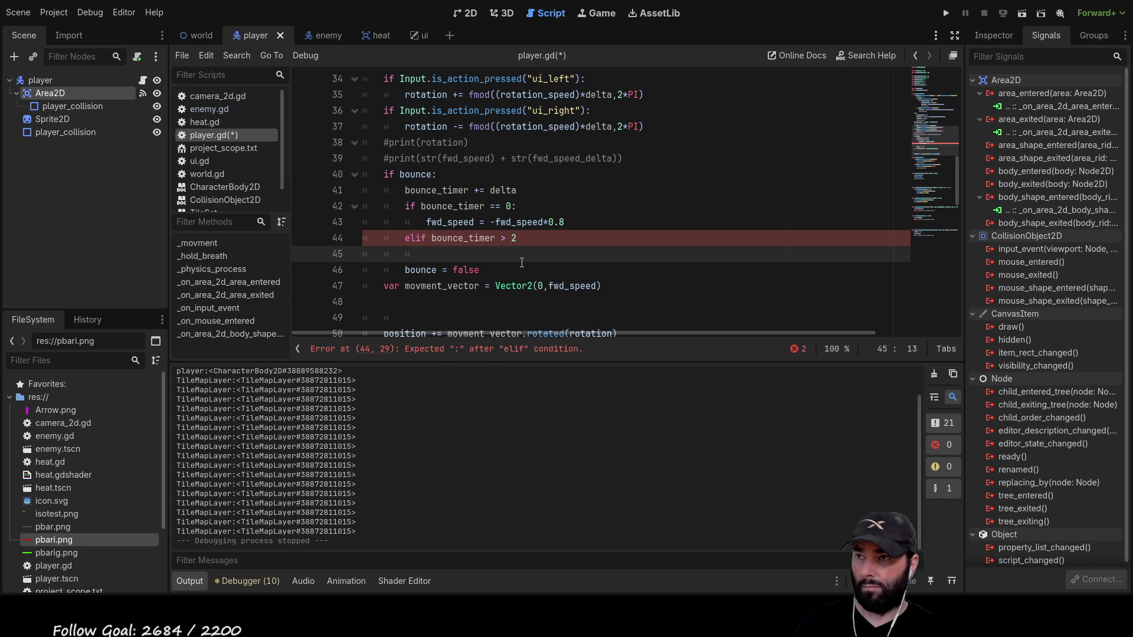
key(Delete)
key(Delete)
key(Delete)
key(Up)
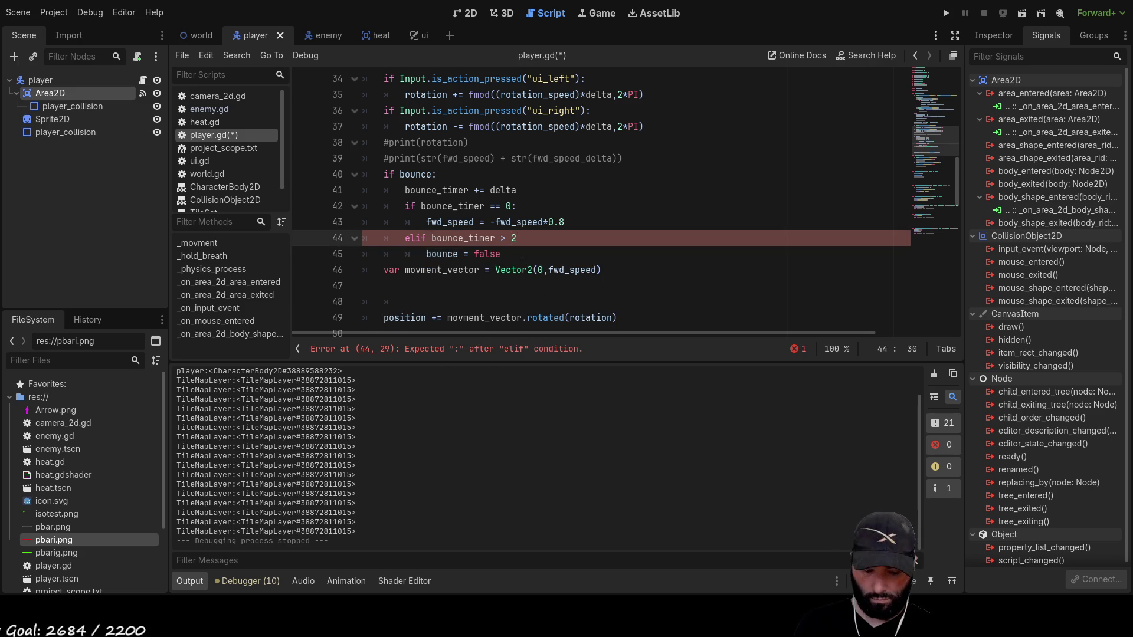
text(:)
double_click(460, 229)
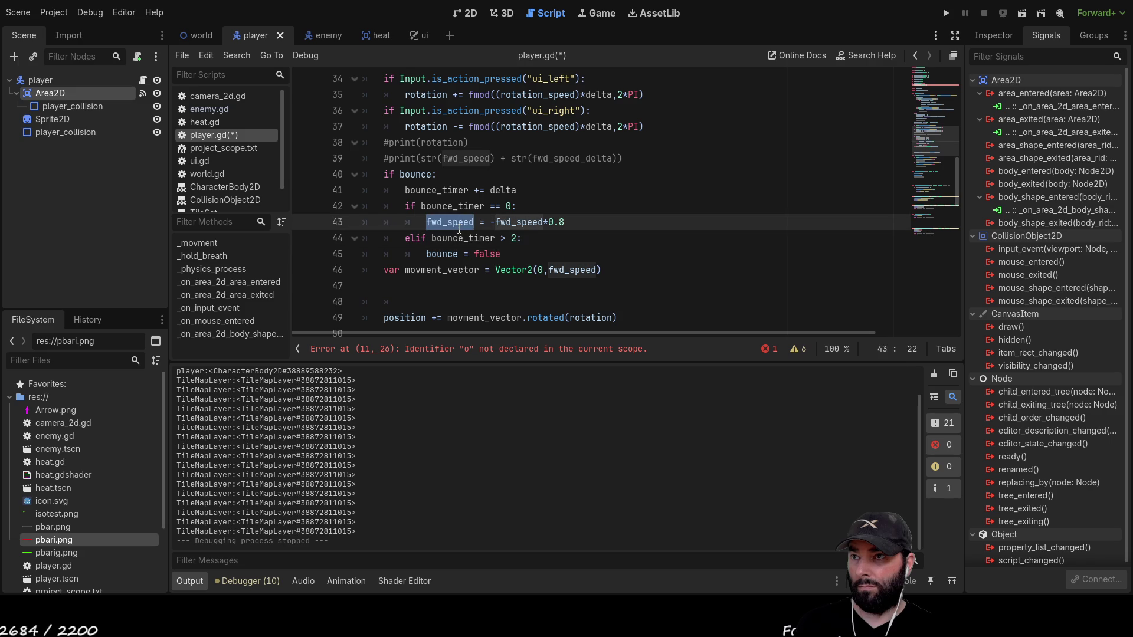
double_click(460, 237)
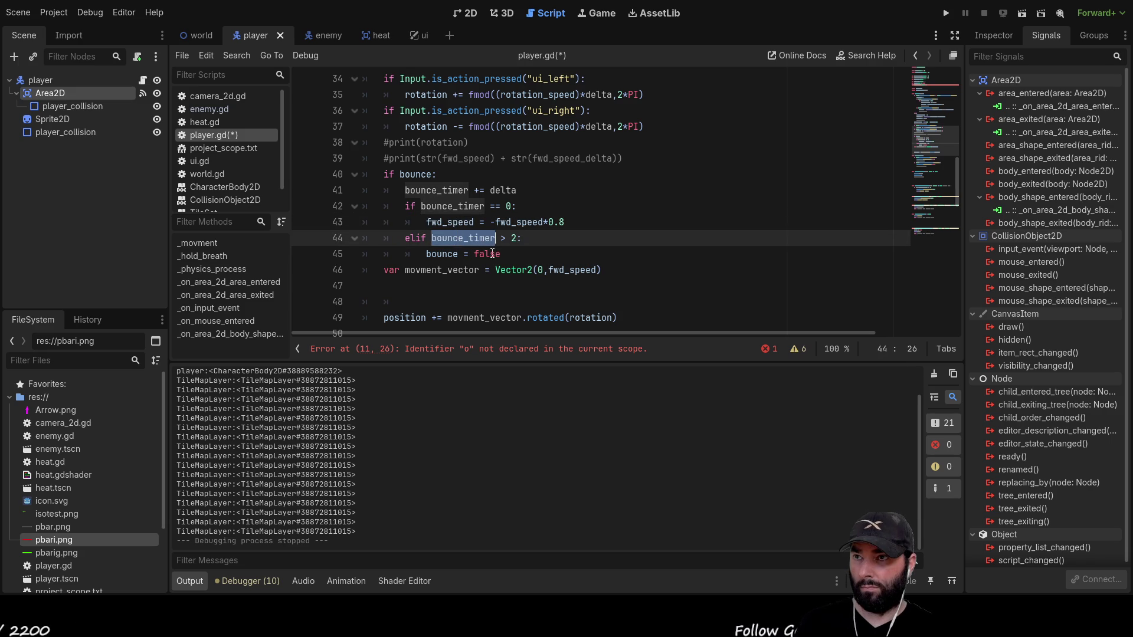
click(570, 254)
key(Return)
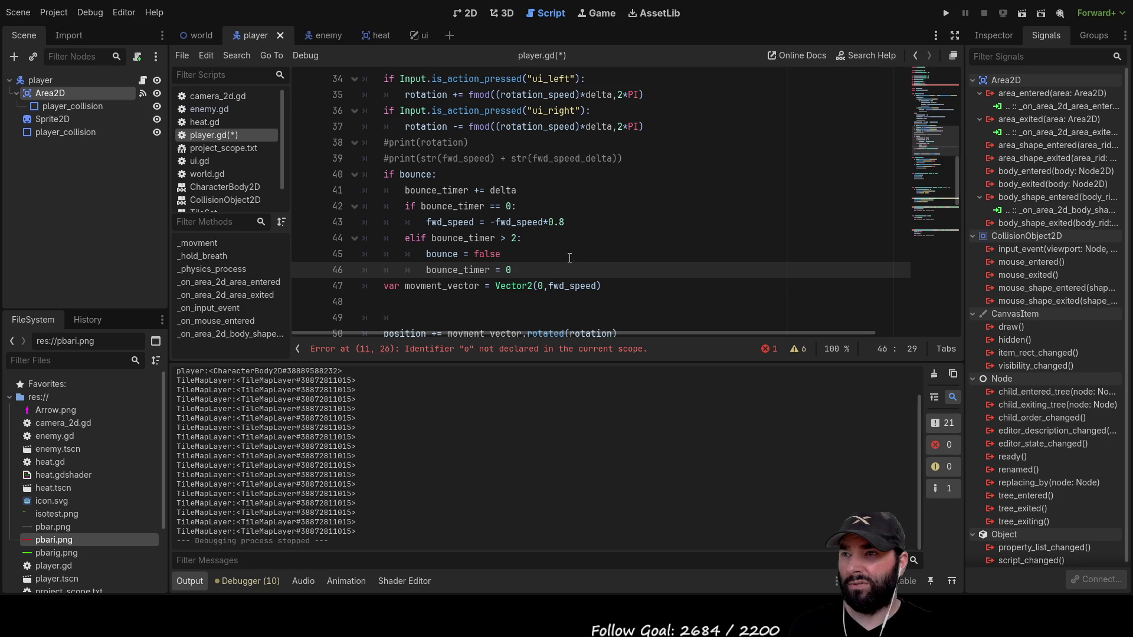
click(945, 13)
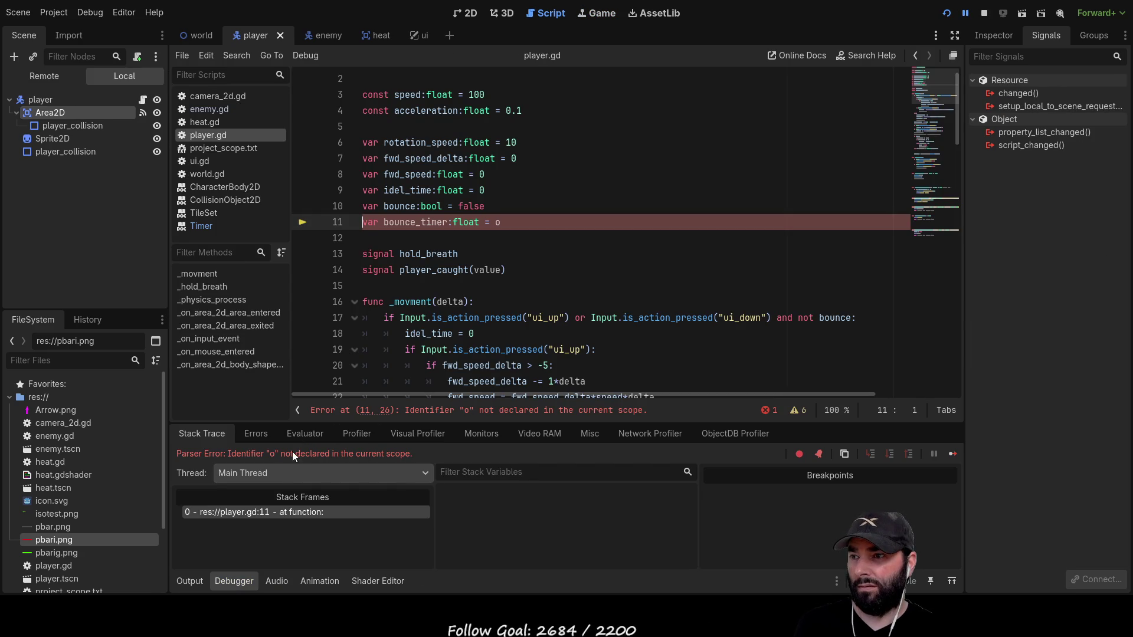
Replace the letter 'o' with '0' in bounce_timer's line 11 declaration and relaunch the game.
click(502, 223)
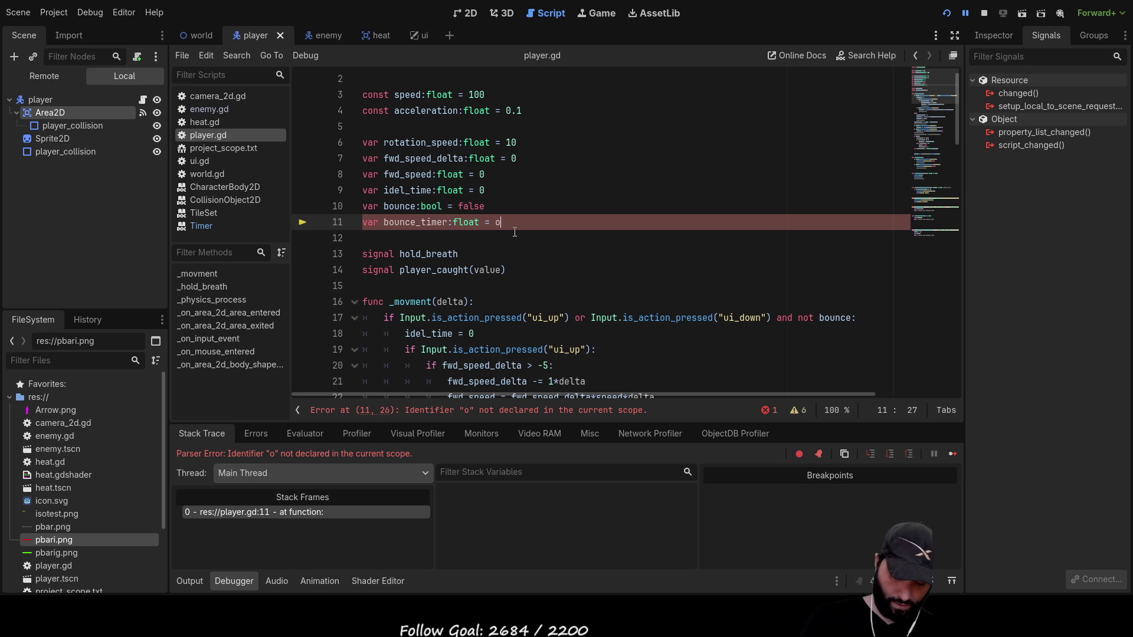
key(BackSpace)
text(0)
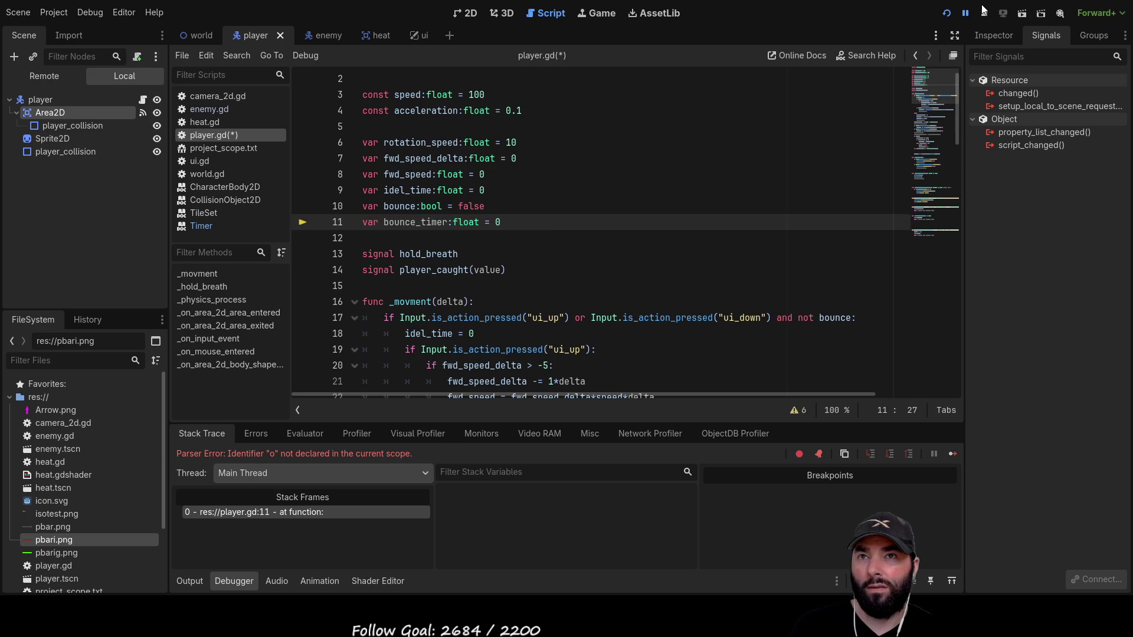
click(983, 14)
click(946, 13)
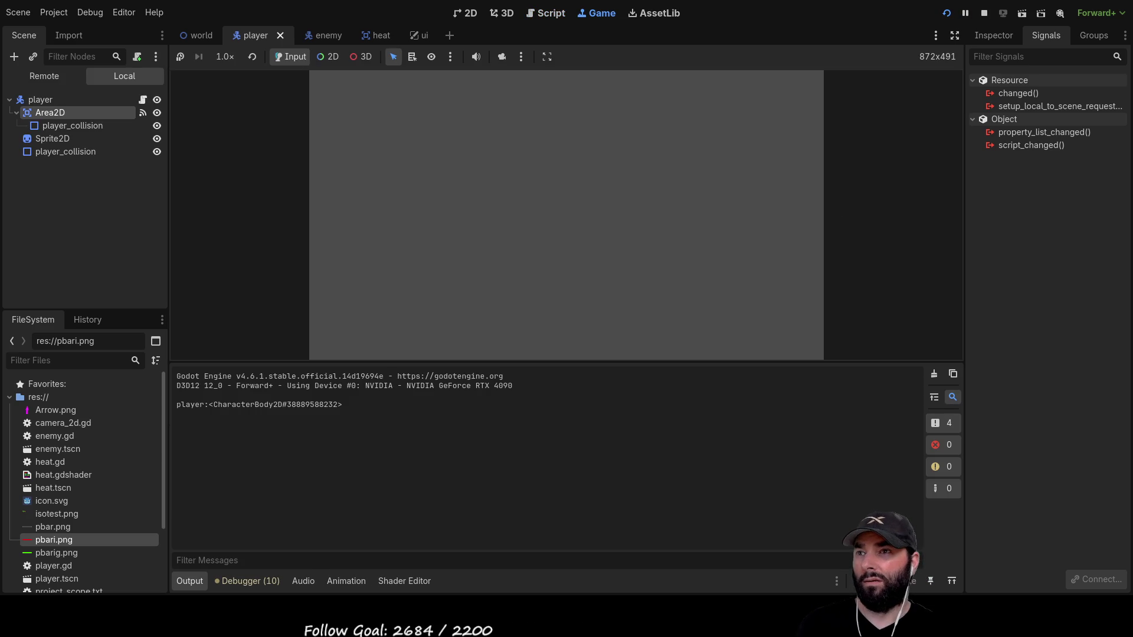
Drive the player around the map with the WASD keys, then stop the game with F8.
key(w)
key(a)
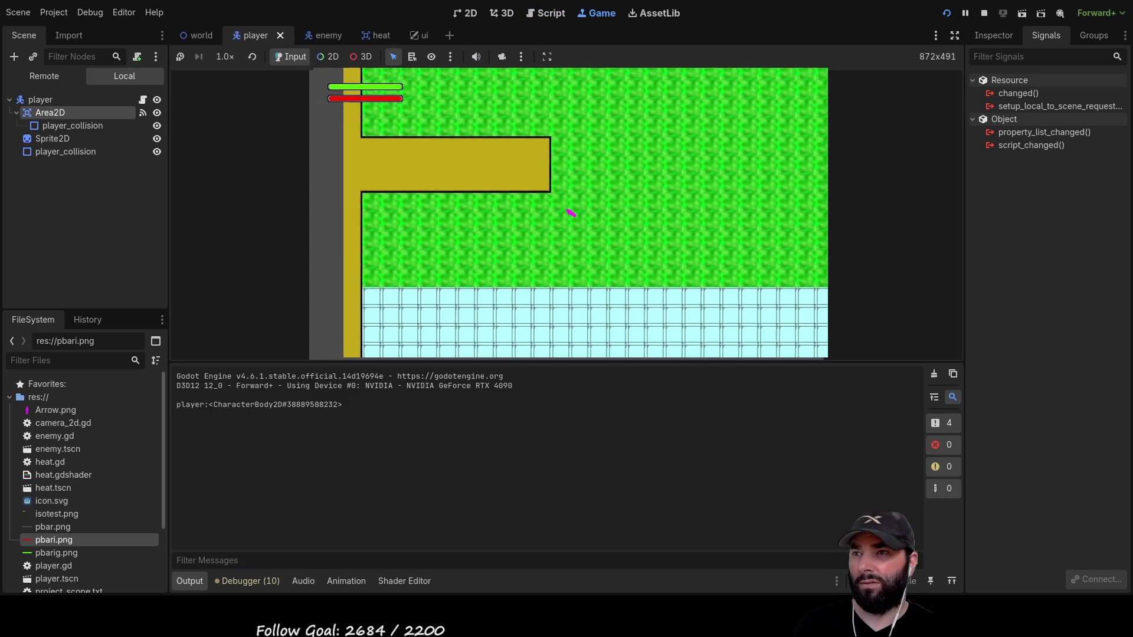
key(s)
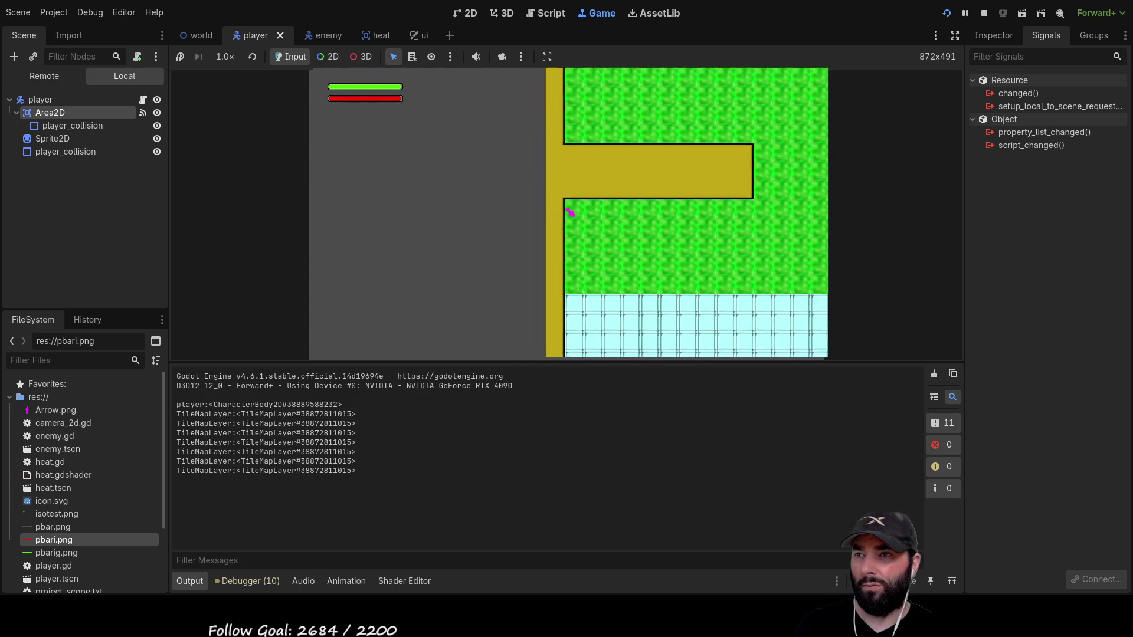
key(d)
key(w)
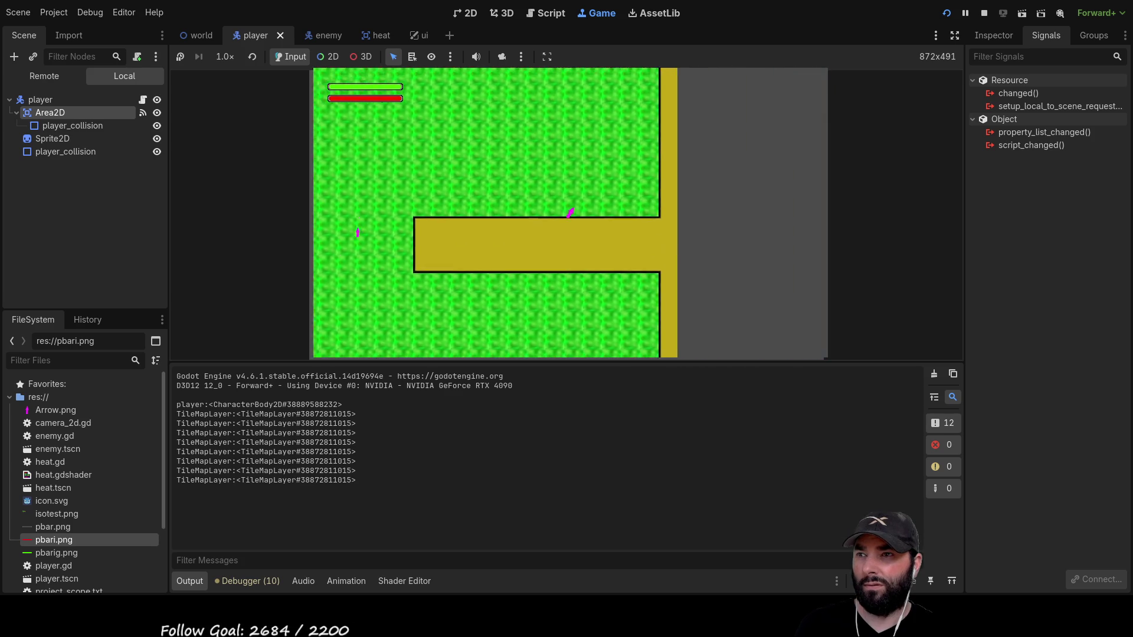
key(d)
key(s)
key(d)
key(w)
key(a)
key(s)
key(w)
key(w)
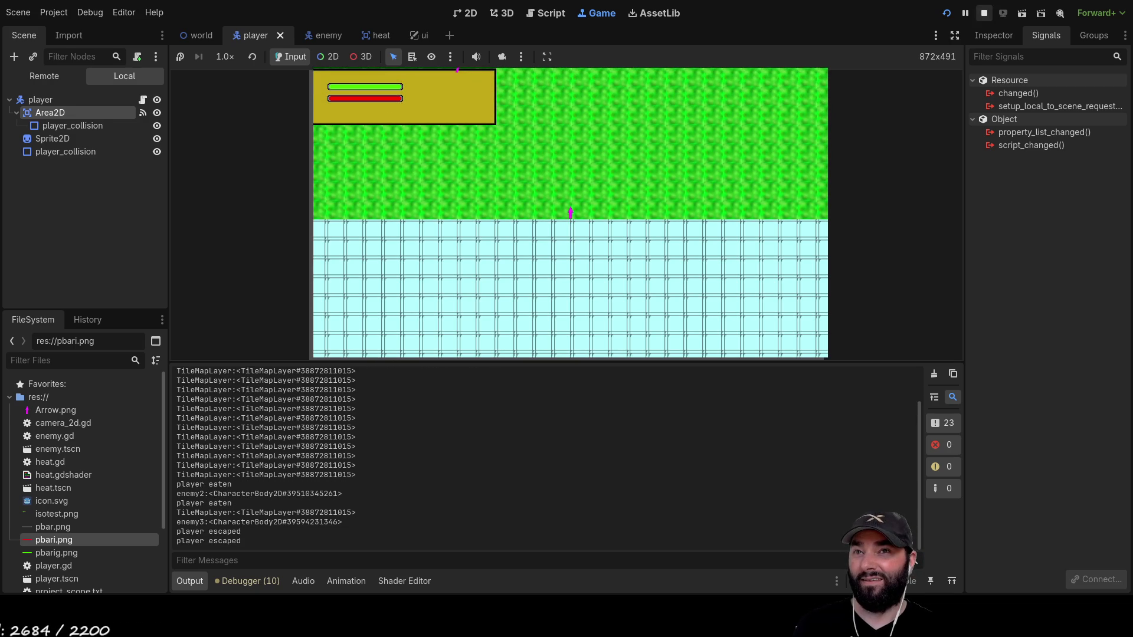
key(F8)
scroll(611, 247, down, 6)
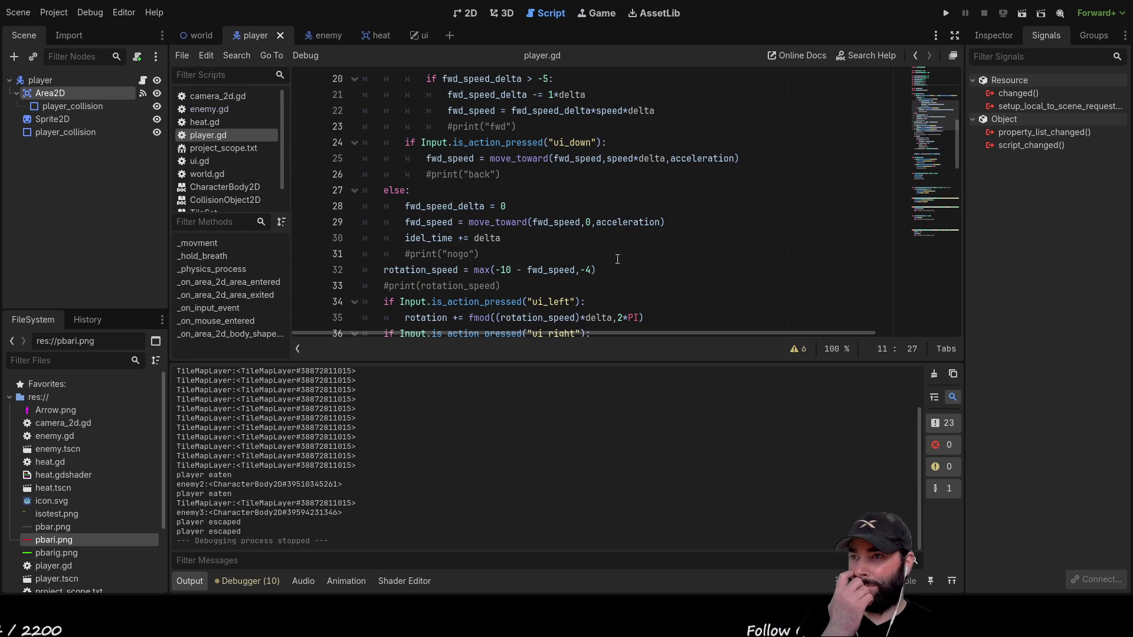
Delete the 'bounce_timer += delta' line from the top of the bounce block.
scroll(609, 252, down, 5)
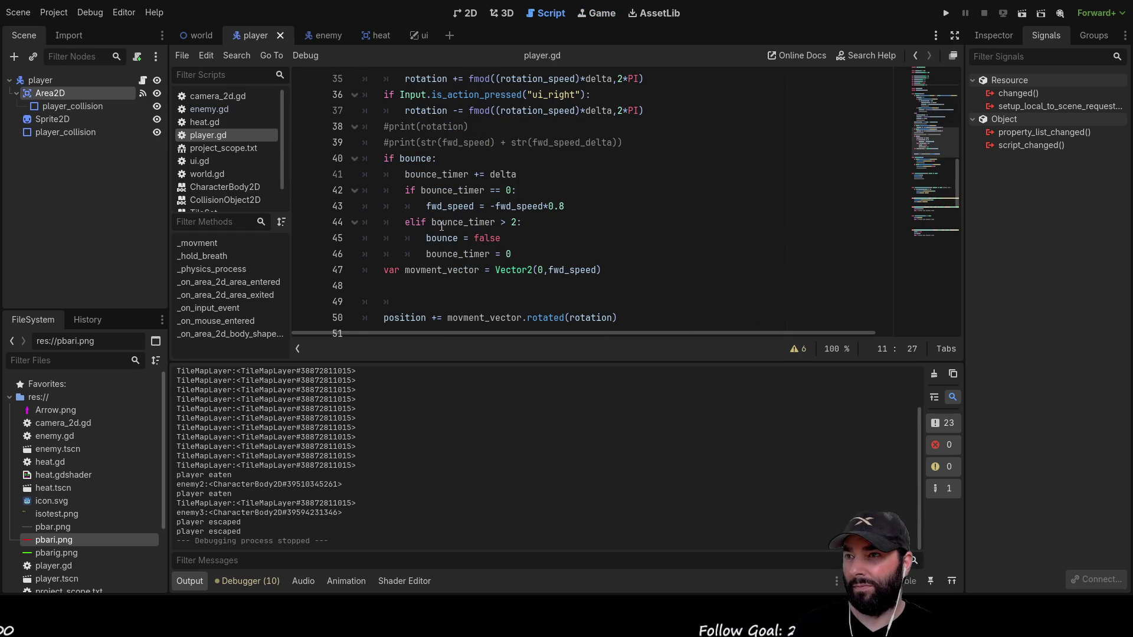
double_click(508, 190)
double_click(453, 190)
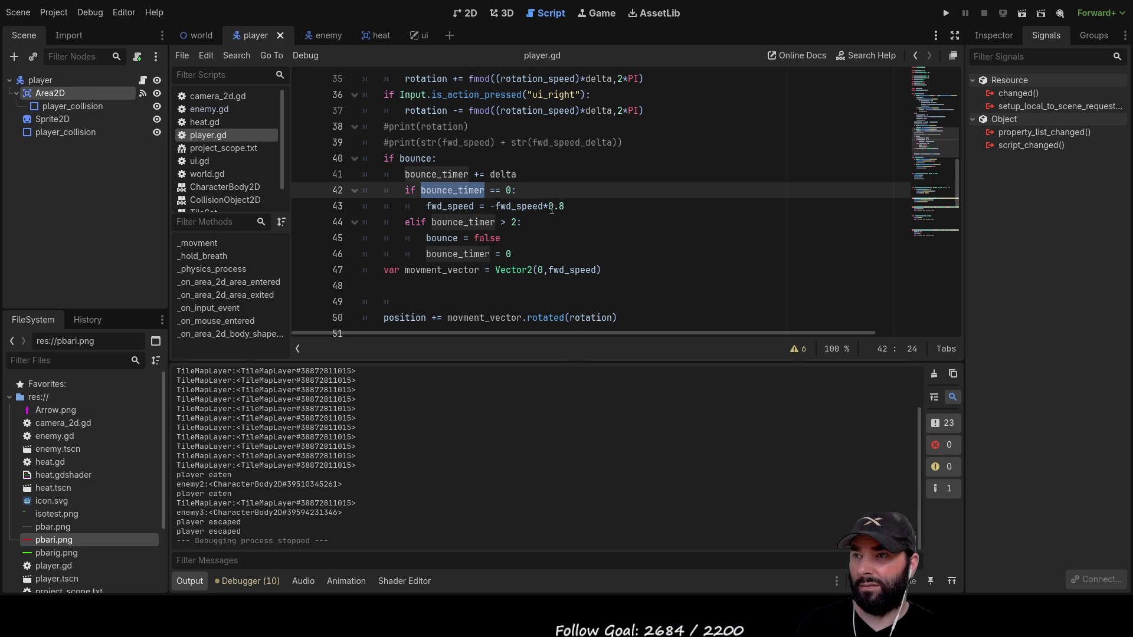
drag(405, 174, 517, 175)
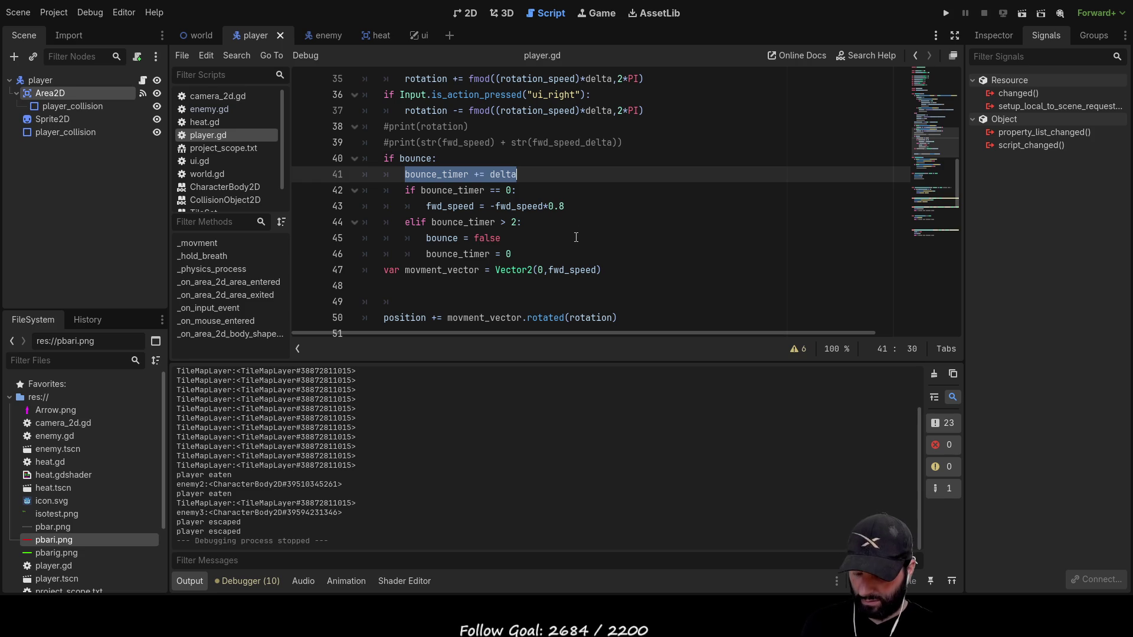
key(BackSpace)
key(BackSpace)
key(BackSpace)
key(BackSpace)
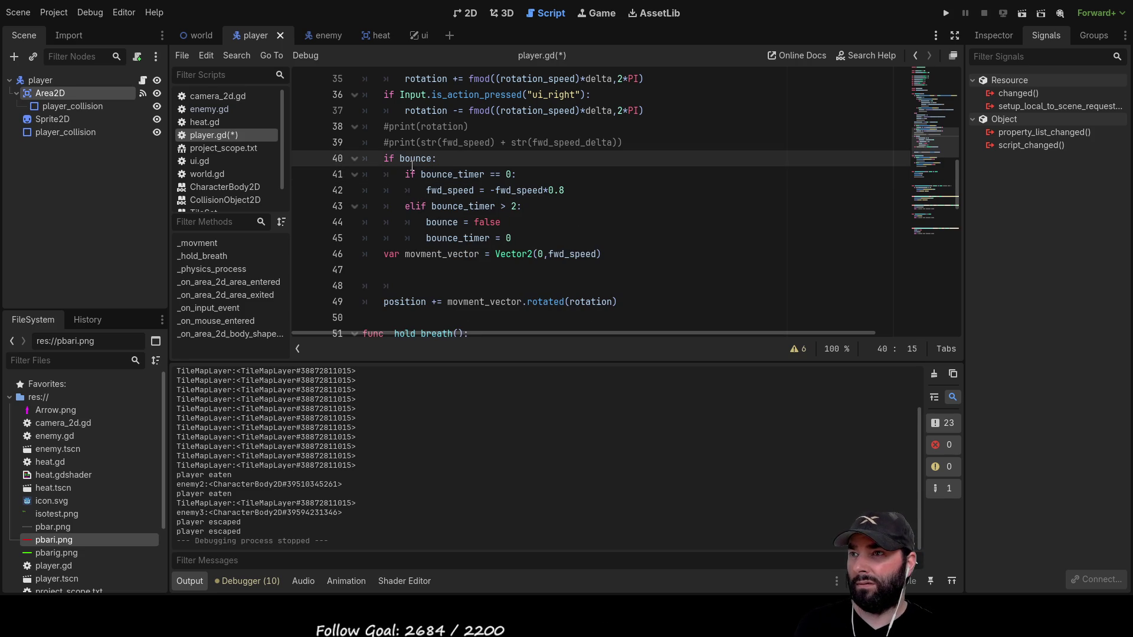
Place 'bounce_timer += delta' indented under a new 'else:' branch after the elif.
click(385, 253)
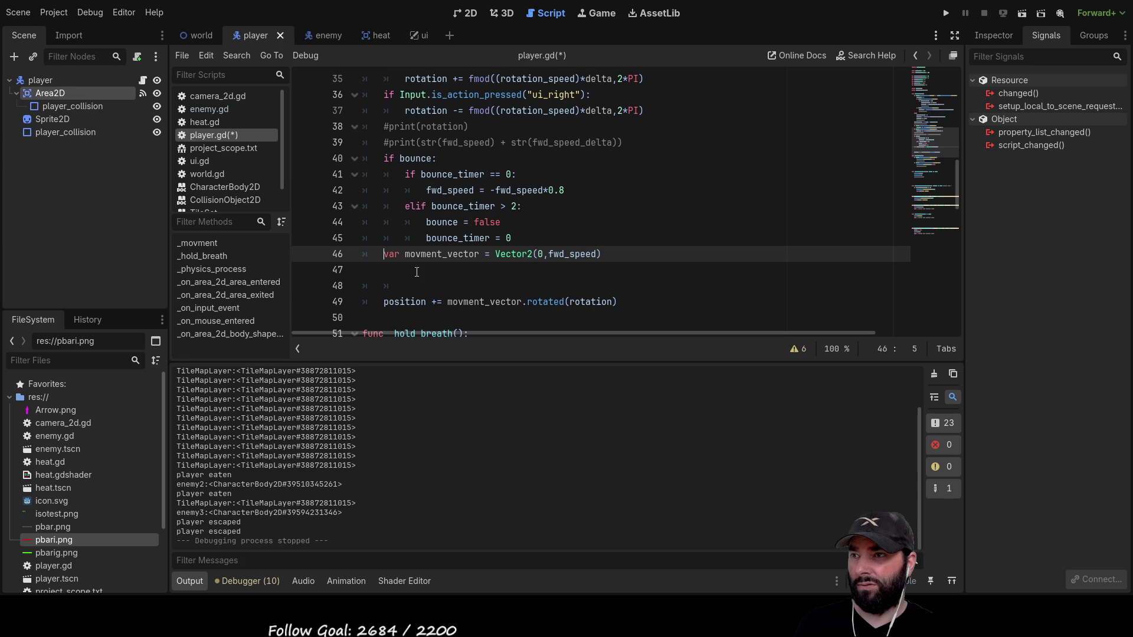
key(Return)
key(Up)
key(Tab)
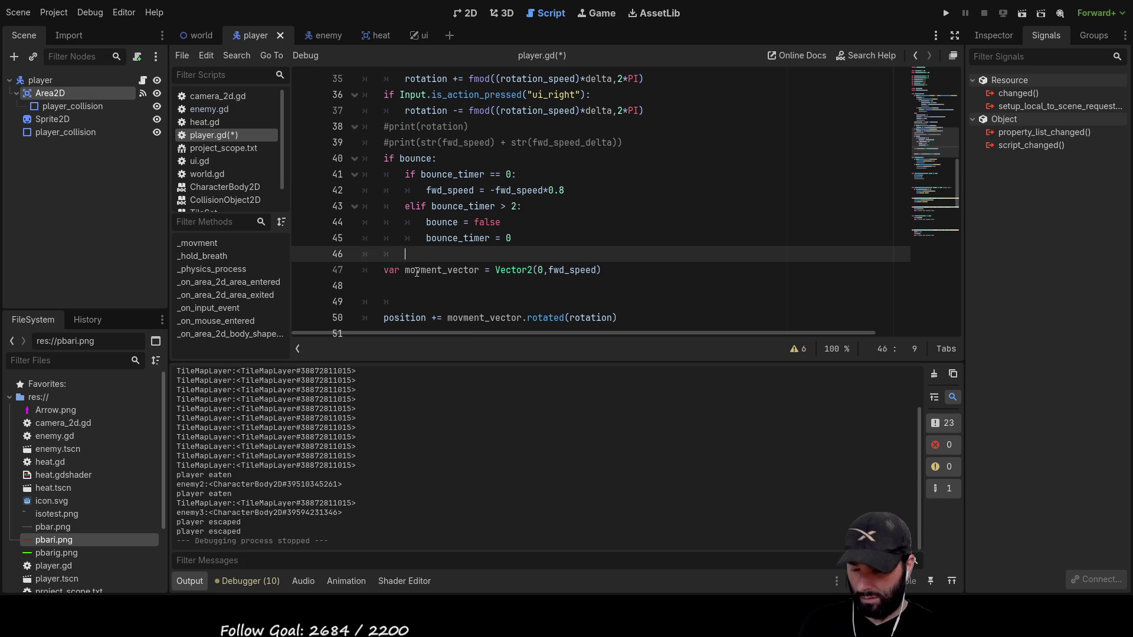
text(bounce_timer += delta)
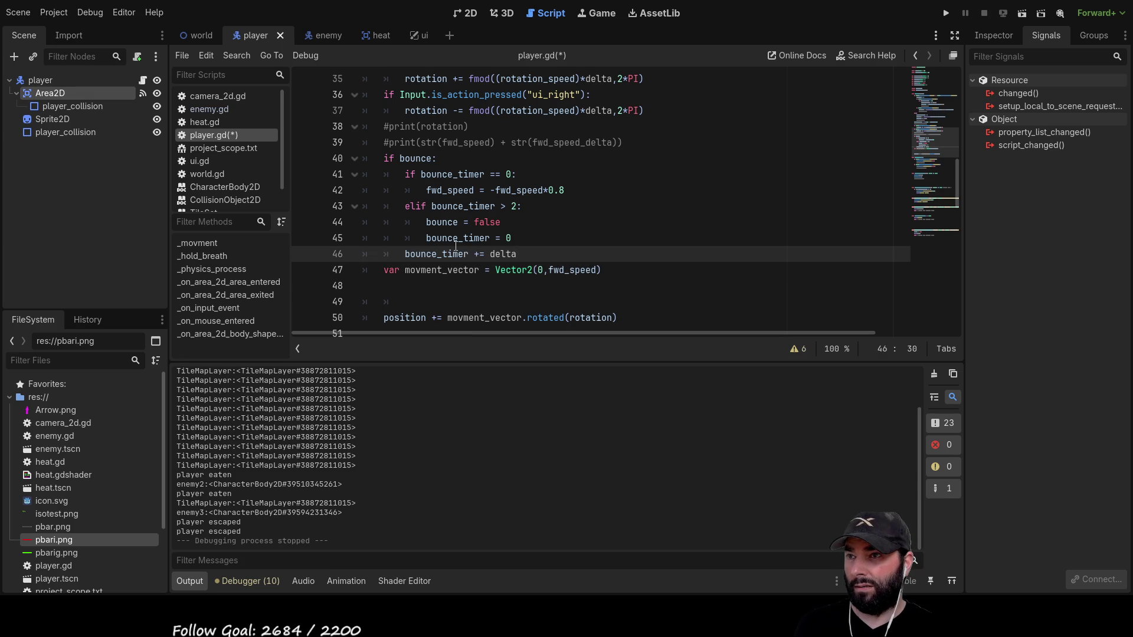
drag(518, 254, 400, 246)
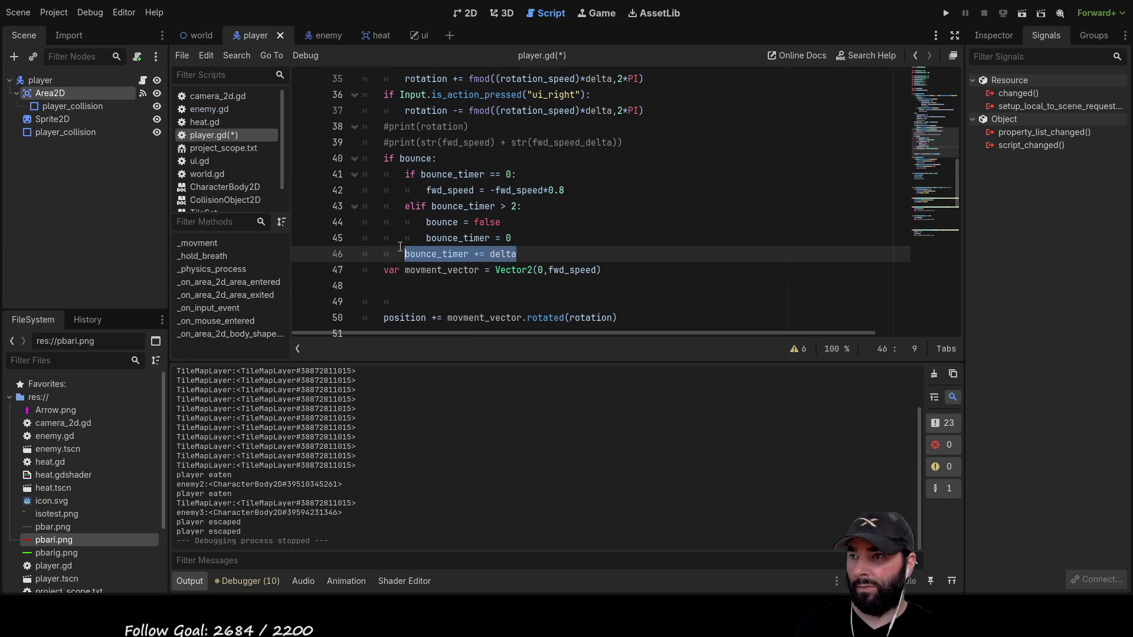
key(ctrl+x)
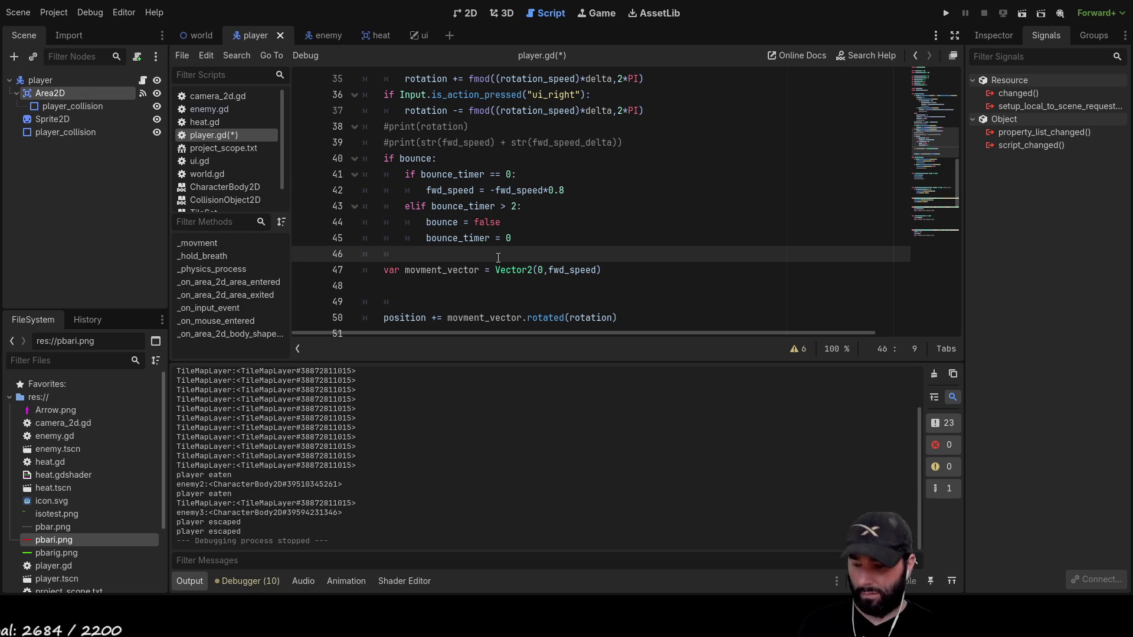
text(else)
key(Return)
text(bounce_timer += delta)
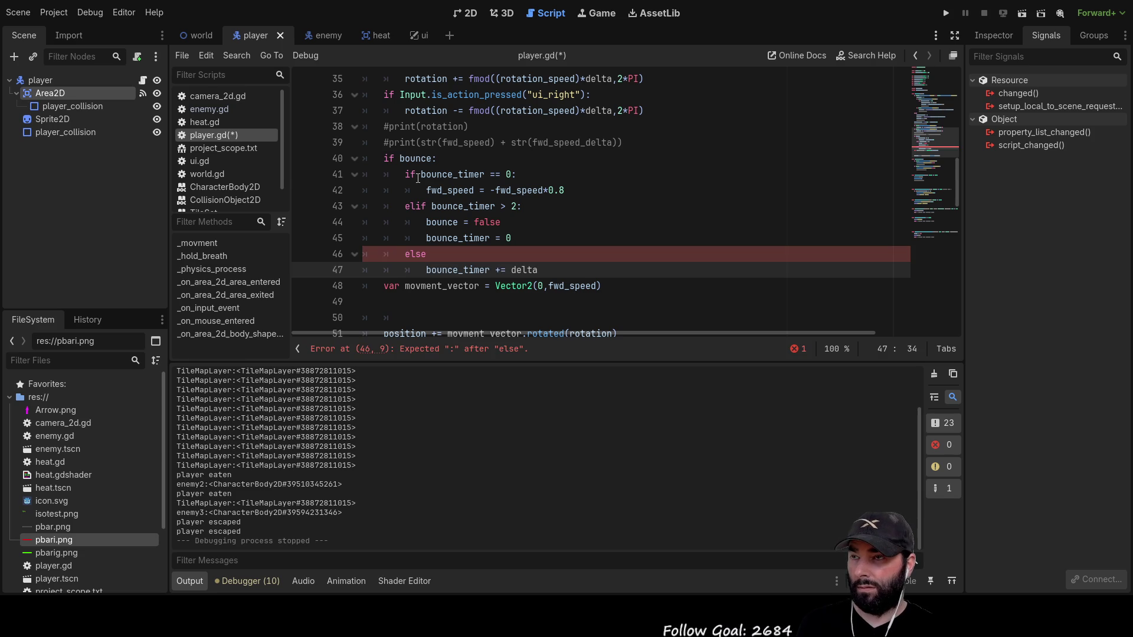
click(450, 255)
text(:)
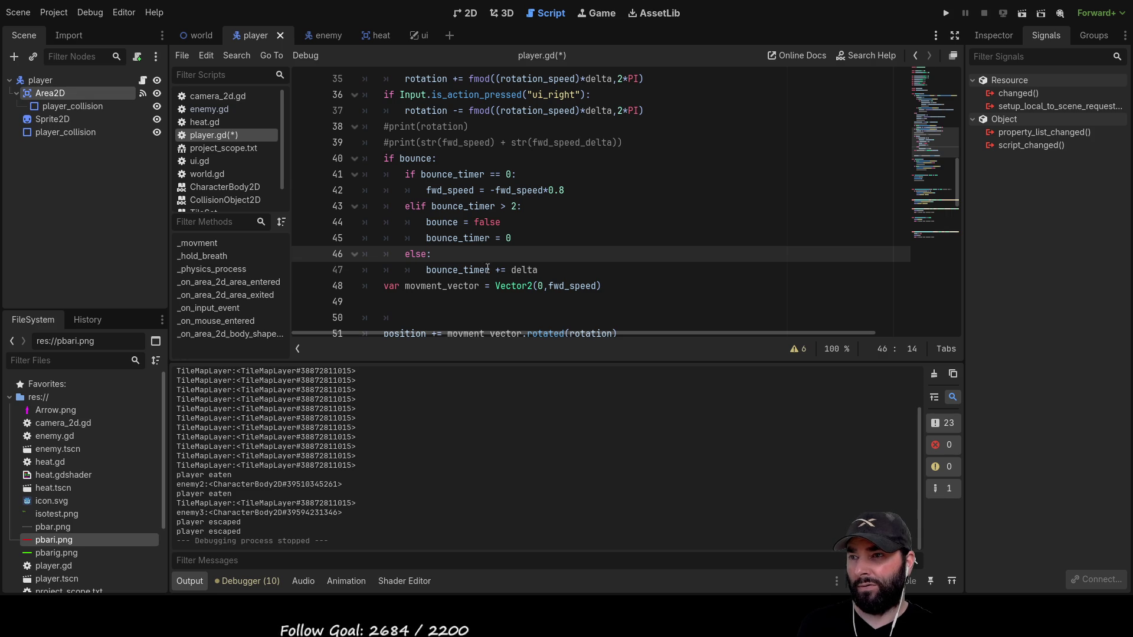
Run the game, steer the player into the map borders with the arrow keys, then stop with F8.
click(948, 14)
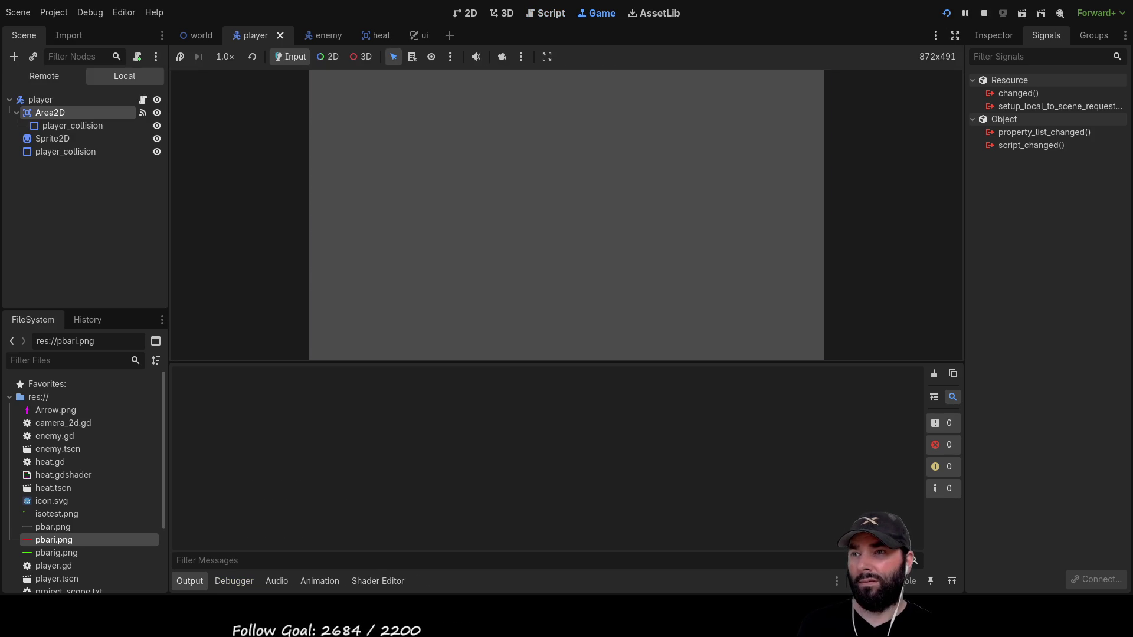
key(Down)
key(Right)
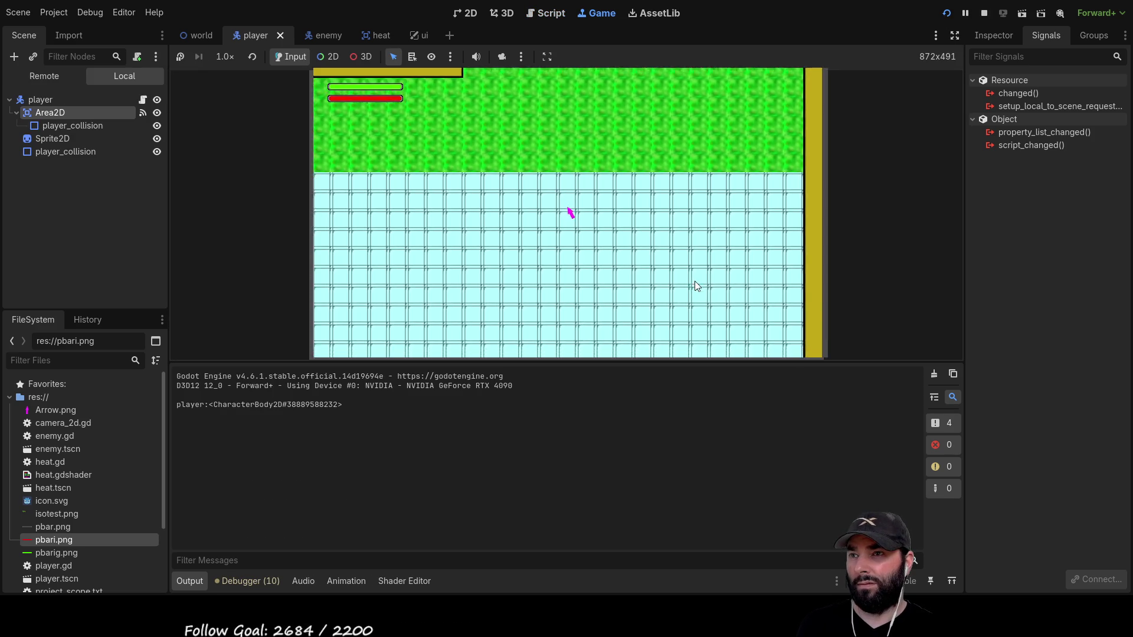
key(Down)
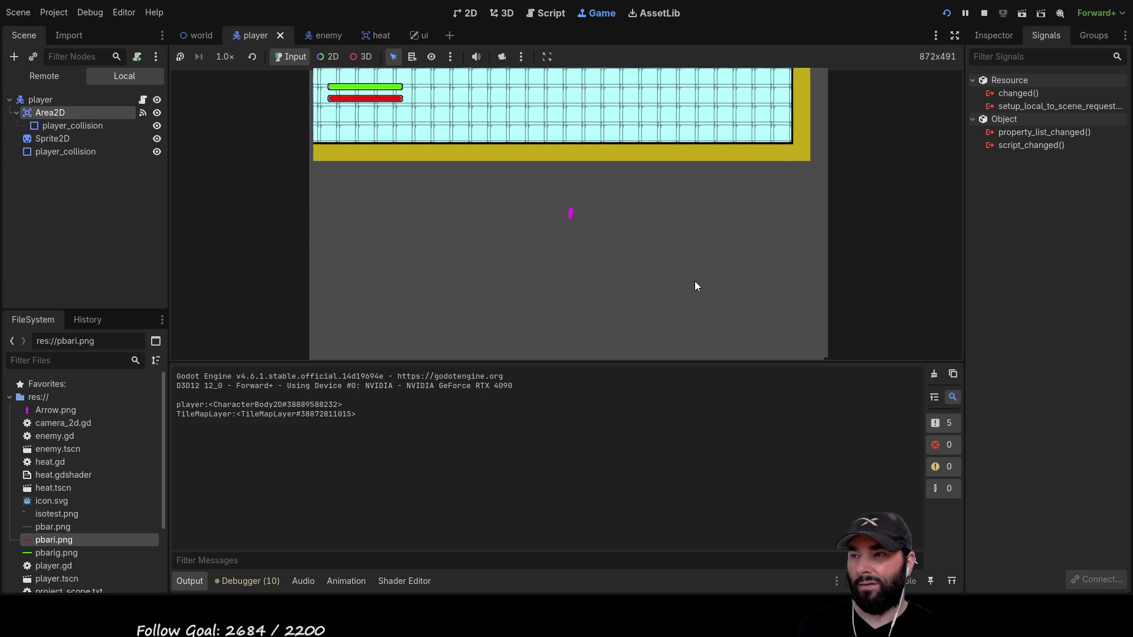
key(Up)
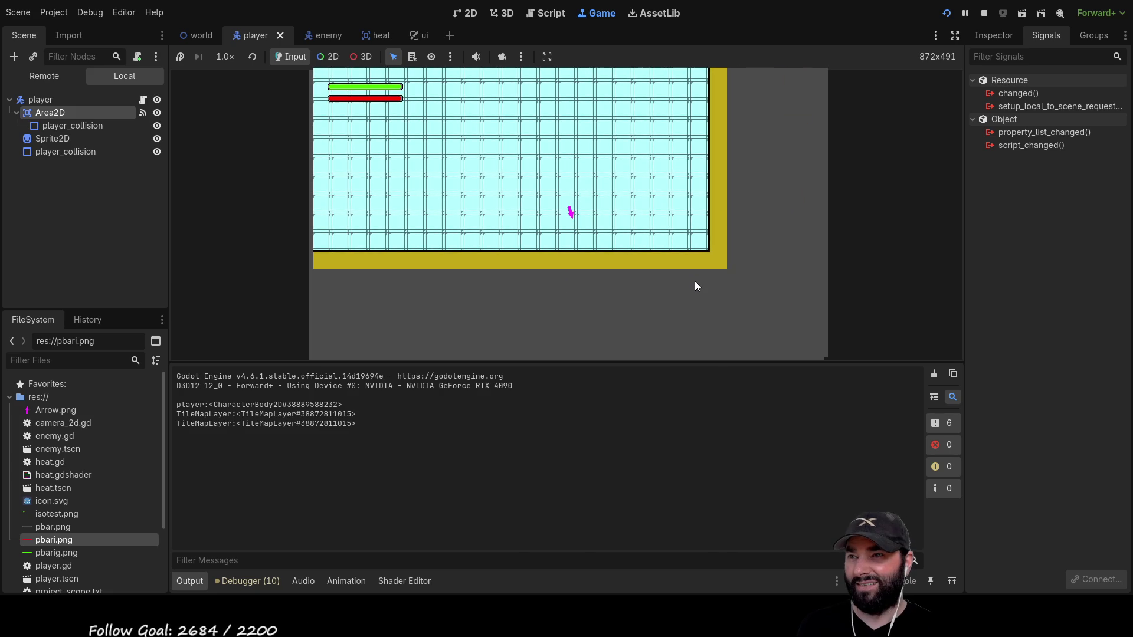
key(Down)
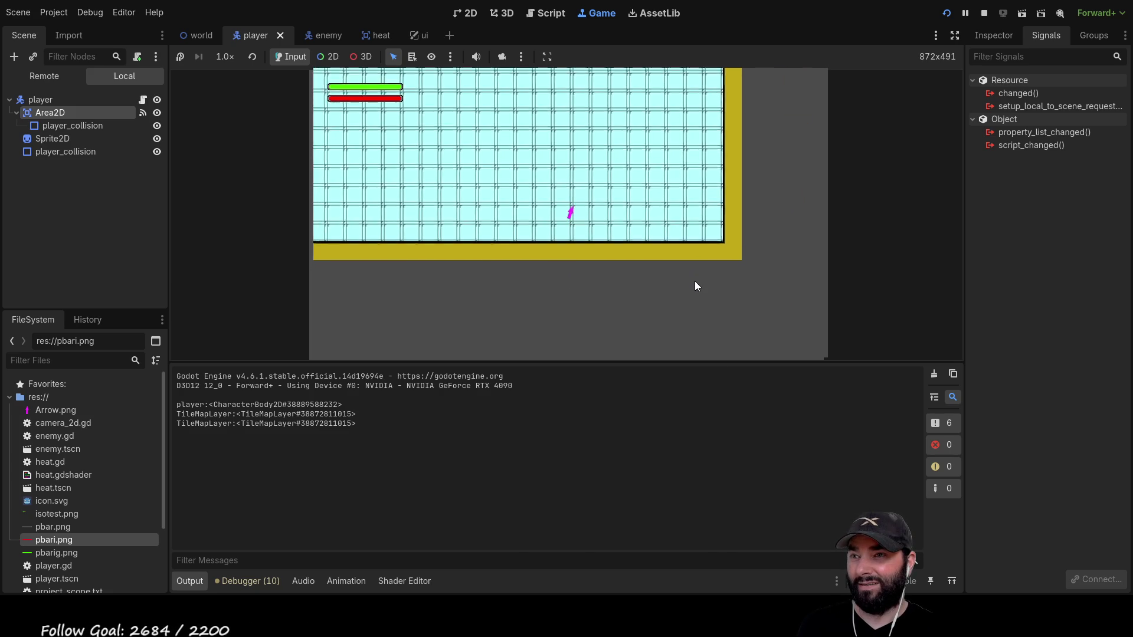
key(Up)
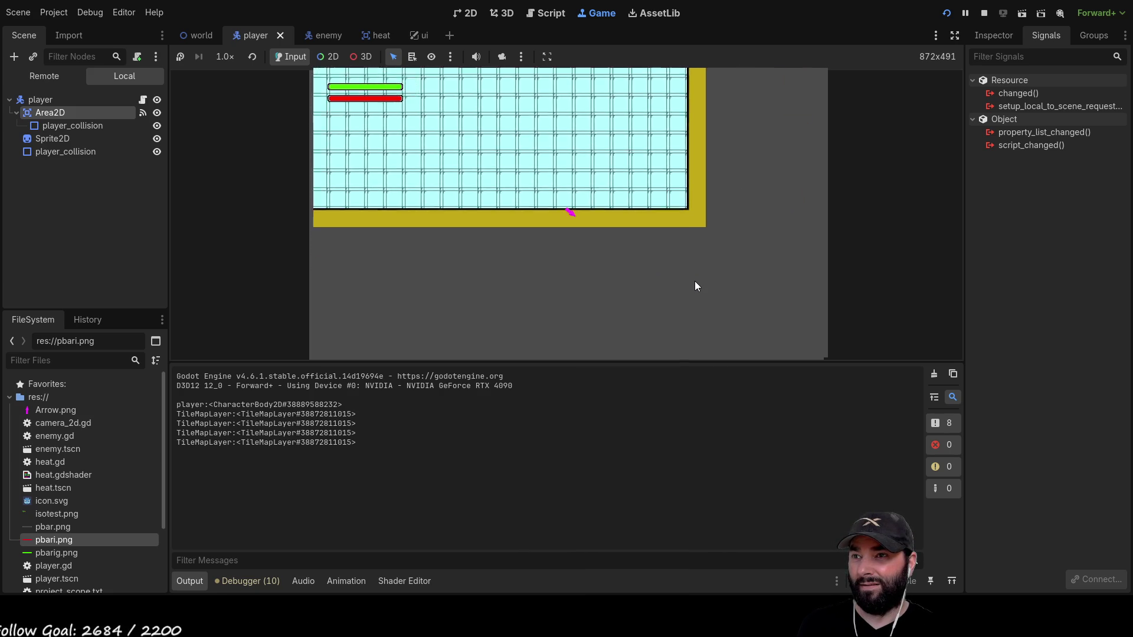
key(Up)
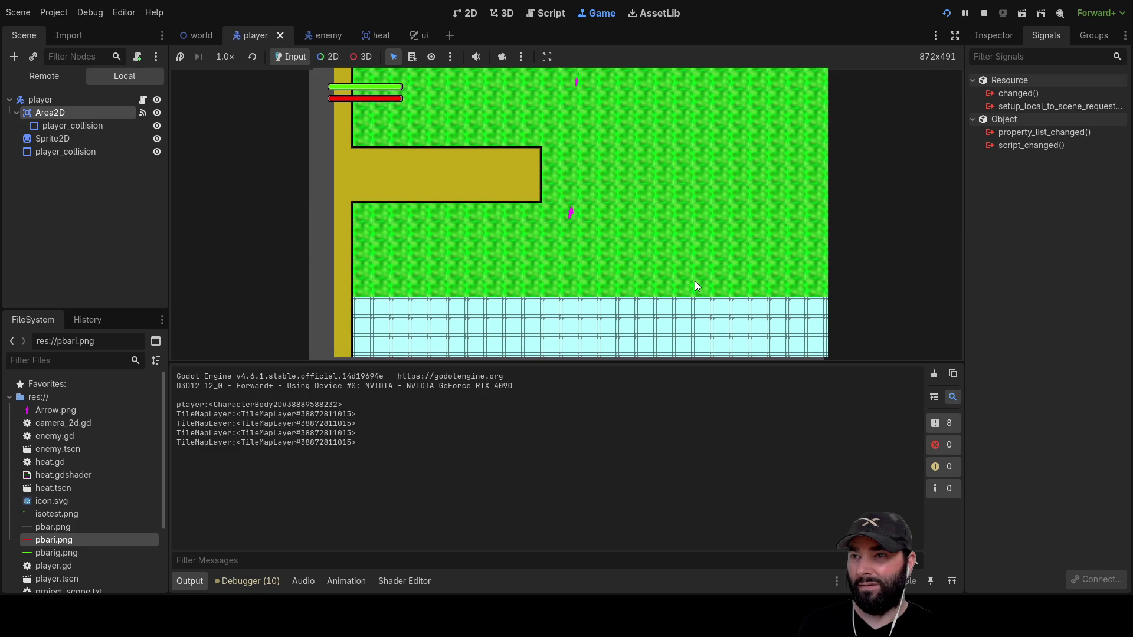
key(F8)
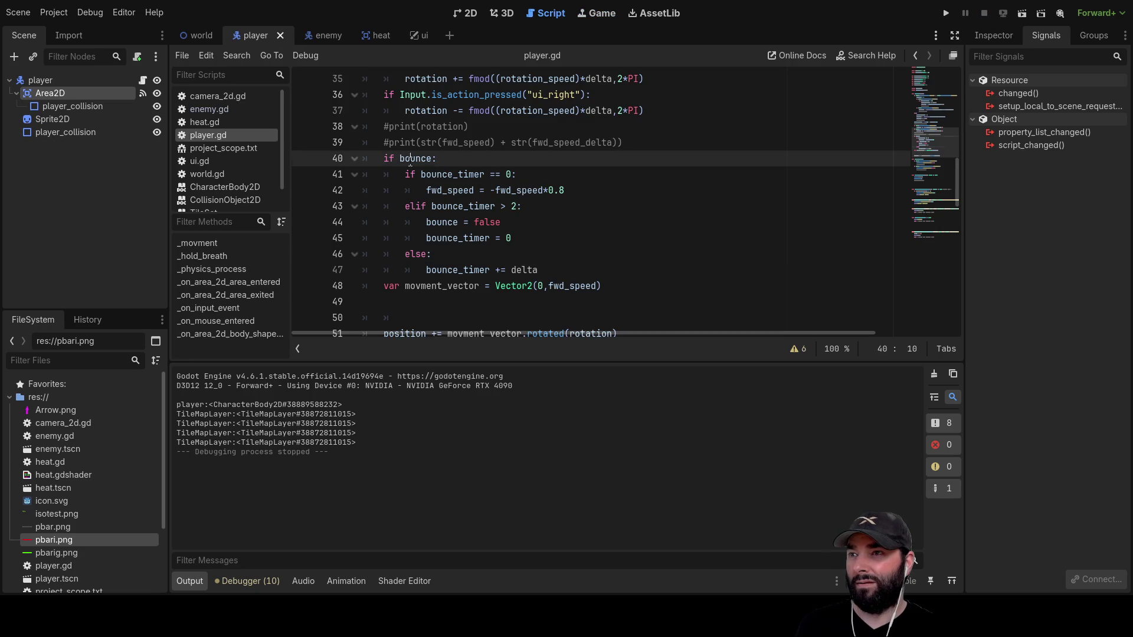